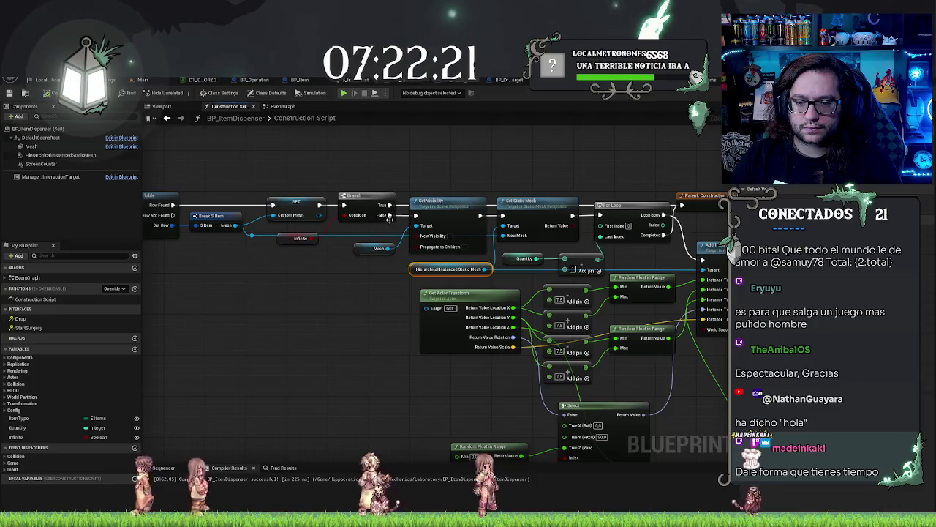
Cut the Set Static Mesh, For Loop and Add Instance nodes out of the Construction Script
{"action": "mouse_move", "coordinate": [541, 157]}
{"action": "left_mouse_down"}
{"action": "mouse_move", "coordinate": [501, 146]}
{"action": "mouse_move", "coordinate": [460, 174]}
{"action": "left_mouse_up"}
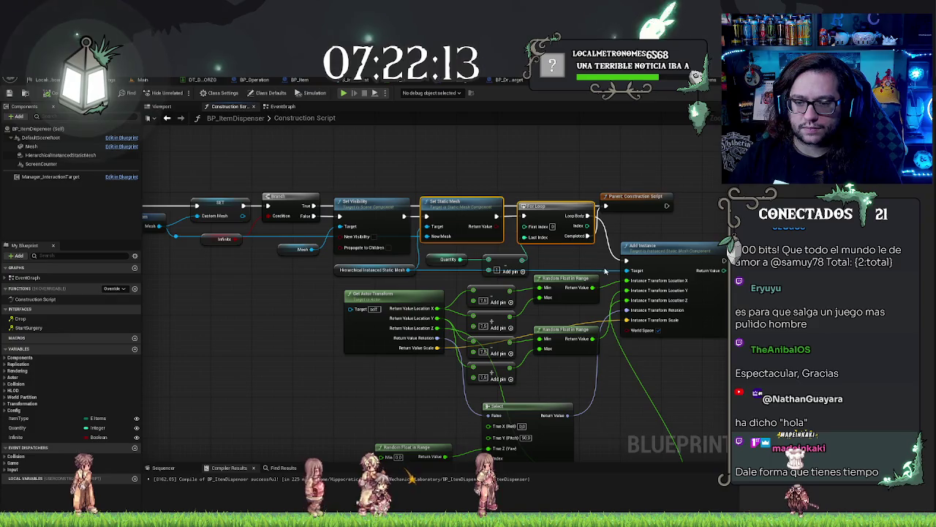
{"action": "left_click_drag", "start_coordinate": [448, 331], "coordinate": [448, 221]}
{"action": "key", "text": "Delete"}
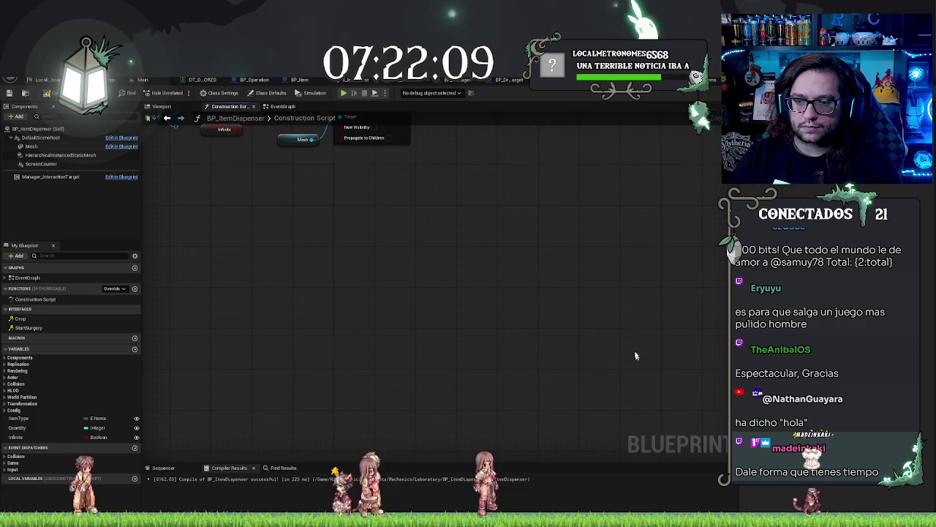
{"action": "left_click_drag", "start_coordinate": [637, 360], "coordinate": [592, 393]}
Paste the instancing nodes into the EventGraph below the interact chain
{"action": "left_click", "coordinate": [283, 106]}
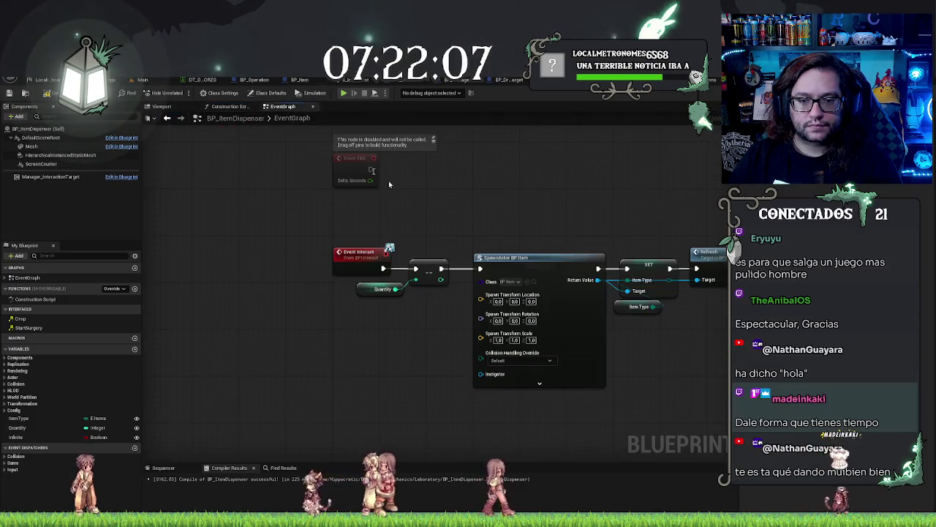
{"action": "key", "text": "ctrl+v"}
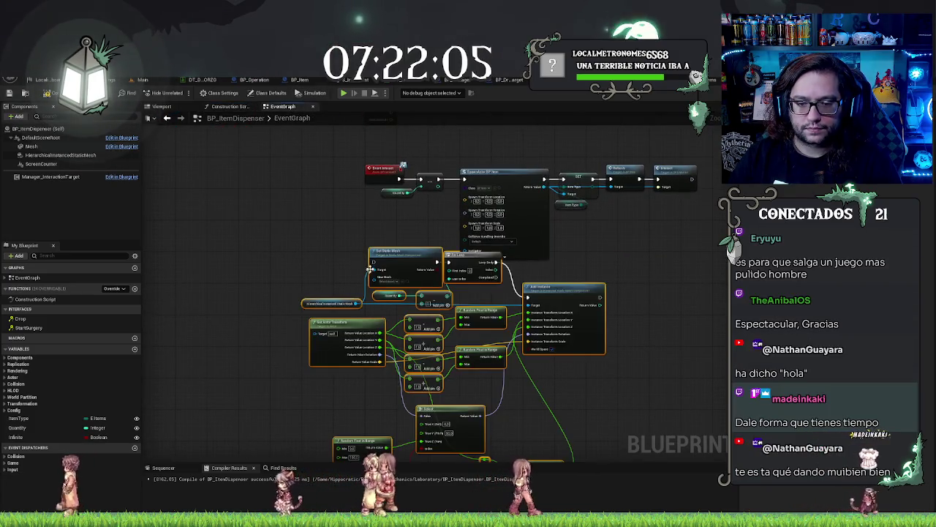
{"action": "mouse_move", "coordinate": [387, 176]}
{"action": "left_mouse_down"}
{"action": "mouse_move", "coordinate": [501, 325]}
{"action": "mouse_move", "coordinate": [457, 341]}
{"action": "left_mouse_up"}
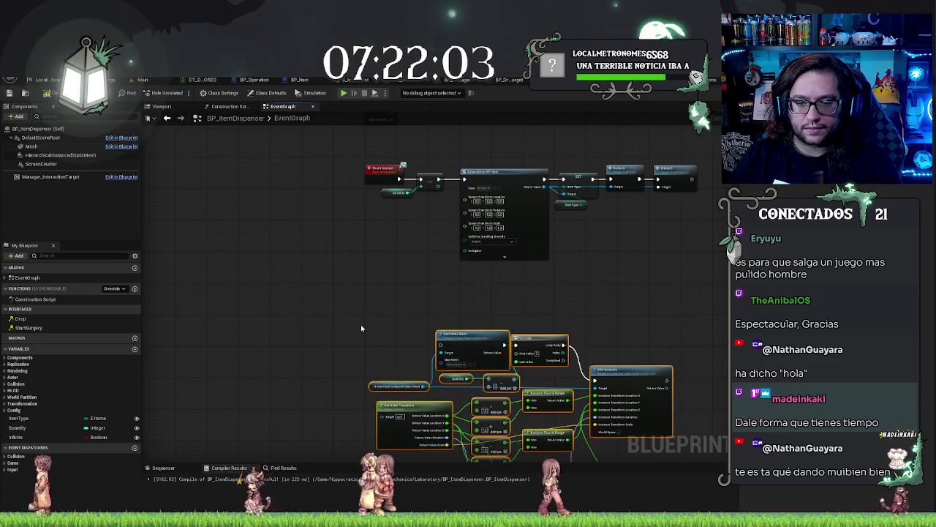
Add a custom event to the EventGraph and name it Regenerate
{"action": "right_click", "coordinate": [362, 327]}
{"action": "type", "text": "add cust"}
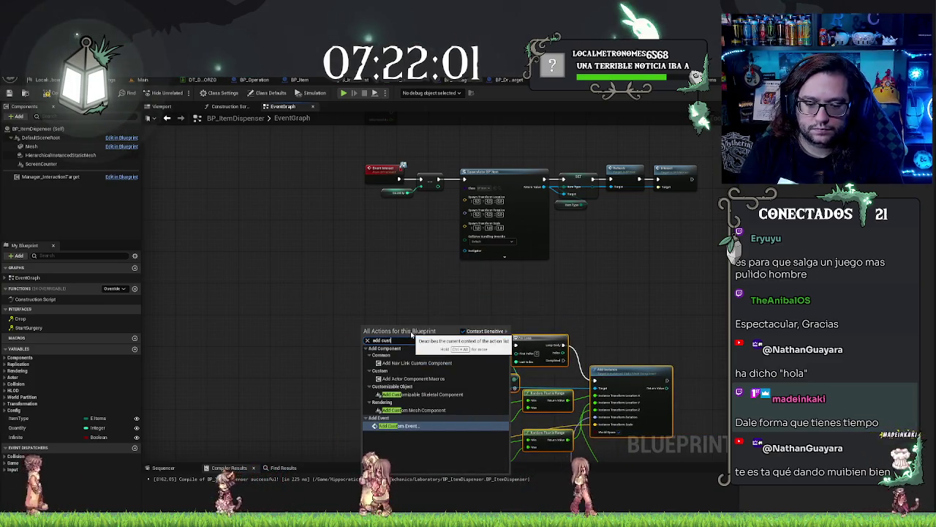
{"action": "key", "text": "Return"}
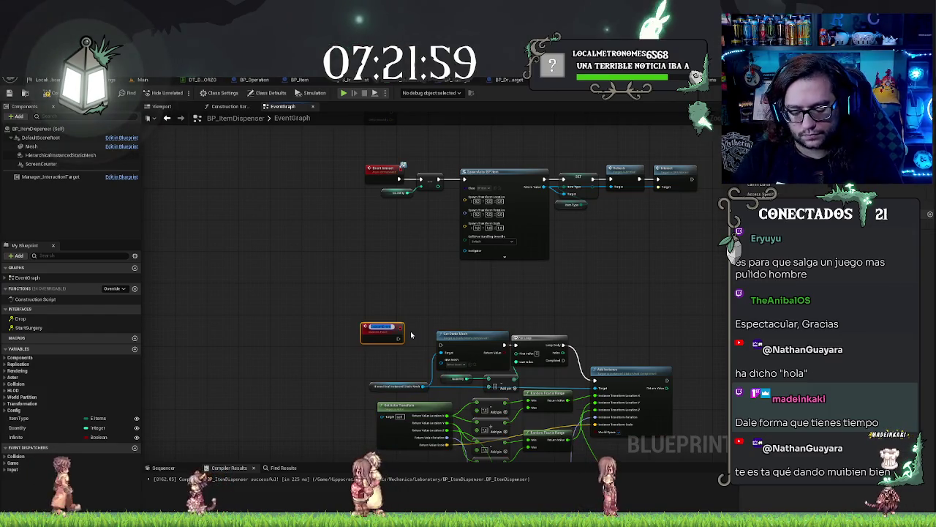
{"action": "type", "text": "Fill"}
{"action": "key", "text": "Return"}
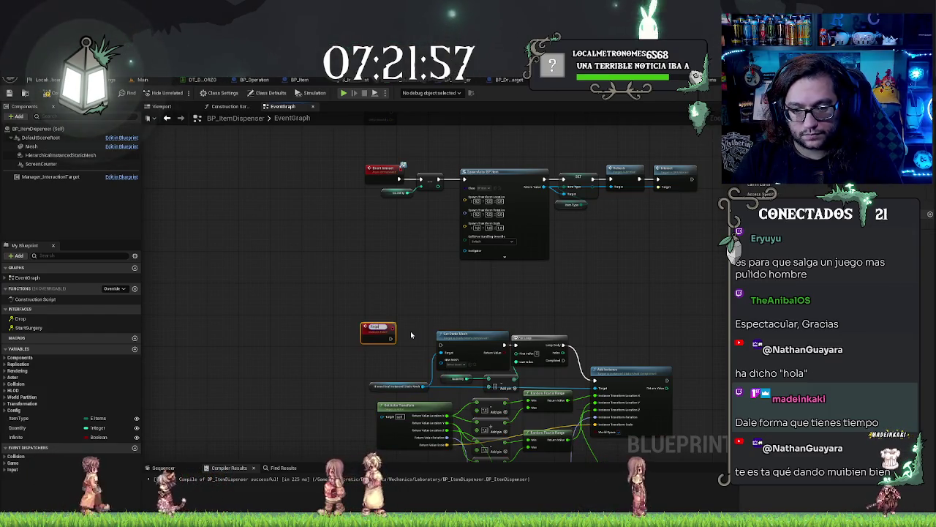
{"action": "type", "text": "Regenerate"}
{"action": "key", "text": "Return"}
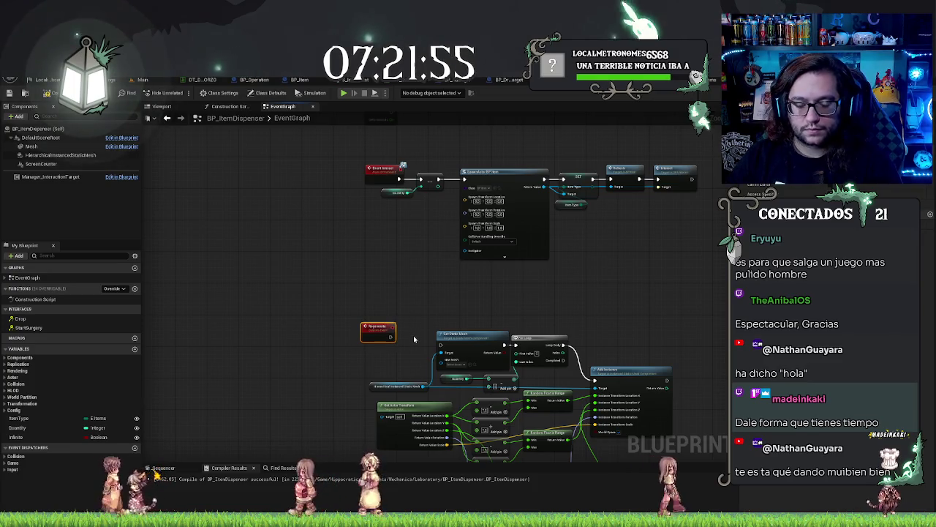
Connect the Regenerate event to drive the Set Static Mesh chain
{"action": "scroll", "coordinate": [414, 339], "scroll_direction": "up", "scroll_amount": 2}
{"action": "mouse_move", "coordinate": [377, 338]}
{"action": "left_mouse_down"}
{"action": "mouse_move", "coordinate": [335, 352]}
{"action": "mouse_move", "coordinate": [454, 349]}
{"action": "left_mouse_up"}
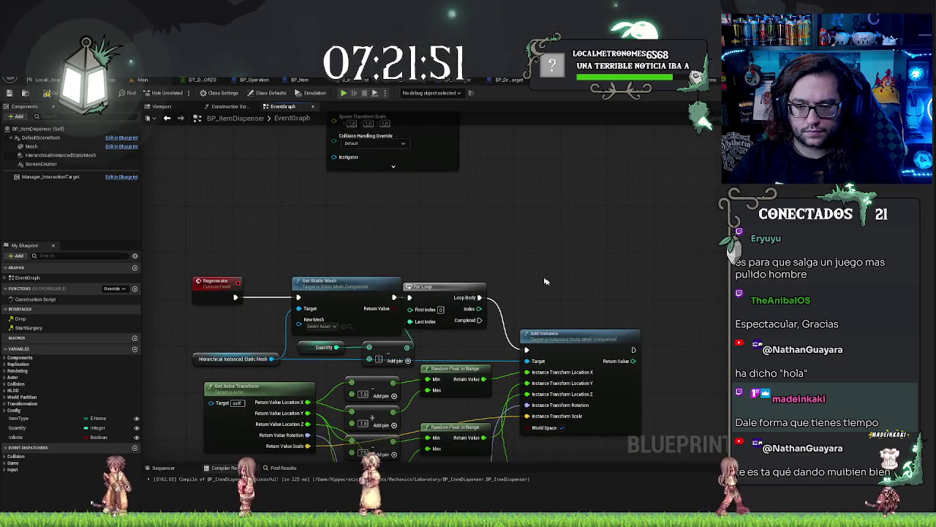
{"action": "scroll", "coordinate": [539, 279], "scroll_direction": "down", "scroll_amount": 1}
{"action": "mouse_move", "coordinate": [548, 282]}
{"action": "left_mouse_down"}
{"action": "mouse_move", "coordinate": [532, 227]}
{"action": "mouse_move", "coordinate": [397, 220]}
{"action": "mouse_move", "coordinate": [403, 213]}
{"action": "left_mouse_up"}
Call Regenerate after Set Visibility in the Construction Script, then move Parent: Construction Script beside it and return to Main
{"action": "left_click", "coordinate": [241, 106]}
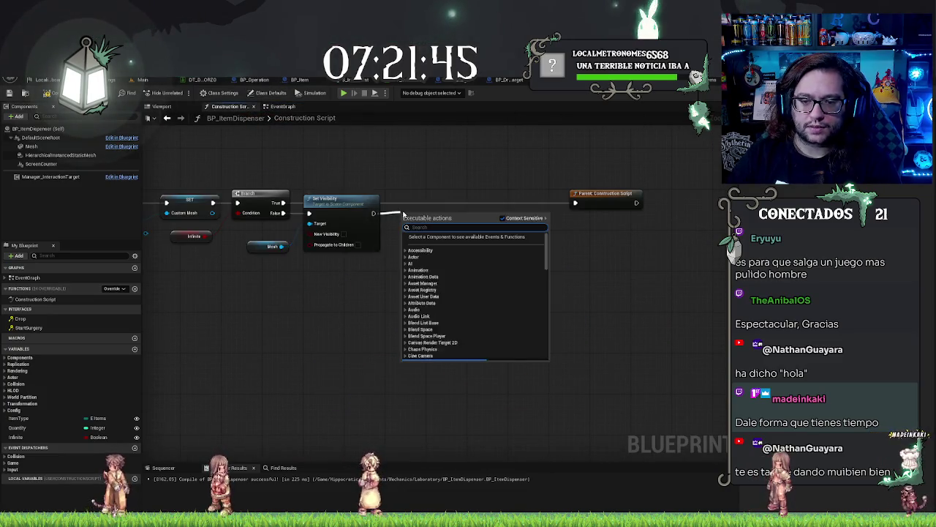
{"action": "type", "text": "regen"}
{"action": "key", "text": "Return"}
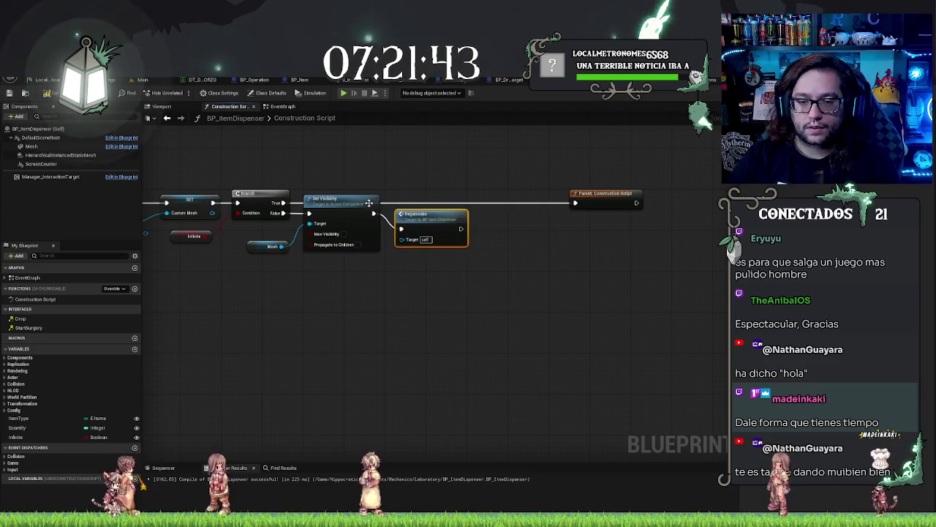
{"action": "key", "text": "q"}
{"action": "left_click", "coordinate": [600, 194]}
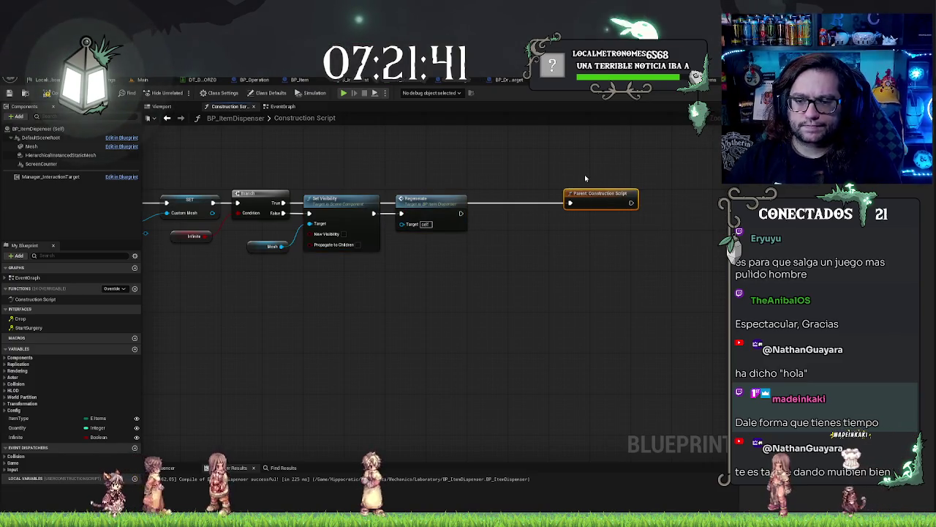
{"action": "left_click_drag", "start_coordinate": [586, 196], "coordinate": [513, 196]}
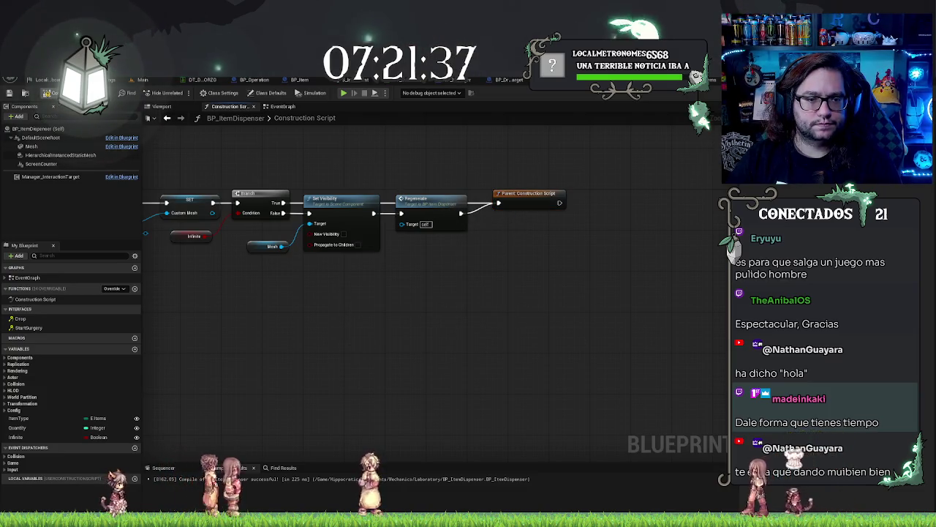
{"action": "left_click", "coordinate": [152, 81]}
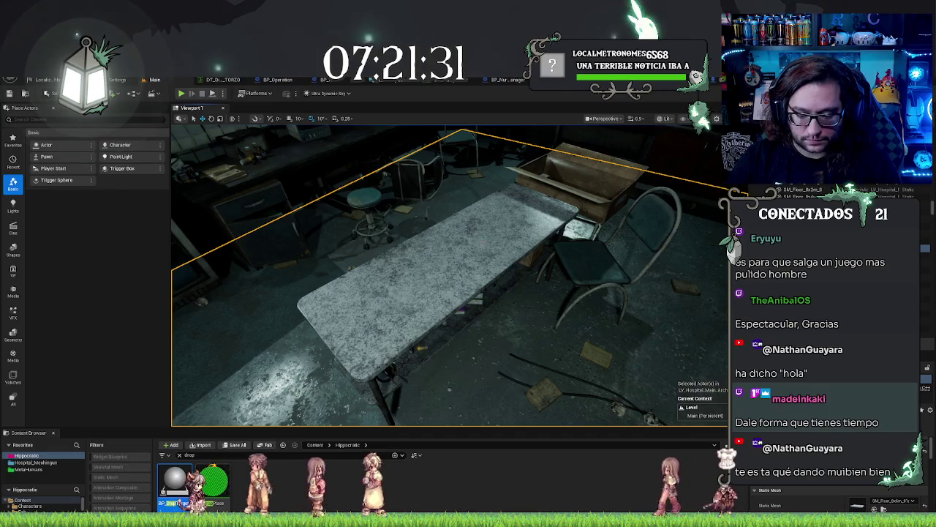
Select the item dispenser in the middle of the hospital table to inspect it
{"action": "left_click", "coordinate": [462, 277]}
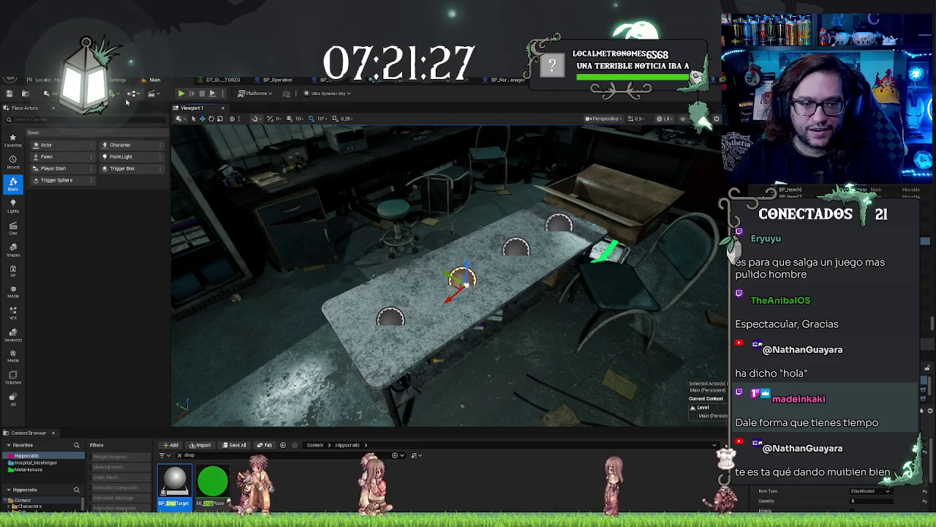
{"action": "scroll", "coordinate": [265, 186], "scroll_direction": "up", "scroll_amount": 4}
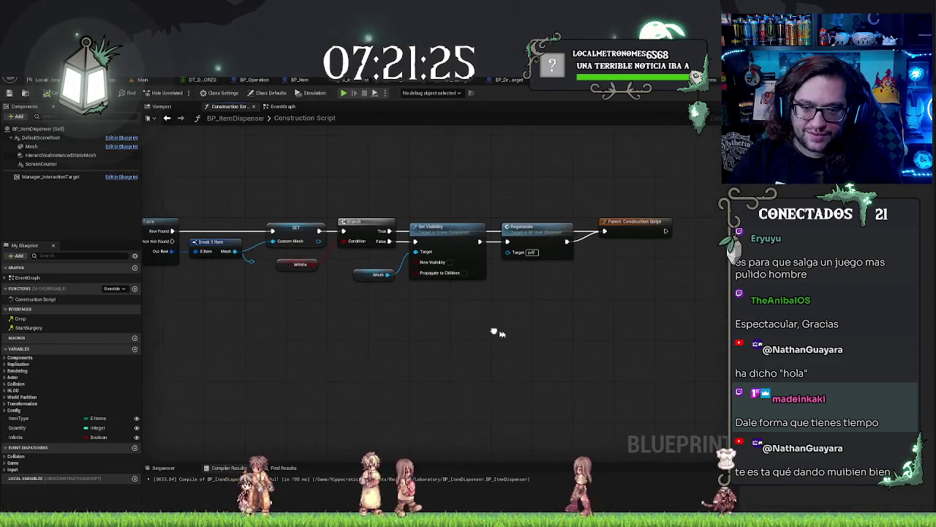
Look over the Construction Script and EventGraph, dropping in and deleting a stray Mesh reference
{"action": "mouse_move", "coordinate": [265, 186]}
{"action": "left_mouse_down"}
{"action": "mouse_move", "coordinate": [533, 210]}
{"action": "mouse_move", "coordinate": [468, 328]}
{"action": "left_mouse_up"}
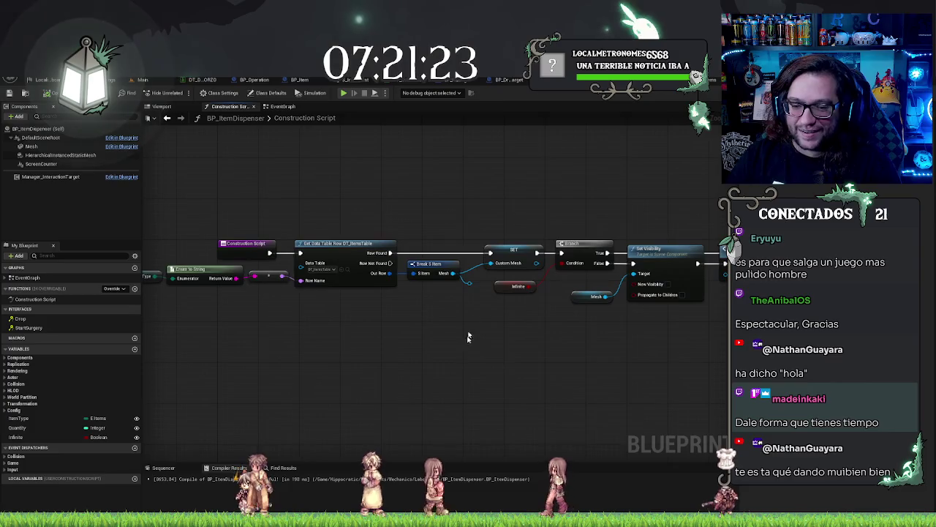
{"action": "left_click_drag", "start_coordinate": [471, 291], "coordinate": [473, 290]}
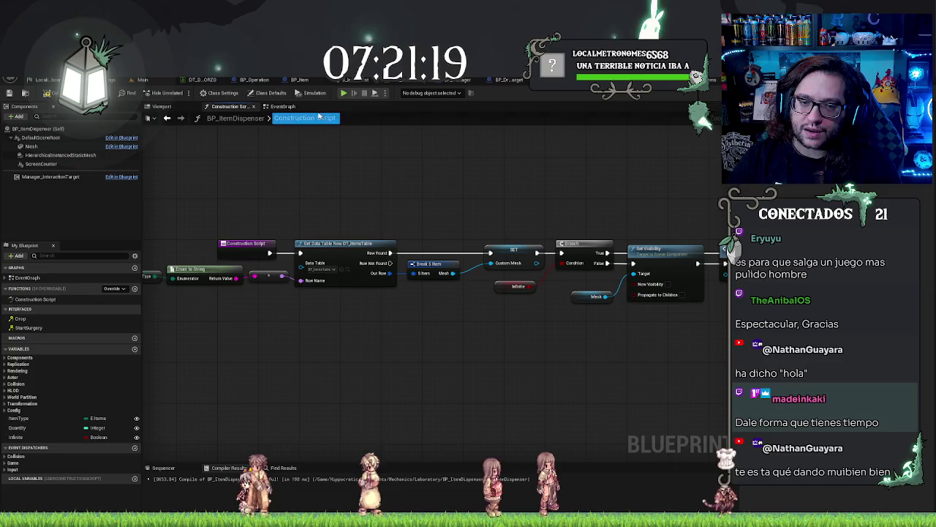
{"action": "left_click", "coordinate": [285, 107]}
{"action": "left_click_drag", "start_coordinate": [480, 233], "coordinate": [532, 133]}
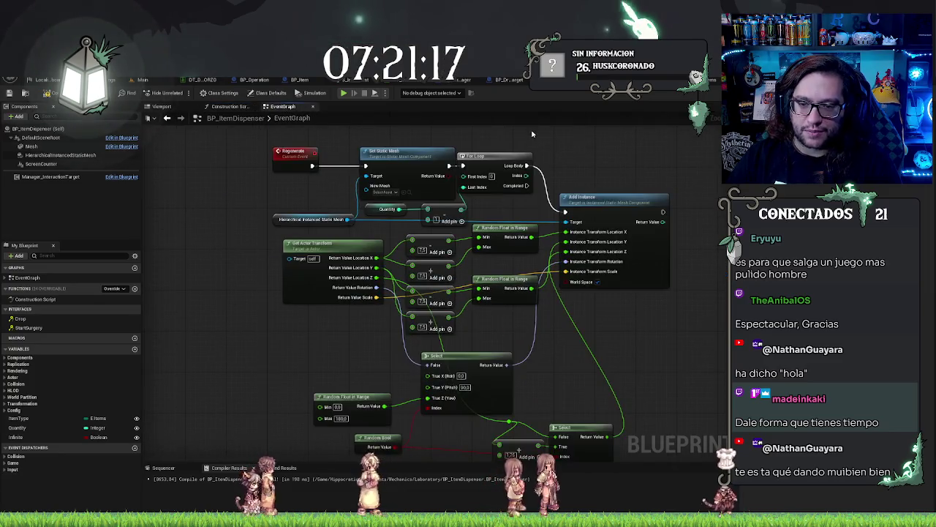
{"action": "scroll", "coordinate": [557, 195], "scroll_direction": "up", "scroll_amount": 2}
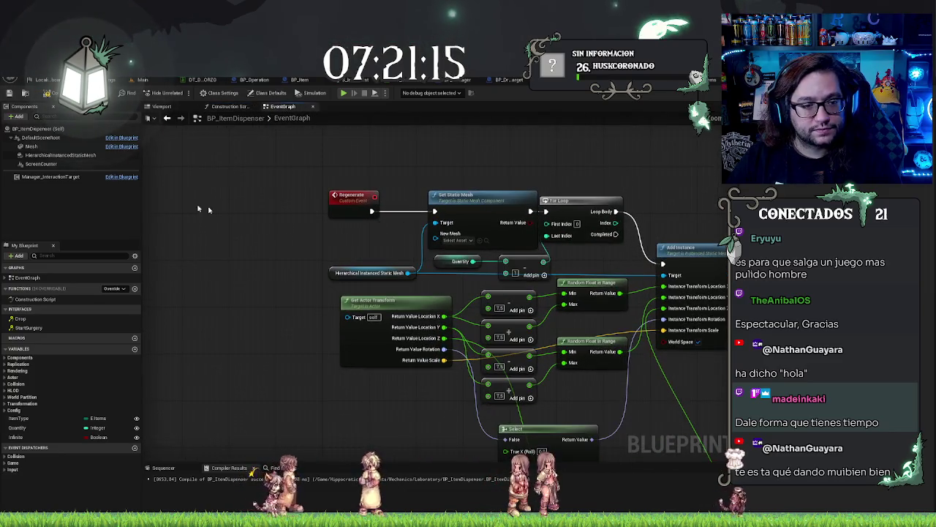
{"action": "left_click_drag", "start_coordinate": [28, 147], "coordinate": [337, 243]}
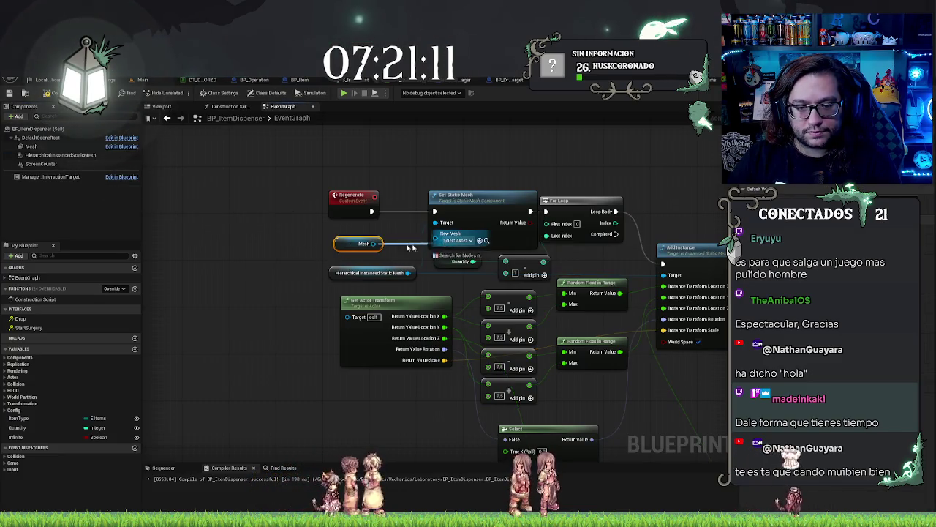
{"action": "key", "text": "Delete"}
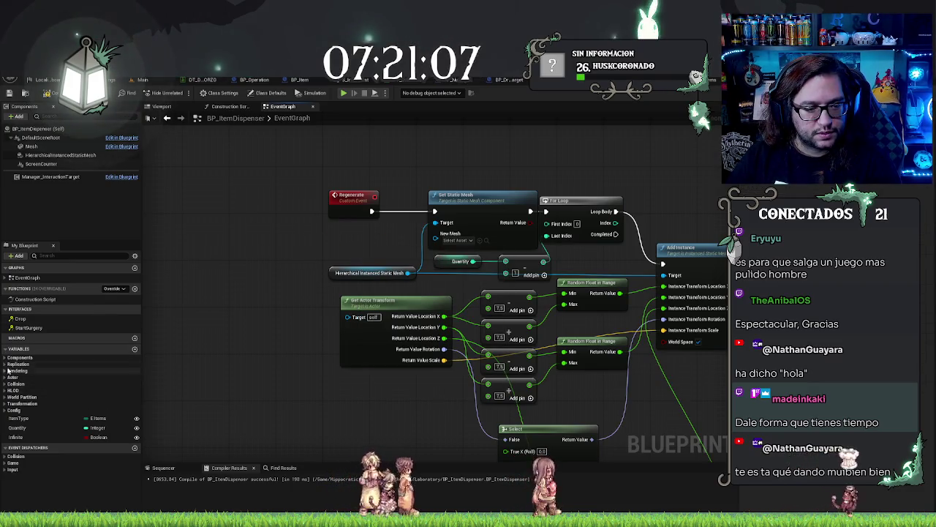
{"action": "left_click", "coordinate": [226, 107]}
{"action": "left_click", "coordinate": [282, 107]}
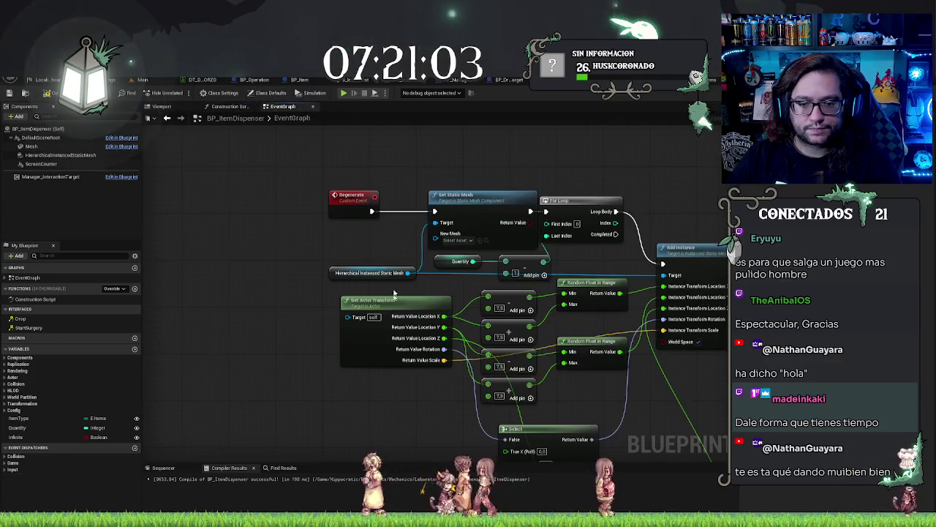
Wire a CustomMesh getter from the Config variables into Set Static Mesh's New Mesh input
{"action": "left_click", "coordinate": [4, 378]}
{"action": "left_click", "coordinate": [4, 377]}
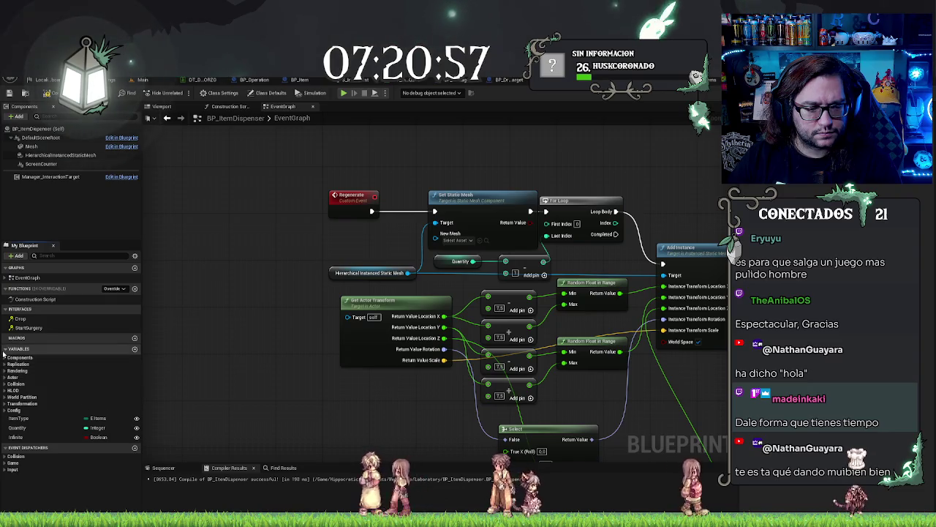
{"action": "left_click", "coordinate": [6, 411]}
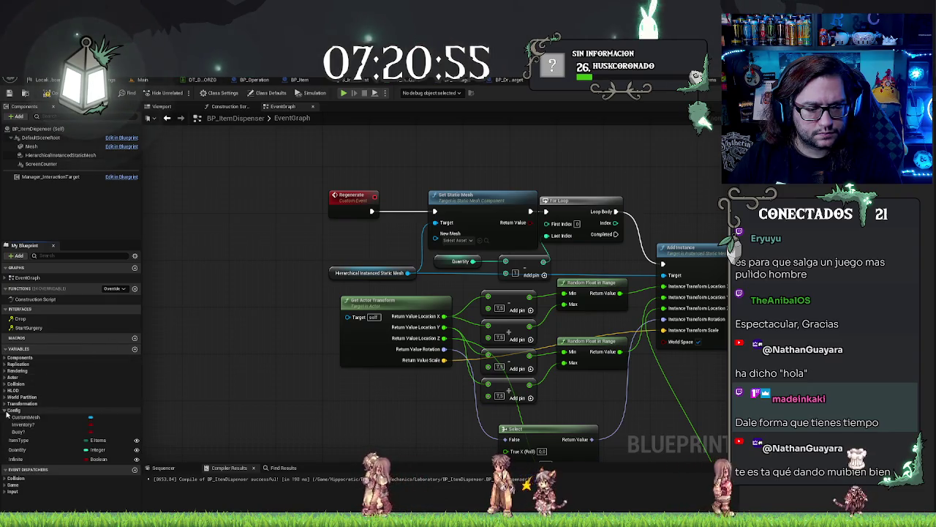
{"action": "mouse_move", "coordinate": [25, 417]}
{"action": "left_mouse_down"}
{"action": "mouse_move", "coordinate": [342, 252]}
{"action": "mouse_move", "coordinate": [436, 234]}
{"action": "left_mouse_up"}
{"action": "left_click", "coordinate": [354, 265]}
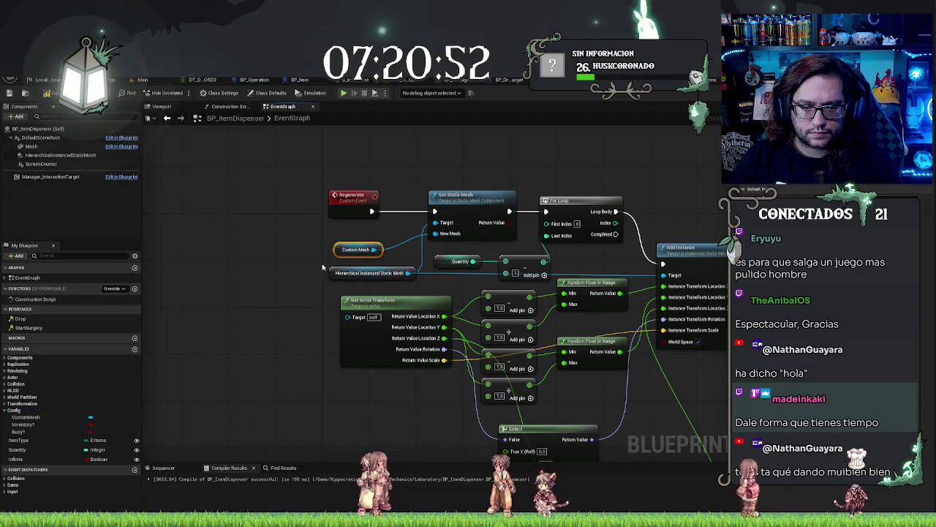
Check the dispensers above the table in the Main level, then return to the Blueprint
{"action": "left_click", "coordinate": [143, 81]}
{"action": "left_click_drag", "start_coordinate": [450, 278], "coordinate": [351, 175]}
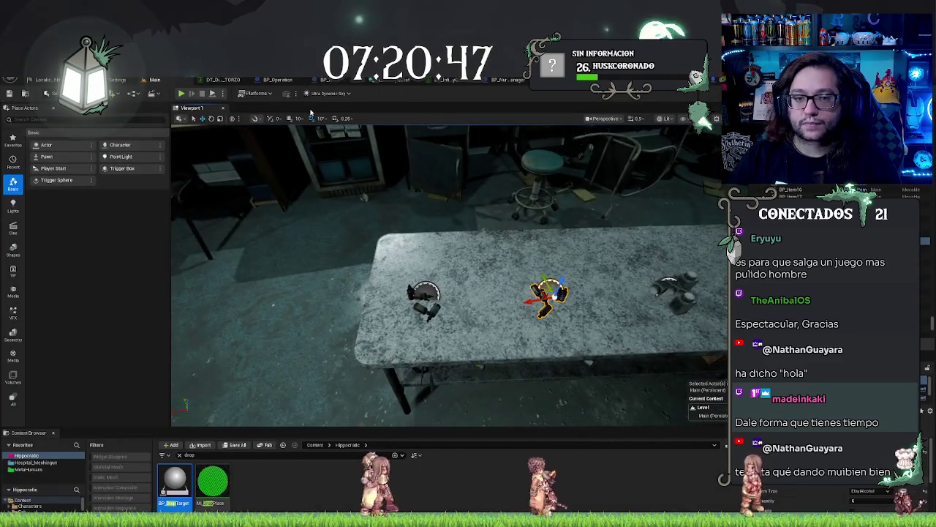
{"action": "left_click", "coordinate": [333, 79]}
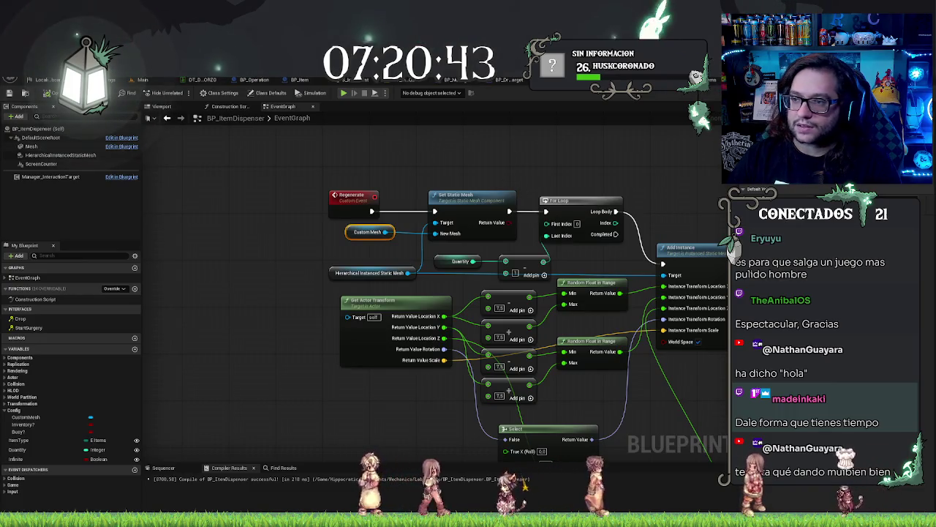
Insert a Get Player node right after Event Interact
{"action": "scroll", "coordinate": [312, 246], "scroll_direction": "down", "scroll_amount": 3}
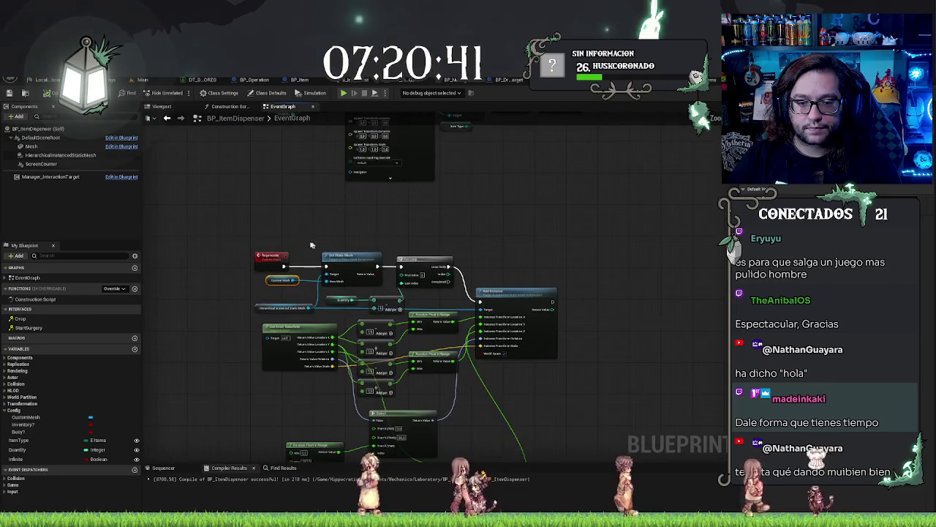
{"action": "scroll", "coordinate": [311, 245], "scroll_direction": "up", "scroll_amount": 3}
{"action": "scroll", "coordinate": [578, 330], "scroll_direction": "down", "scroll_amount": 3}
{"action": "left_click_drag", "start_coordinate": [501, 125], "coordinate": [434, 245]}
{"action": "scroll", "coordinate": [434, 245], "scroll_direction": "up", "scroll_amount": 3}
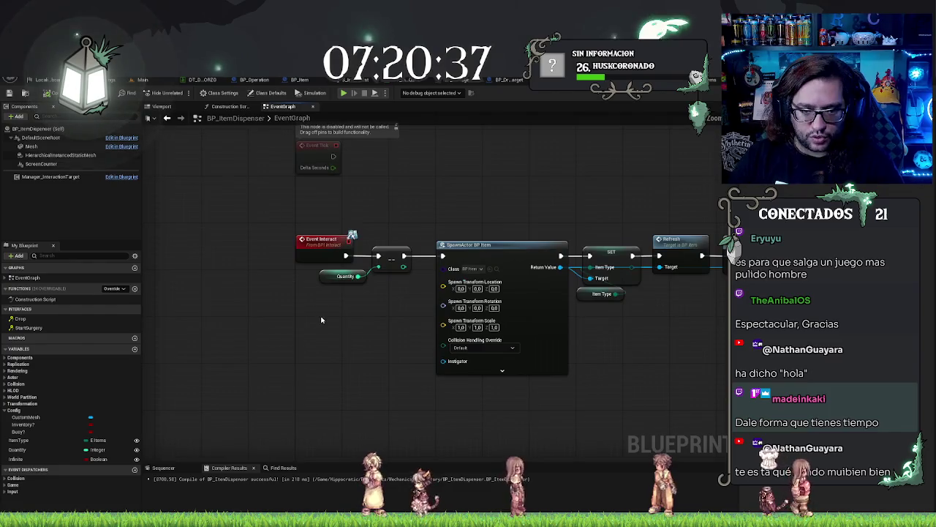
{"action": "mouse_move", "coordinate": [366, 204]}
{"action": "left_mouse_down"}
{"action": "mouse_move", "coordinate": [588, 369]}
{"action": "mouse_move", "coordinate": [679, 386]}
{"action": "mouse_move", "coordinate": [595, 371]}
{"action": "mouse_move", "coordinate": [300, 269]}
{"action": "mouse_move", "coordinate": [335, 269]}
{"action": "left_mouse_up"}
{"action": "mouse_move", "coordinate": [223, 255]}
{"action": "left_mouse_down"}
{"action": "mouse_move", "coordinate": [256, 265]}
{"action": "mouse_move", "coordinate": [249, 258]}
{"action": "left_mouse_up"}
{"action": "type", "text": "ge"}
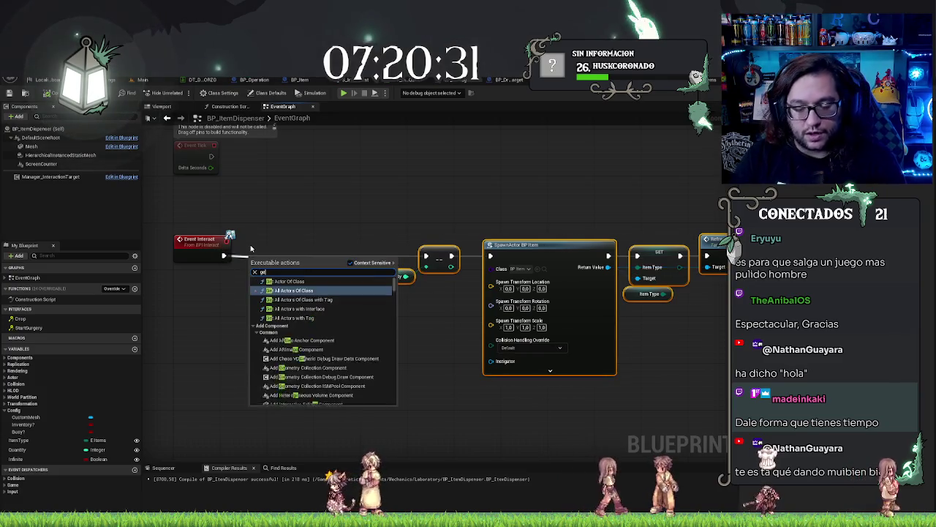
{"action": "type", "text": "t player"}
{"action": "key", "text": "Return"}
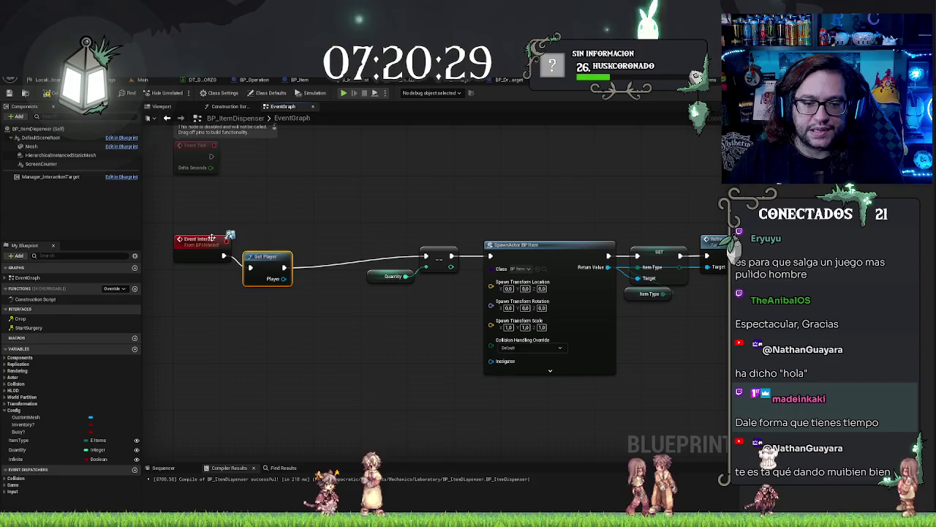
Add the player's Hand Occupied? getter and wire Get Player's execution into the Branch
{"action": "mouse_move", "coordinate": [265, 256]}
{"action": "left_mouse_down"}
{"action": "mouse_move", "coordinate": [265, 245]}
{"action": "mouse_move", "coordinate": [307, 279]}
{"action": "mouse_move", "coordinate": [275, 298]}
{"action": "left_mouse_up"}
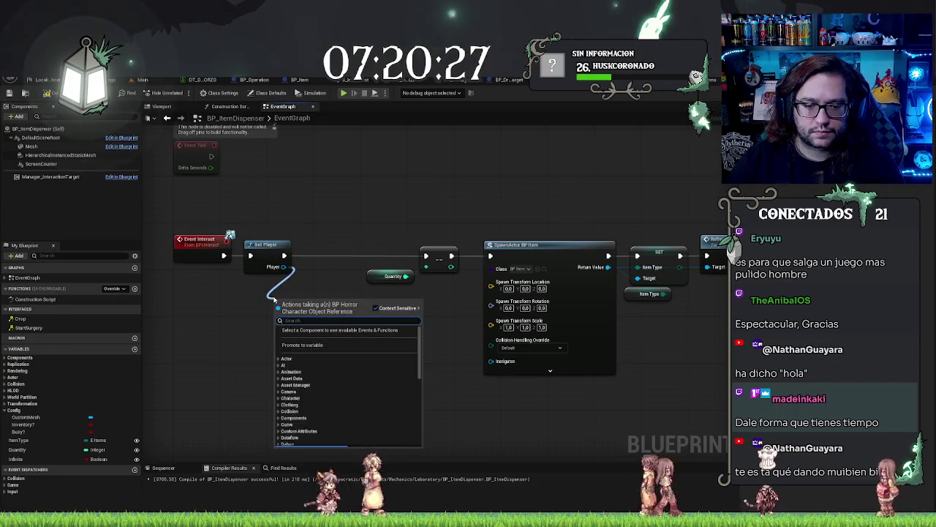
{"action": "type", "text": "get"}
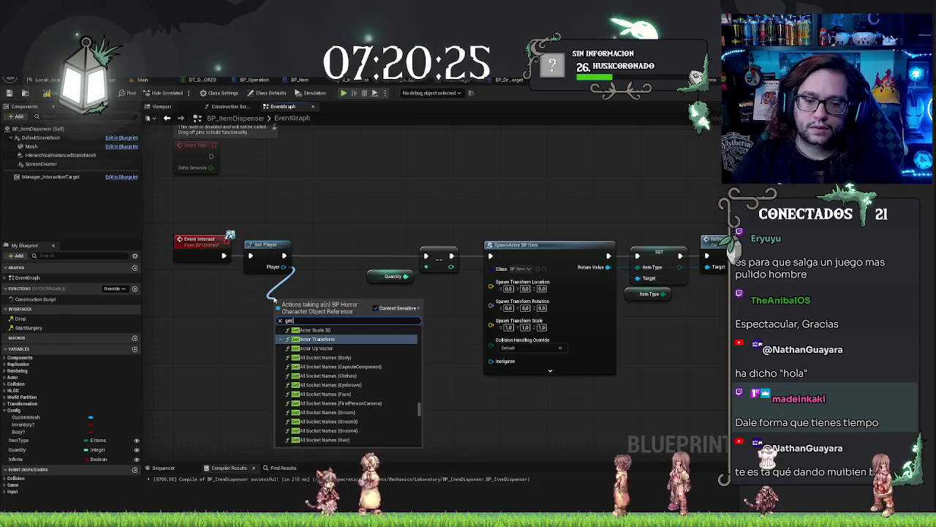
{"action": "type", "text": "hand"}
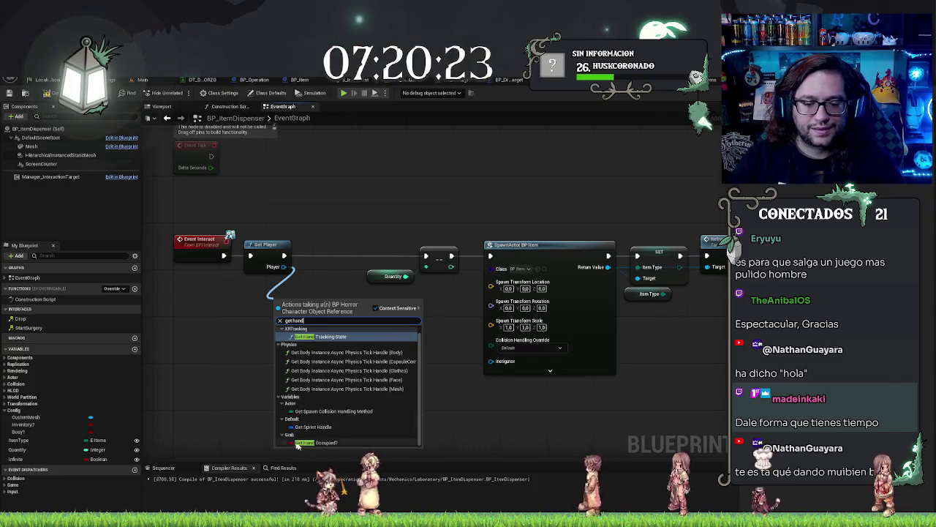
{"action": "left_click", "coordinate": [294, 442]}
{"action": "mouse_move", "coordinate": [329, 305]}
{"action": "left_mouse_down"}
{"action": "mouse_move", "coordinate": [302, 296]}
{"action": "mouse_move", "coordinate": [306, 279]}
{"action": "mouse_move", "coordinate": [356, 324]}
{"action": "mouse_move", "coordinate": [344, 300]}
{"action": "mouse_move", "coordinate": [356, 297]}
{"action": "mouse_move", "coordinate": [357, 249]}
{"action": "left_mouse_up"}
{"action": "left_click_drag", "start_coordinate": [284, 255], "coordinate": [335, 256]}
{"action": "mouse_move", "coordinate": [270, 287]}
{"action": "left_mouse_down"}
{"action": "mouse_move", "coordinate": [263, 328]}
{"action": "mouse_move", "coordinate": [262, 303]}
{"action": "left_mouse_up"}
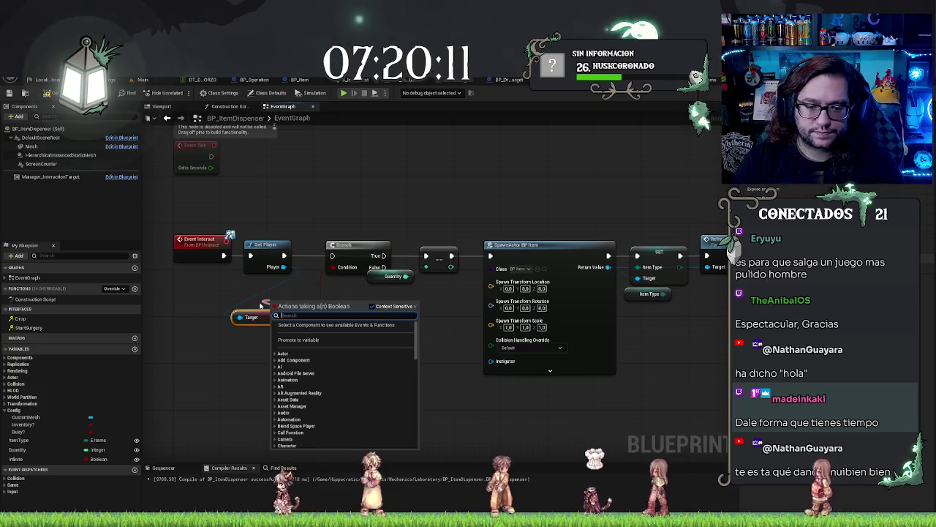
Feed a NOT of Hand Occupied? into the Branch condition and connect Branch True onward
{"action": "type", "text": "not"}
{"action": "key", "text": "Return"}
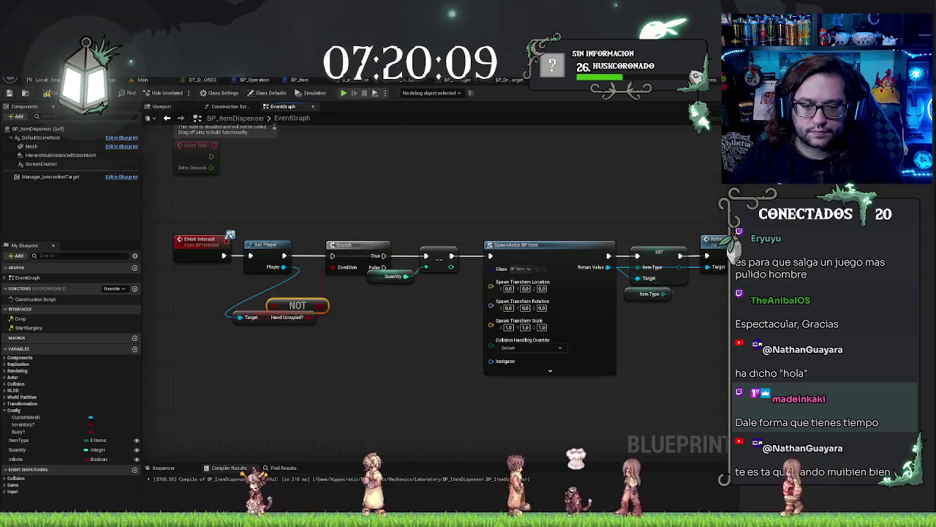
{"action": "mouse_move", "coordinate": [303, 311]}
{"action": "left_mouse_down"}
{"action": "mouse_move", "coordinate": [272, 311]}
{"action": "mouse_move", "coordinate": [270, 281]}
{"action": "left_mouse_up"}
{"action": "left_click", "coordinate": [276, 304]}
{"action": "left_click", "coordinate": [329, 344]}
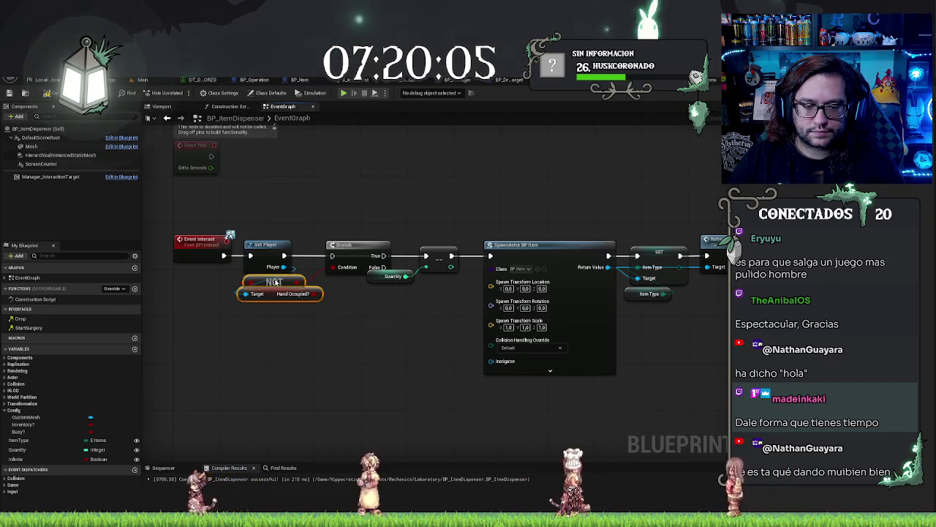
{"action": "left_click_drag", "start_coordinate": [382, 255], "coordinate": [425, 256]}
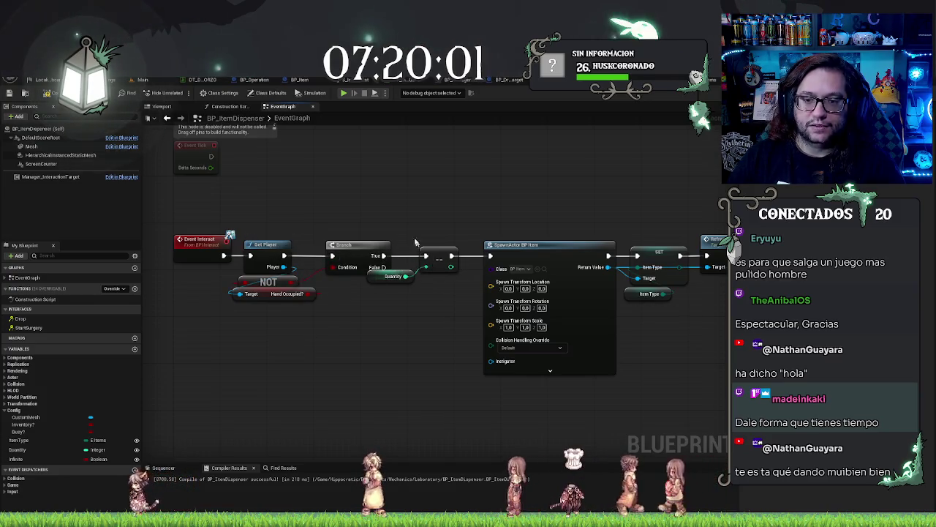
{"action": "mouse_move", "coordinate": [392, 198]}
{"action": "left_mouse_down"}
{"action": "mouse_move", "coordinate": [476, 261]}
{"action": "mouse_move", "coordinate": [669, 292]}
{"action": "mouse_move", "coordinate": [658, 292]}
{"action": "left_mouse_up"}
Insert a SET Hand Occupied? node for the player on the Branch True path before SpawnActor
{"action": "left_click_drag", "start_coordinate": [483, 399], "coordinate": [658, 393]}
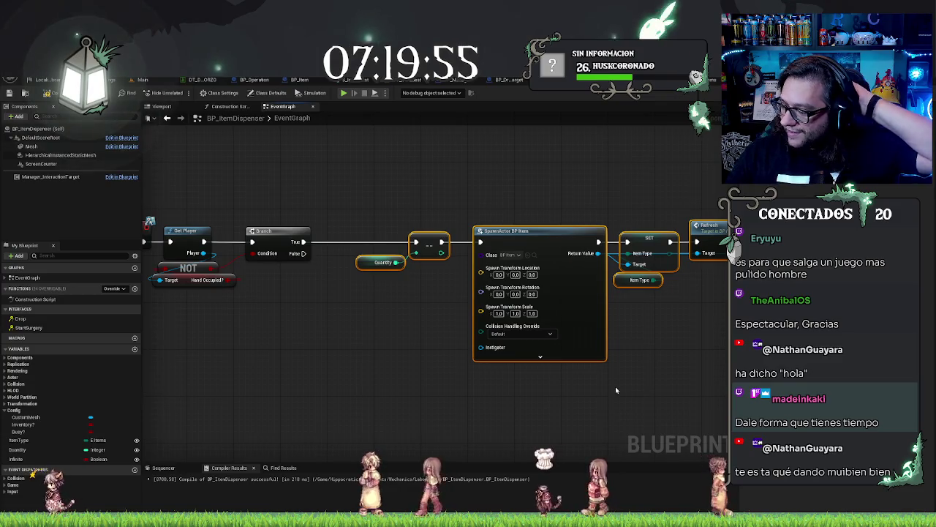
{"action": "left_click_drag", "start_coordinate": [319, 259], "coordinate": [396, 254]}
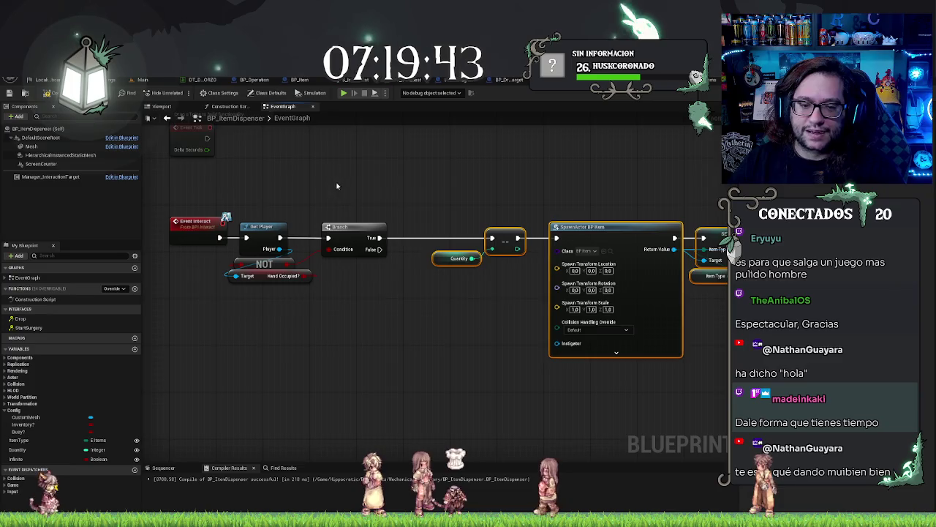
{"action": "left_click_drag", "start_coordinate": [193, 159], "coordinate": [238, 171]}
{"action": "mouse_move", "coordinate": [320, 268]}
{"action": "left_mouse_down"}
{"action": "mouse_move", "coordinate": [204, 276]}
{"action": "mouse_move", "coordinate": [329, 289]}
{"action": "mouse_move", "coordinate": [292, 307]}
{"action": "mouse_move", "coordinate": [306, 350]}
{"action": "left_mouse_up"}
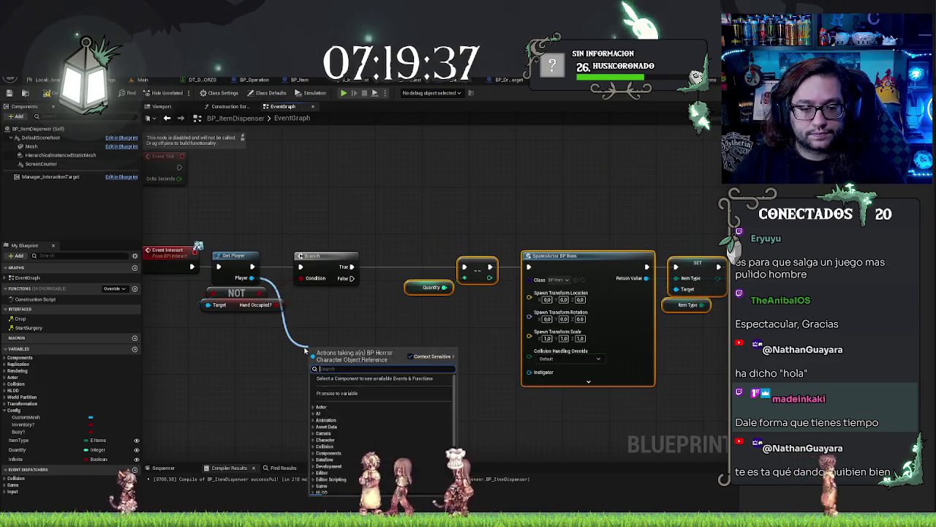
{"action": "type", "text": "set hand"}
{"action": "key", "text": "Return"}
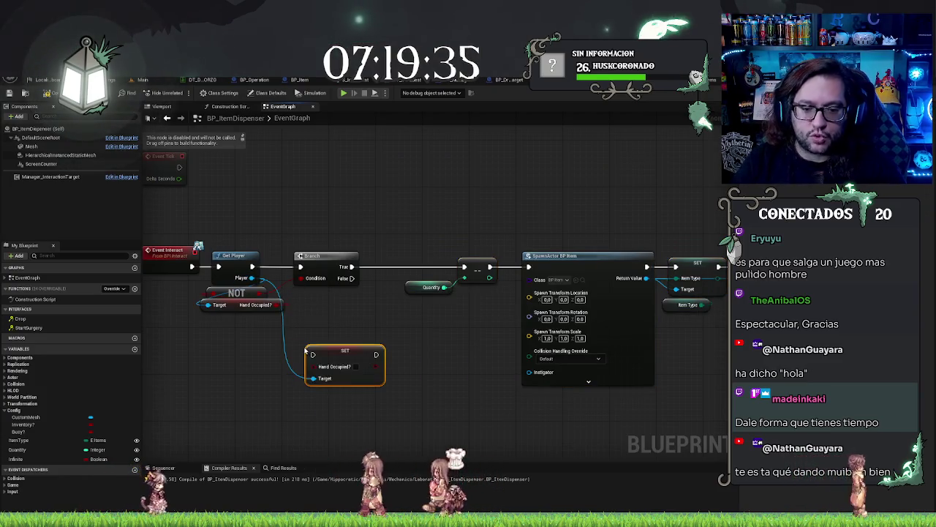
{"action": "left_click_drag", "start_coordinate": [347, 357], "coordinate": [408, 263]}
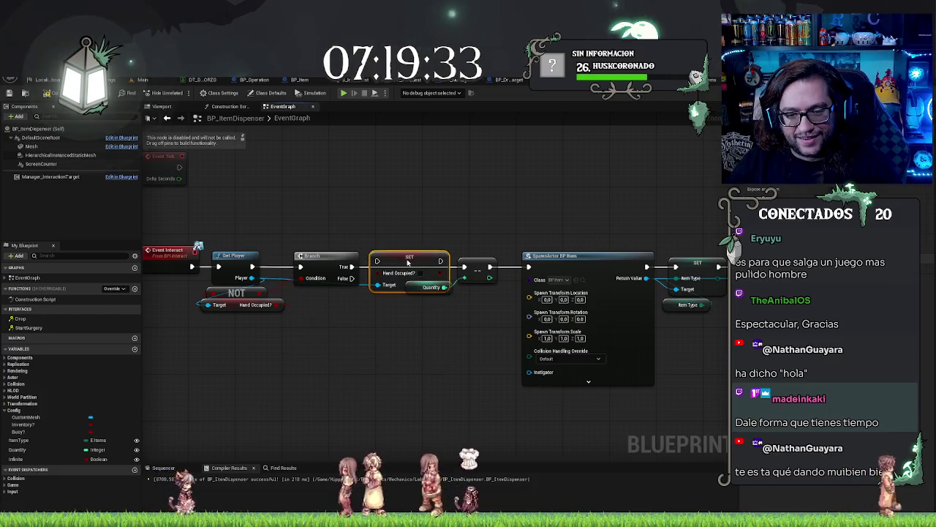
{"action": "key", "text": "q"}
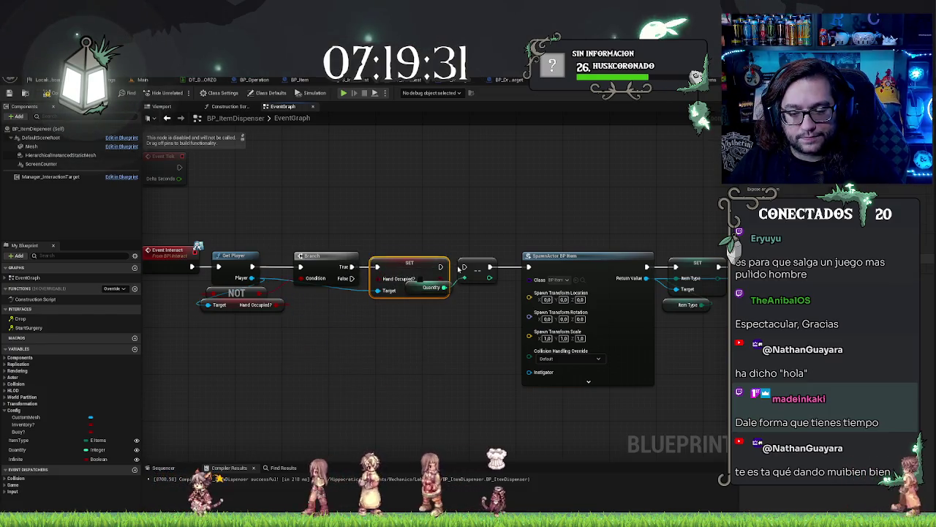
{"action": "mouse_move", "coordinate": [440, 268]}
{"action": "left_mouse_down"}
{"action": "mouse_move", "coordinate": [464, 267]}
{"action": "mouse_move", "coordinate": [455, 311]}
{"action": "left_mouse_up"}
{"action": "left_click", "coordinate": [462, 371]}
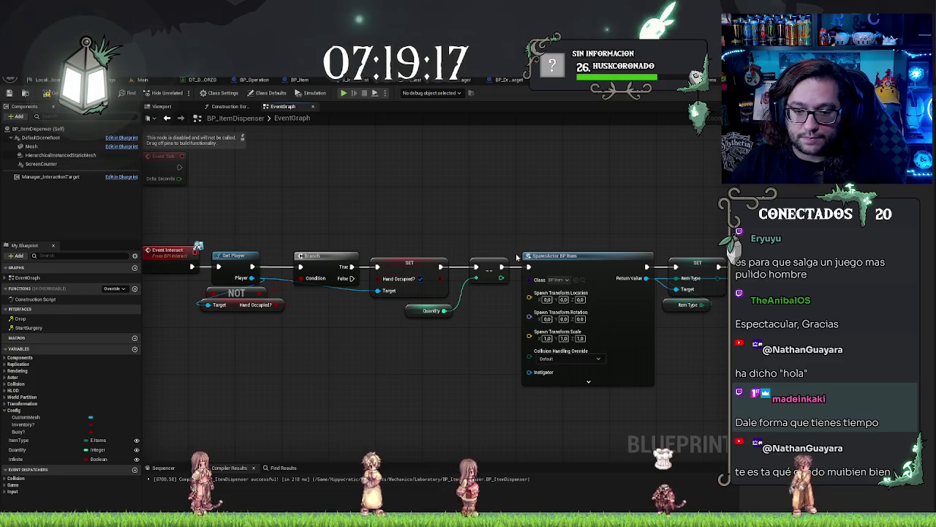
Add a SET Actor Grabbed node on the player after Interact, fed by SpawnActor's Return Value
{"action": "mouse_move", "coordinate": [394, 368]}
{"action": "left_mouse_down"}
{"action": "mouse_move", "coordinate": [492, 363]}
{"action": "mouse_move", "coordinate": [314, 334]}
{"action": "left_mouse_up"}
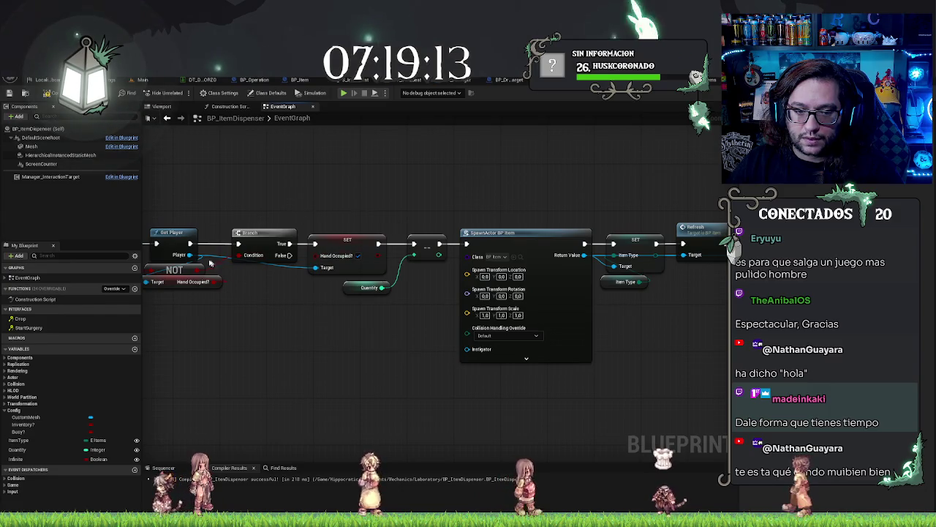
{"action": "left_click_drag", "start_coordinate": [189, 255], "coordinate": [299, 359]}
{"action": "type", "text": "set "}
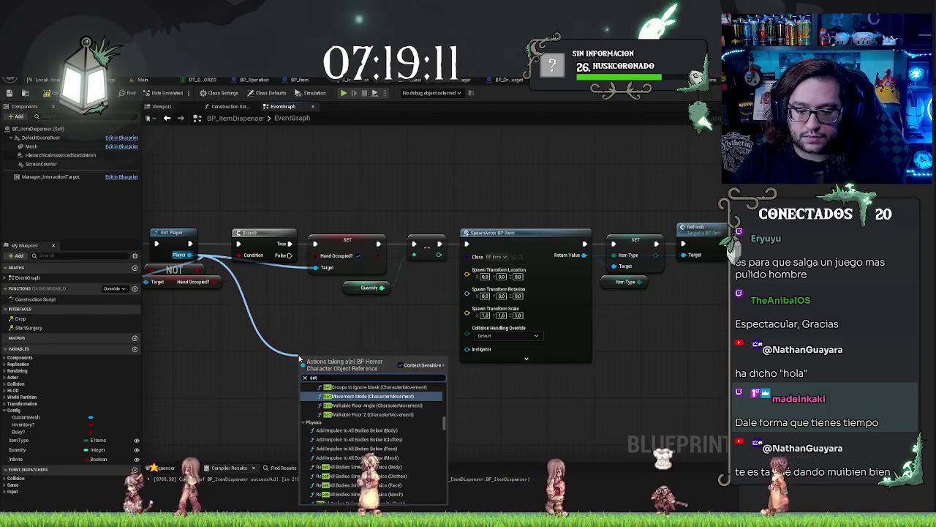
{"action": "type", "text": "ref"}
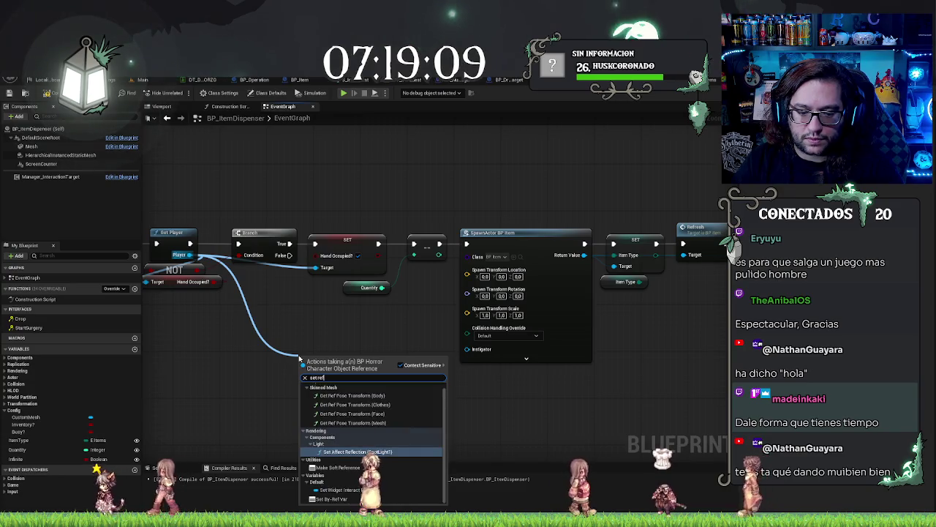
{"action": "key", "text": "BackSpace"}
{"action": "key", "text": "BackSpace"}
{"action": "key", "text": "BackSpace"}
{"action": "type", "text": "actor"}
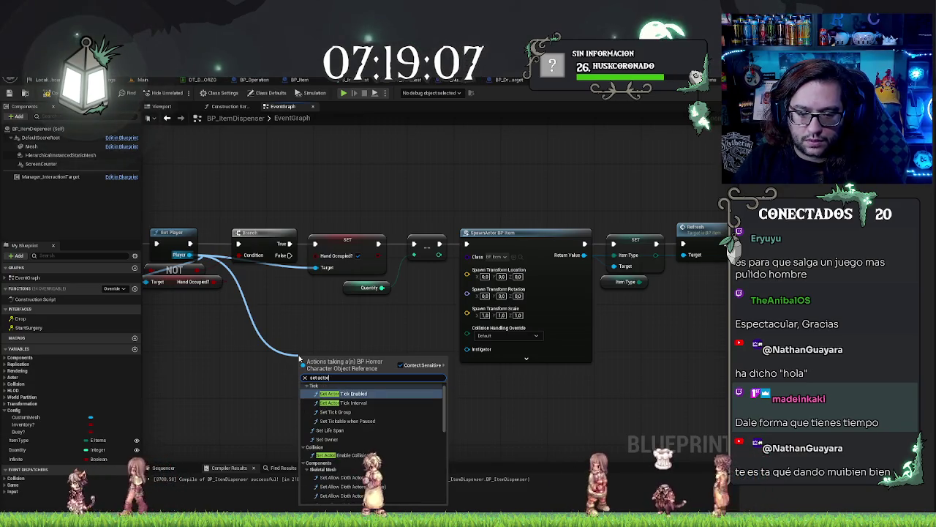
{"action": "key", "text": "BackSpace"}
{"action": "key", "text": "BackSpace"}
{"action": "key", "text": "BackSpace"}
{"action": "key", "text": "BackSpace"}
{"action": "key", "text": "BackSpace"}
{"action": "type", "text": "g"}
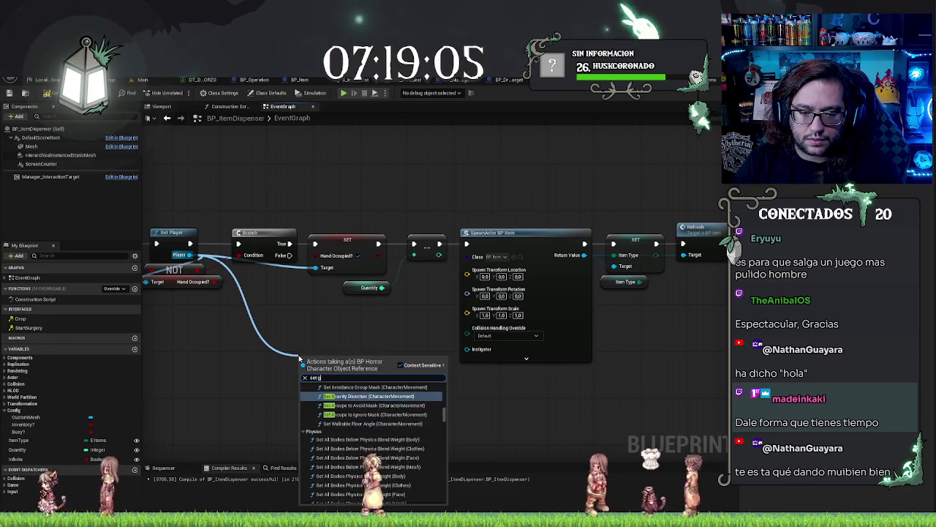
{"action": "type", "text": "rab"}
{"action": "key", "text": "Return"}
{"action": "mouse_move", "coordinate": [312, 358]}
{"action": "left_mouse_down"}
{"action": "mouse_move", "coordinate": [702, 376]}
{"action": "mouse_move", "coordinate": [622, 250]}
{"action": "left_mouse_up"}
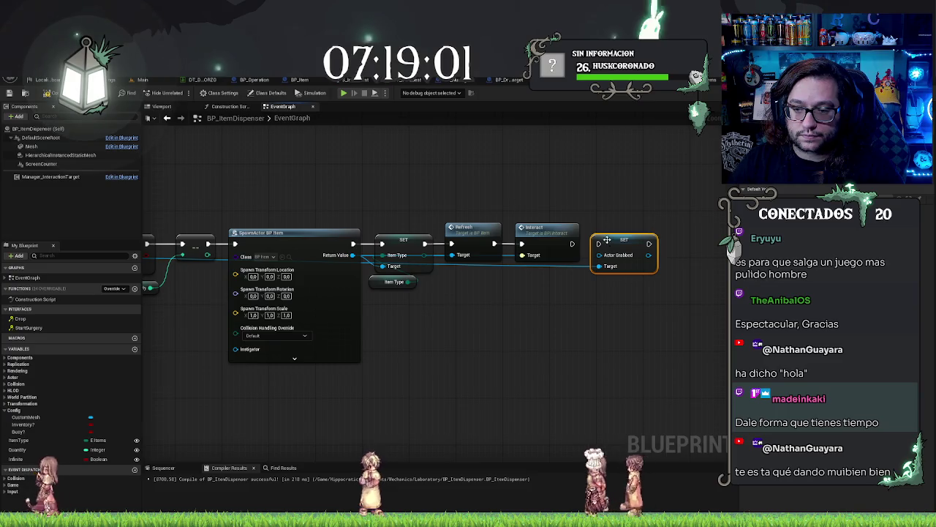
{"action": "left_click_drag", "start_coordinate": [598, 266], "coordinate": [344, 259]}
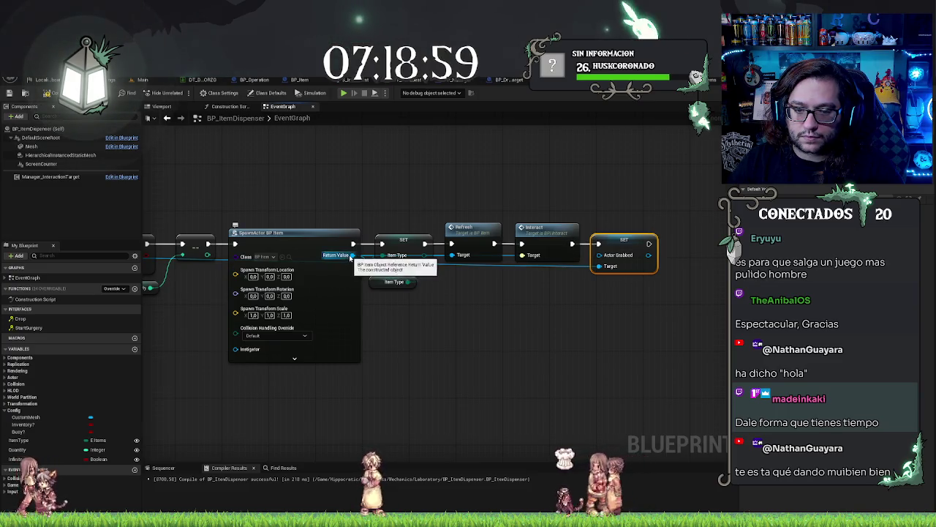
{"action": "left_click", "coordinate": [567, 358]}
{"action": "left_click_drag", "start_coordinate": [555, 350], "coordinate": [856, 351]}
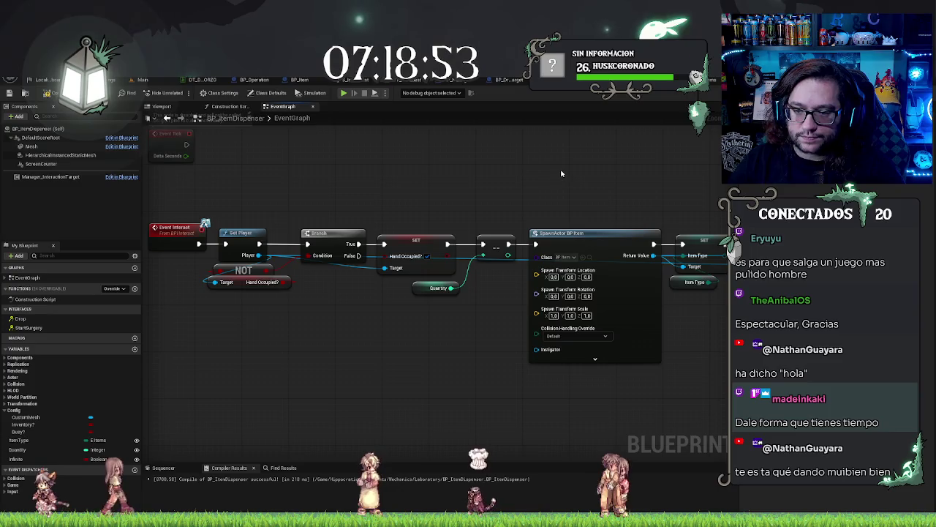
{"action": "mouse_move", "coordinate": [567, 182]}
{"action": "left_mouse_down"}
{"action": "mouse_move", "coordinate": [376, 209]}
{"action": "mouse_move", "coordinate": [680, 397]}
{"action": "mouse_move", "coordinate": [543, 381]}
{"action": "left_mouse_up"}
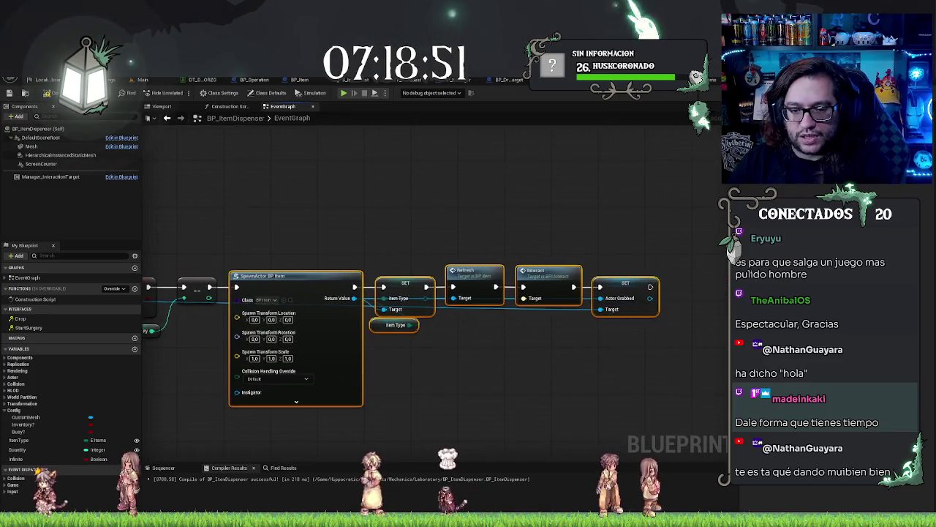
{"action": "scroll", "coordinate": [451, 296], "scroll_direction": "up", "scroll_amount": 1}
{"action": "left_click_drag", "start_coordinate": [451, 296], "coordinate": [517, 295]}
{"action": "mouse_move", "coordinate": [383, 277]}
{"action": "left_mouse_down"}
{"action": "mouse_move", "coordinate": [414, 281]}
{"action": "mouse_move", "coordinate": [437, 271]}
{"action": "left_mouse_up"}
{"action": "type", "text": "regen"}
{"action": "key", "text": "Return"}
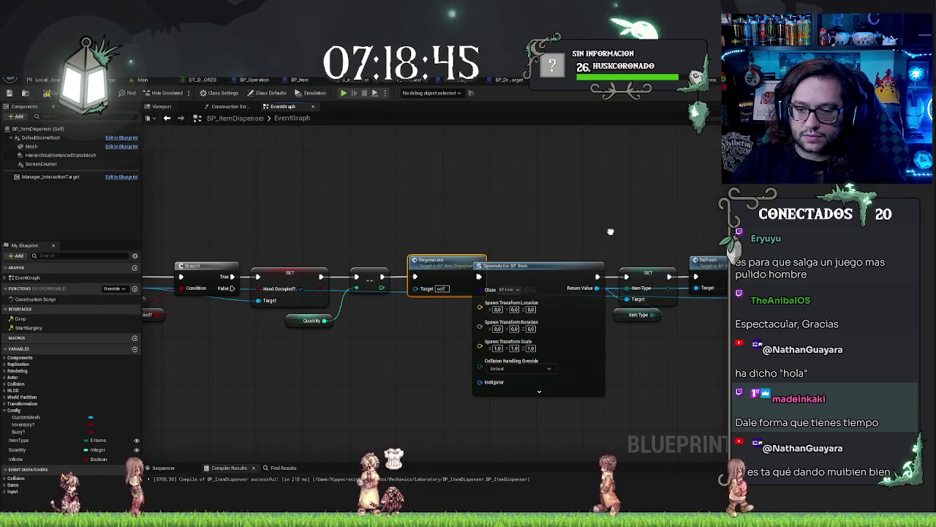
{"action": "left_click_drag", "start_coordinate": [662, 406], "coordinate": [325, 220]}
{"action": "left_click_drag", "start_coordinate": [410, 380], "coordinate": [443, 380]}
{"action": "left_click", "coordinate": [626, 400]}
{"action": "left_click_drag", "start_coordinate": [617, 384], "coordinate": [566, 379]}
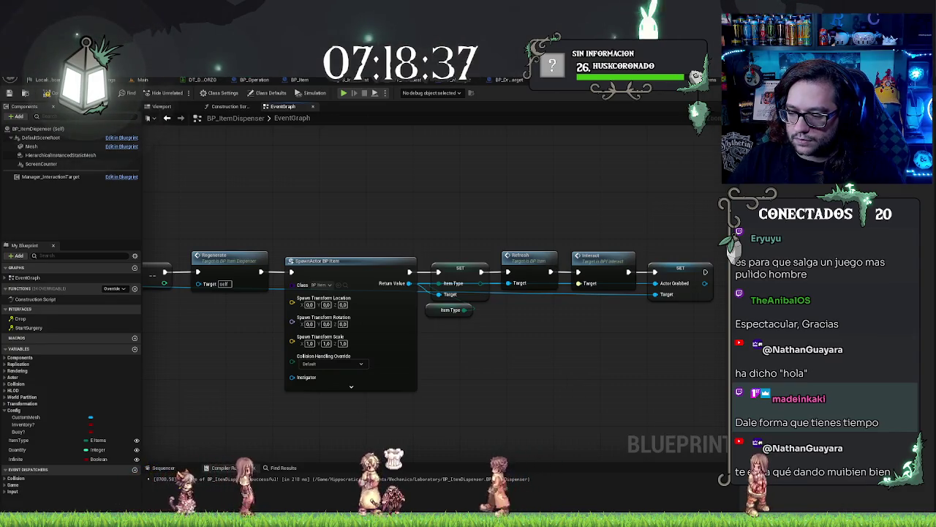
{"action": "mouse_move", "coordinate": [503, 351]}
{"action": "left_mouse_down"}
{"action": "mouse_move", "coordinate": [437, 336]}
{"action": "mouse_move", "coordinate": [622, 320]}
{"action": "mouse_move", "coordinate": [716, 325]}
{"action": "left_mouse_up"}
{"action": "left_click_drag", "start_coordinate": [439, 322], "coordinate": [519, 326]}
{"action": "left_click_drag", "start_coordinate": [307, 314], "coordinate": [453, 319]}
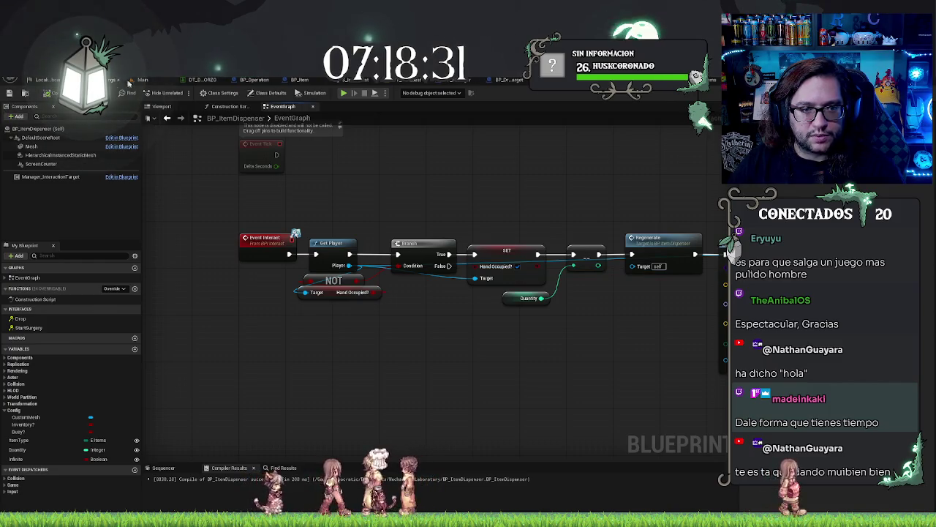
{"action": "left_click", "coordinate": [128, 83]}
{"action": "right_click", "coordinate": [423, 322]}
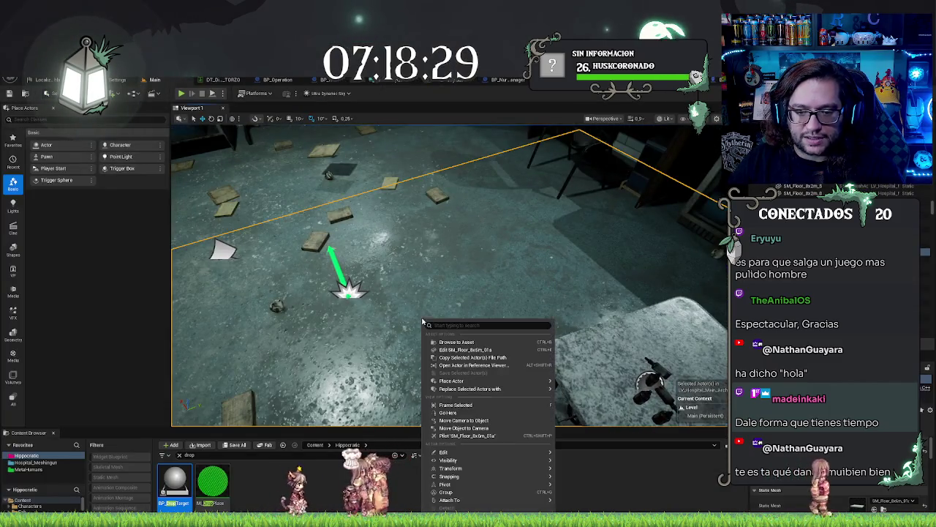
{"action": "key", "text": "Escape"}
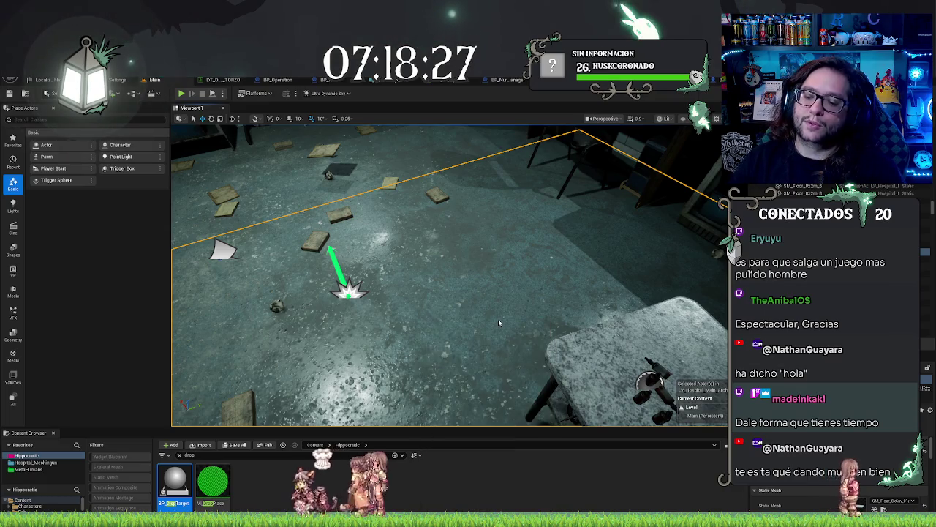
{"action": "key", "text": "alt+p"}
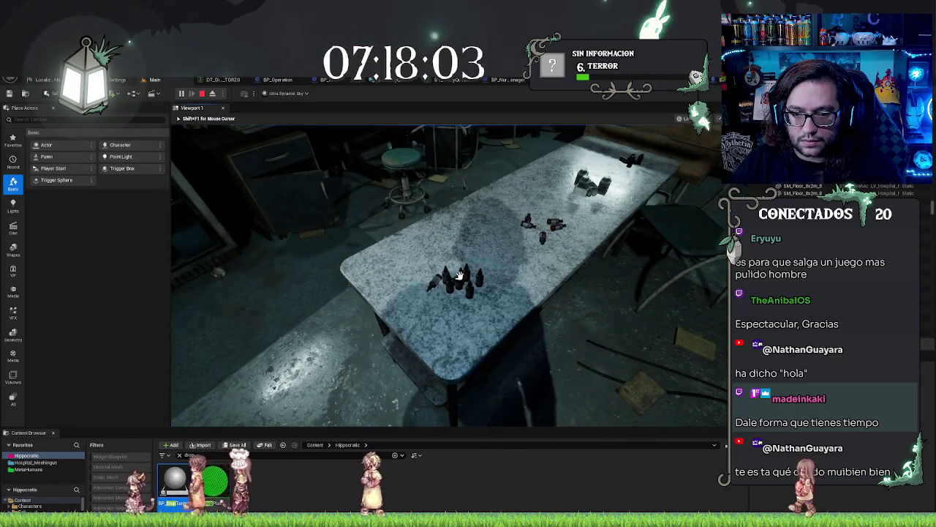
{"action": "left_click", "coordinate": [460, 275]}
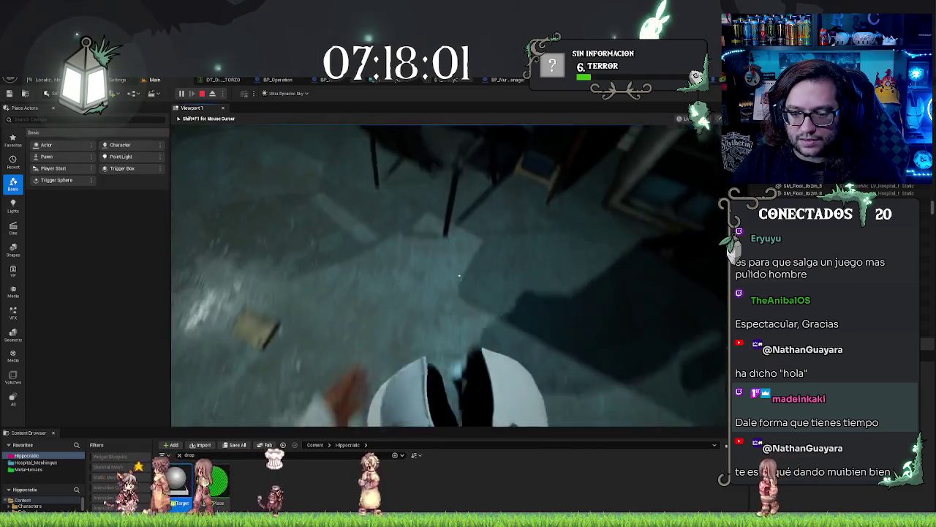
{"action": "key", "text": "Escape"}
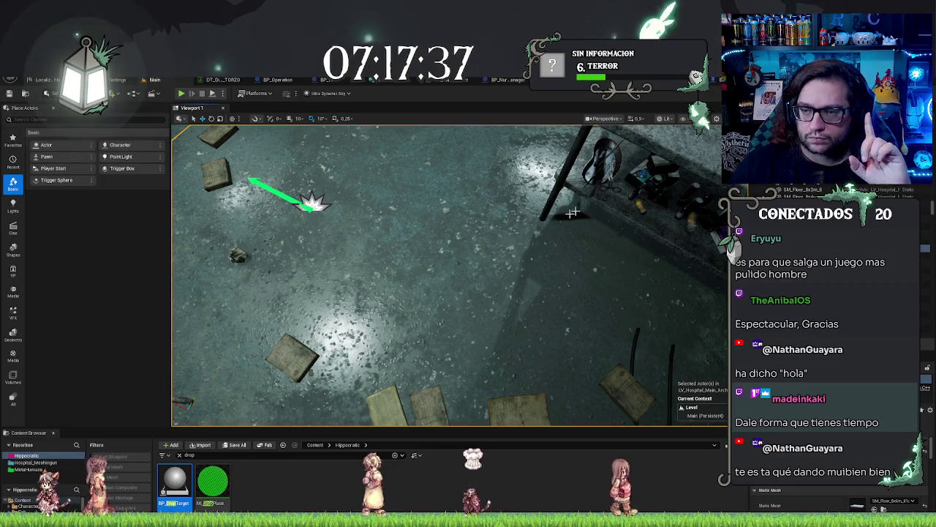
{"action": "left_click", "coordinate": [325, 79]}
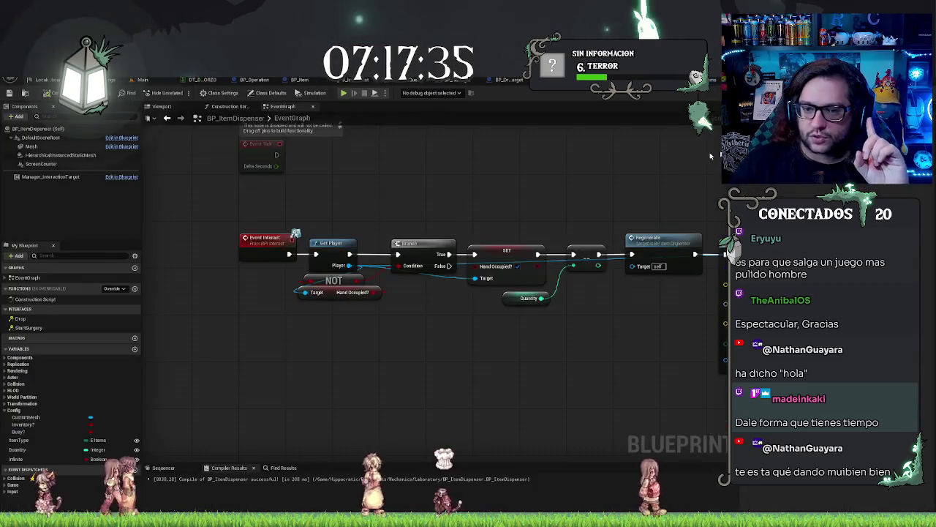
Create a Clear Instances node from the Hierarchical Instanced Static Mesh reference
{"action": "mouse_move", "coordinate": [453, 144]}
{"action": "left_mouse_down"}
{"action": "mouse_move", "coordinate": [436, 192]}
{"action": "mouse_move", "coordinate": [312, 183]}
{"action": "mouse_move", "coordinate": [366, 240]}
{"action": "mouse_move", "coordinate": [408, 213]}
{"action": "left_mouse_up"}
{"action": "left_click_drag", "start_coordinate": [536, 225], "coordinate": [469, 198]}
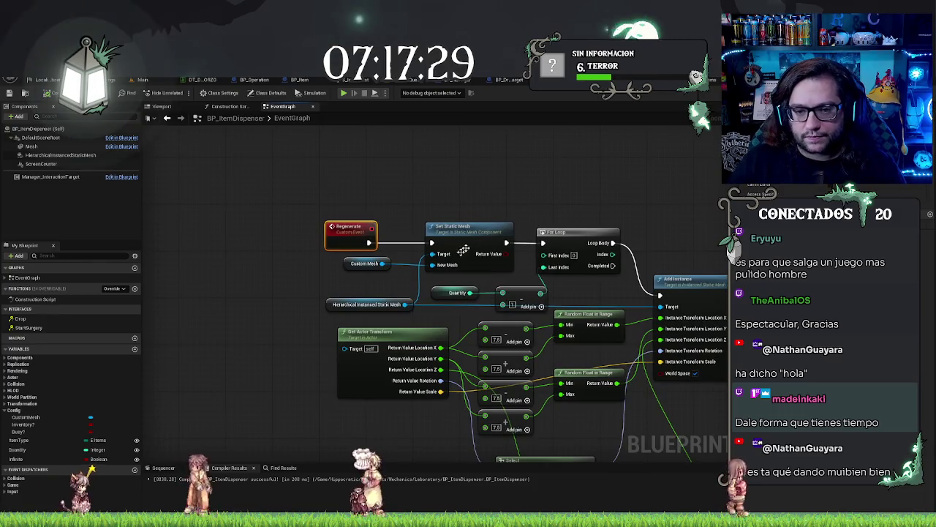
{"action": "left_click_drag", "start_coordinate": [405, 305], "coordinate": [307, 280]}
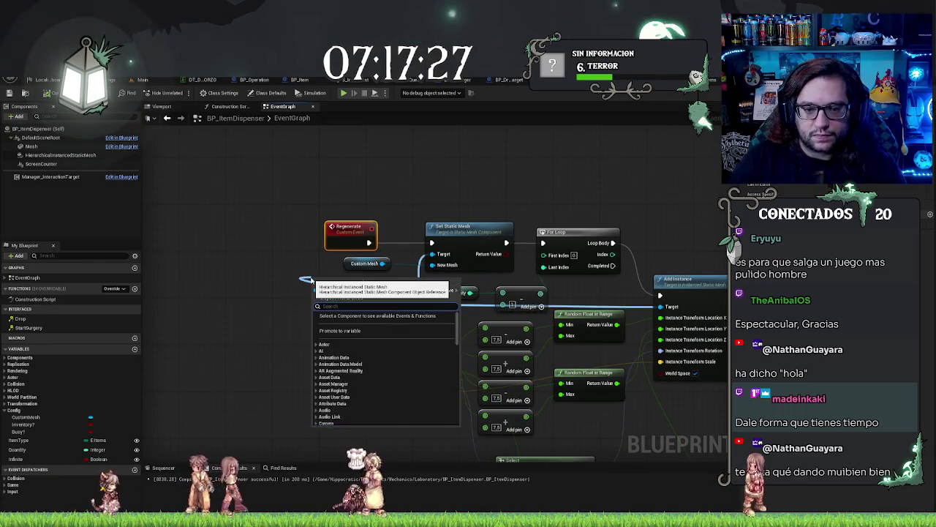
{"action": "type", "text": "cle"}
{"action": "key", "text": "Return"}
Place Clear Instances between Regenerate and Set Static Mesh, wire its Target, and recompile
{"action": "mouse_move", "coordinate": [389, 282]}
{"action": "left_mouse_down"}
{"action": "mouse_move", "coordinate": [413, 135]}
{"action": "mouse_move", "coordinate": [486, 167]}
{"action": "left_mouse_up"}
{"action": "mouse_move", "coordinate": [338, 269]}
{"action": "left_mouse_down"}
{"action": "mouse_move", "coordinate": [323, 257]}
{"action": "mouse_move", "coordinate": [207, 249]}
{"action": "mouse_move", "coordinate": [627, 439]}
{"action": "left_mouse_up"}
{"action": "scroll", "coordinate": [598, 389], "scroll_direction": "down", "scroll_amount": 1}
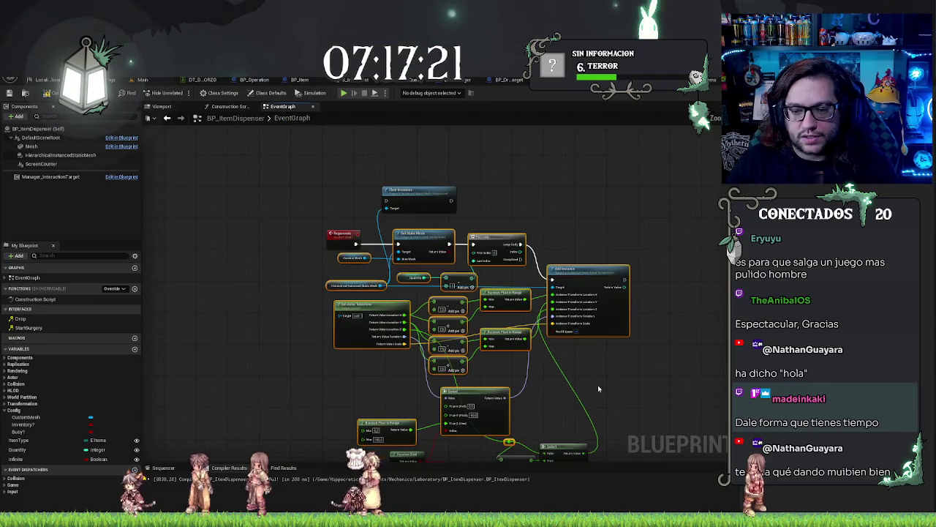
{"action": "mouse_move", "coordinate": [480, 238]}
{"action": "left_mouse_down"}
{"action": "mouse_move", "coordinate": [481, 169]}
{"action": "mouse_move", "coordinate": [564, 259]}
{"action": "mouse_move", "coordinate": [628, 258]}
{"action": "left_mouse_up"}
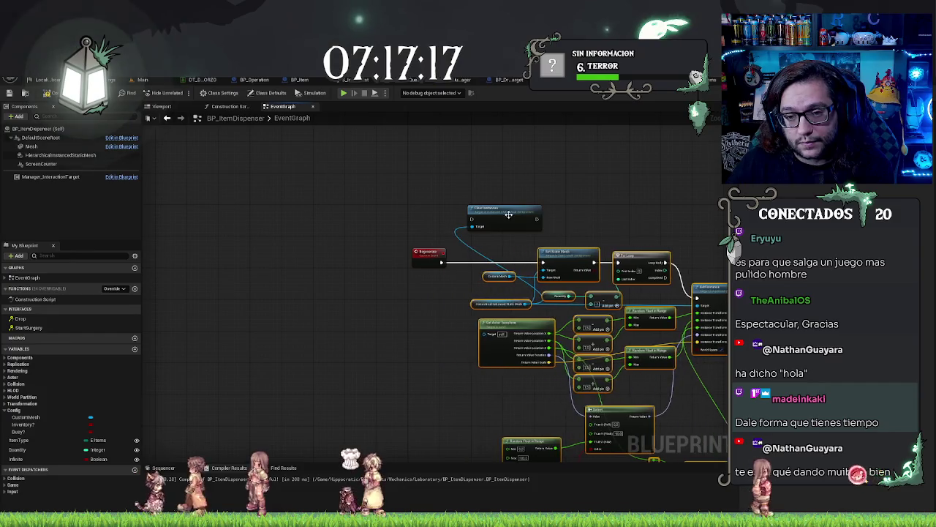
{"action": "left_click_drag", "start_coordinate": [512, 215], "coordinate": [499, 258]}
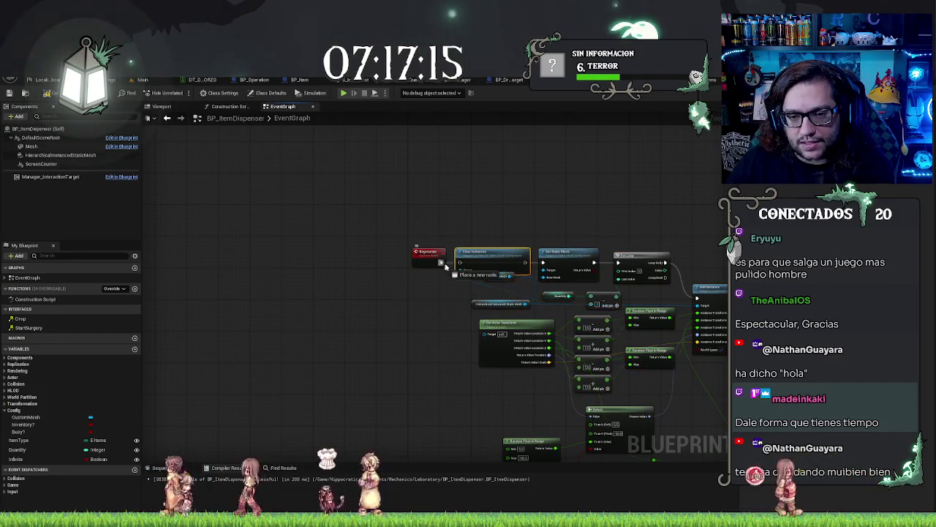
{"action": "left_click_drag", "start_coordinate": [444, 267], "coordinate": [460, 270]}
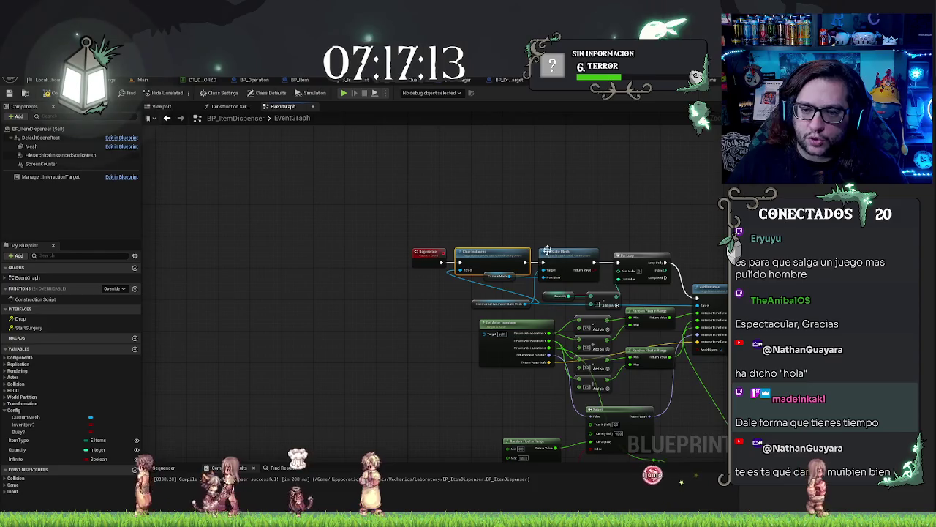
{"action": "left_click", "coordinate": [13, 92]}
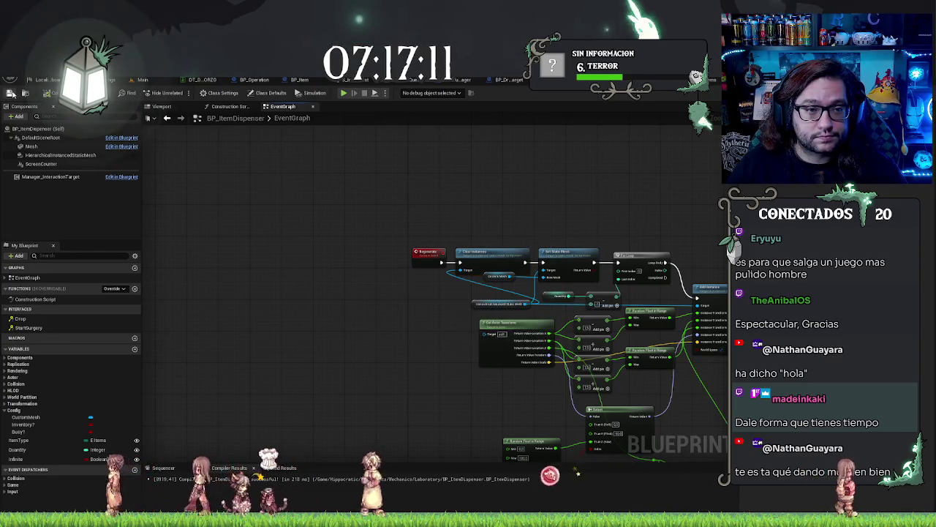
{"action": "left_click", "coordinate": [229, 106]}
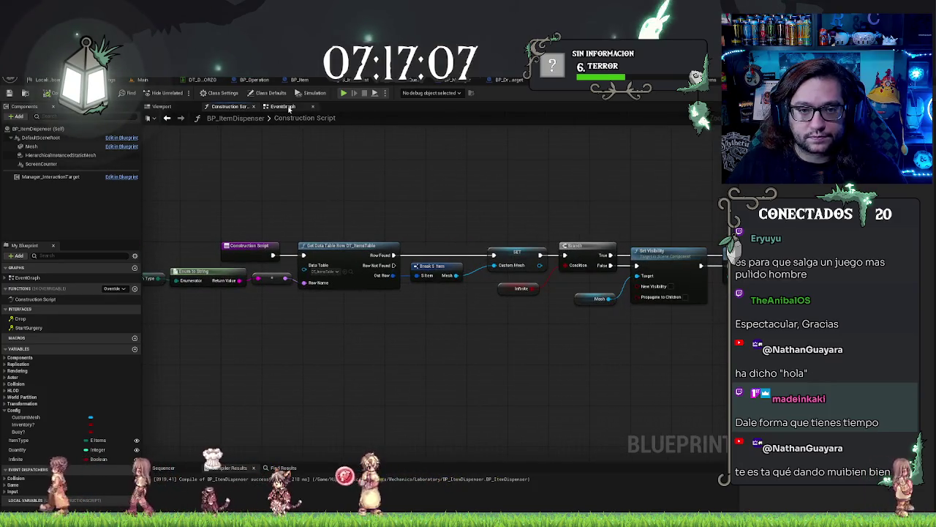
Back in the EventGraph, search for an interact action from SpawnActor's Return Value, then cancel it
{"action": "key", "text": "ctrl+Tab"}
{"action": "mouse_move", "coordinate": [548, 207]}
{"action": "left_mouse_down"}
{"action": "mouse_move", "coordinate": [365, 348]}
{"action": "mouse_move", "coordinate": [351, 420]}
{"action": "left_mouse_up"}
{"action": "scroll", "coordinate": [294, 336], "scroll_direction": "up", "scroll_amount": 3}
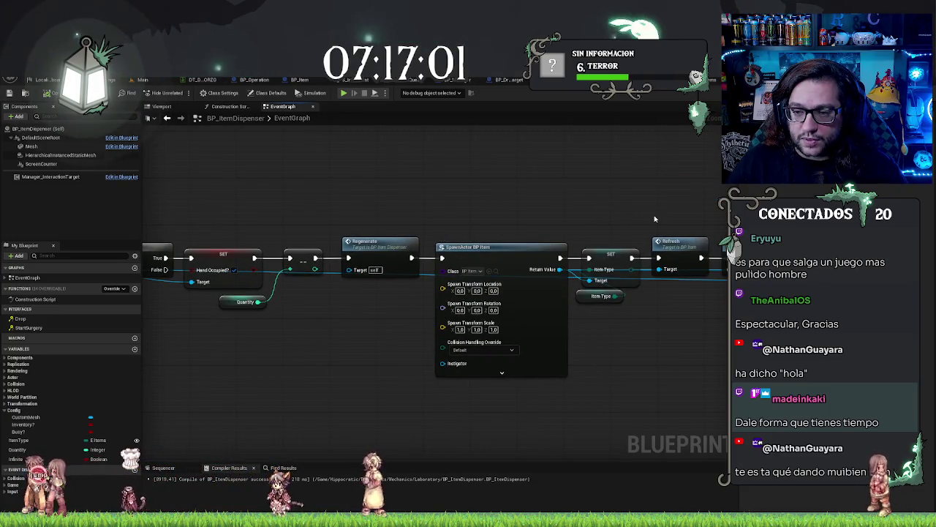
{"action": "left_click_drag", "start_coordinate": [655, 219], "coordinate": [455, 194]}
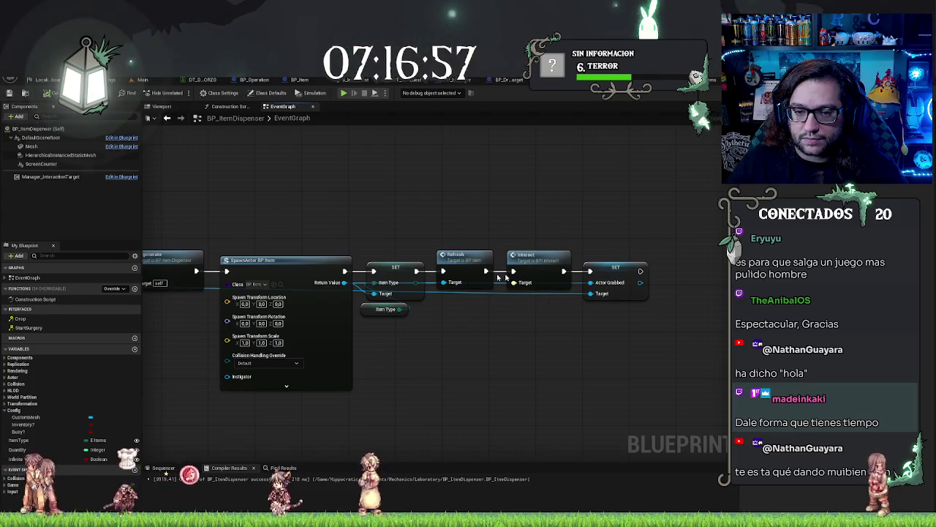
{"action": "left_click_drag", "start_coordinate": [350, 285], "coordinate": [501, 350]}
{"action": "type", "text": "interac"}
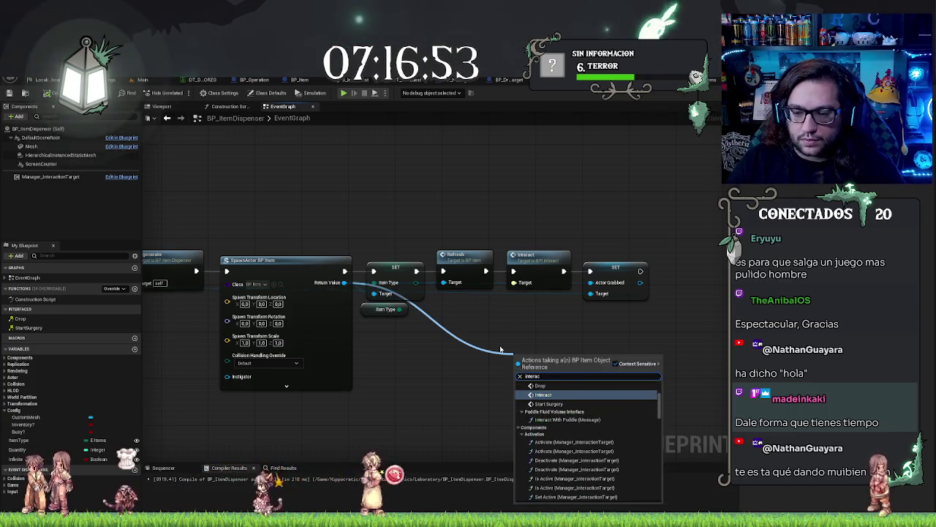
{"action": "type", "text": "t me"}
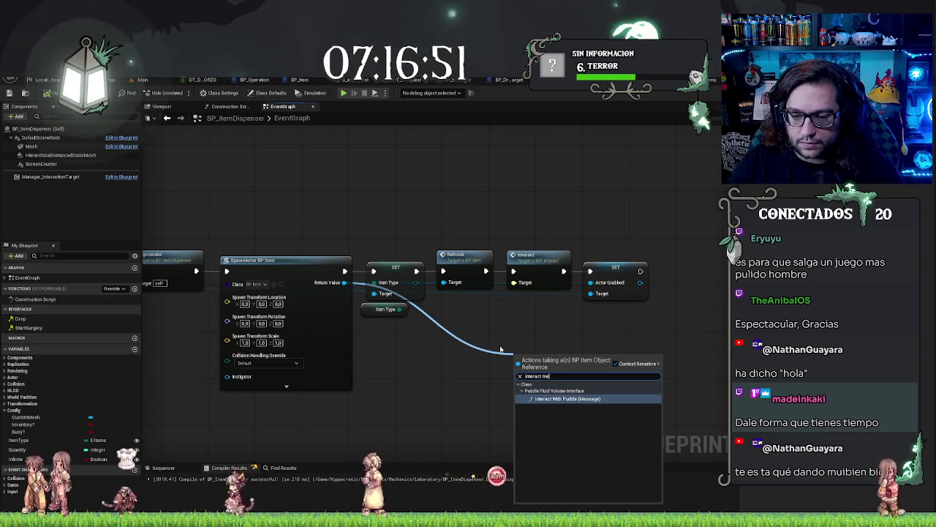
{"action": "key", "text": "BackSpace"}
{"action": "key", "text": "BackSpace"}
{"action": "key", "text": "BackSpace"}
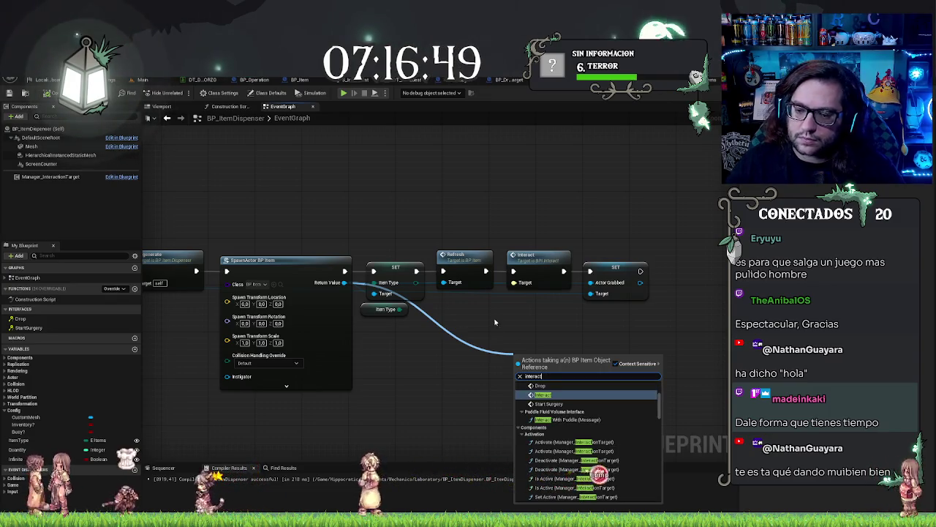
{"action": "scroll", "coordinate": [617, 417], "scroll_direction": "down", "scroll_amount": 3}
{"action": "scroll", "coordinate": [616, 417], "scroll_direction": "down", "scroll_amount": 5}
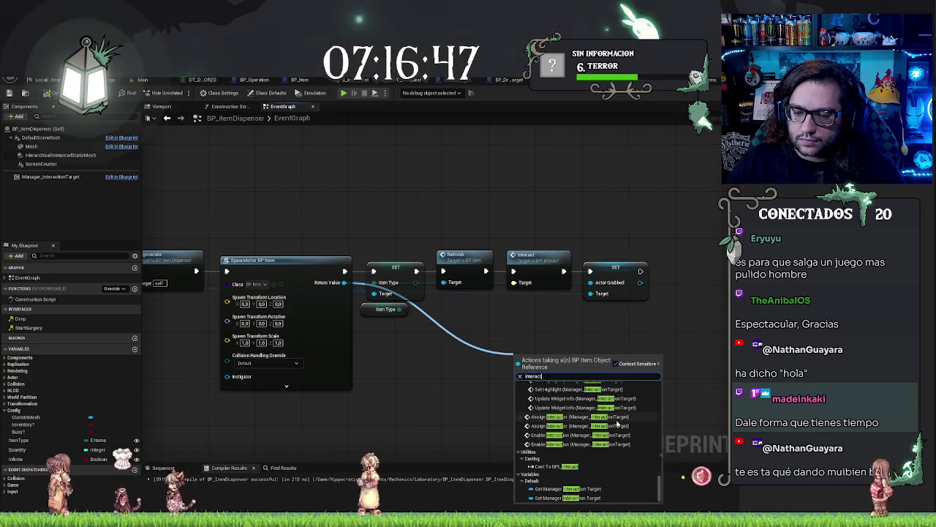
{"action": "left_click", "coordinate": [454, 375]}
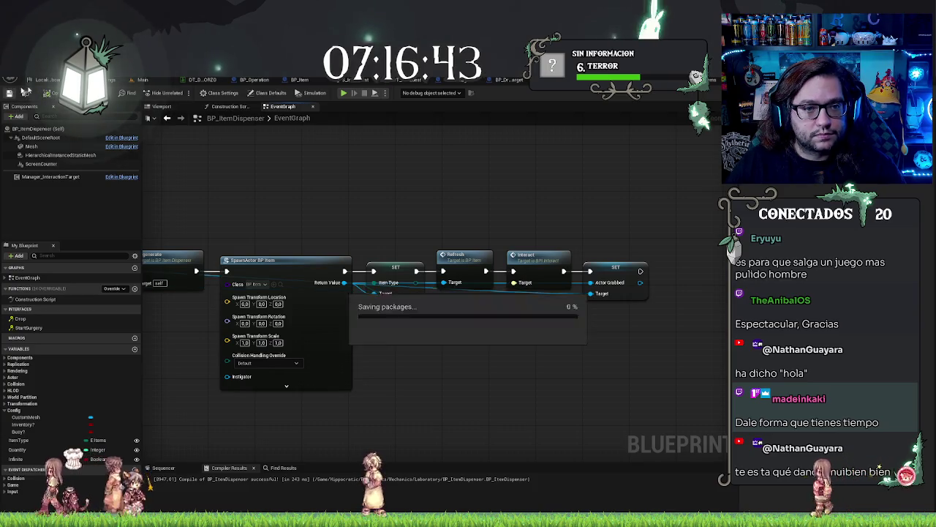
Switch to the hospital level and check the options for the red-lit room's floor
{"action": "left_click", "coordinate": [142, 79]}
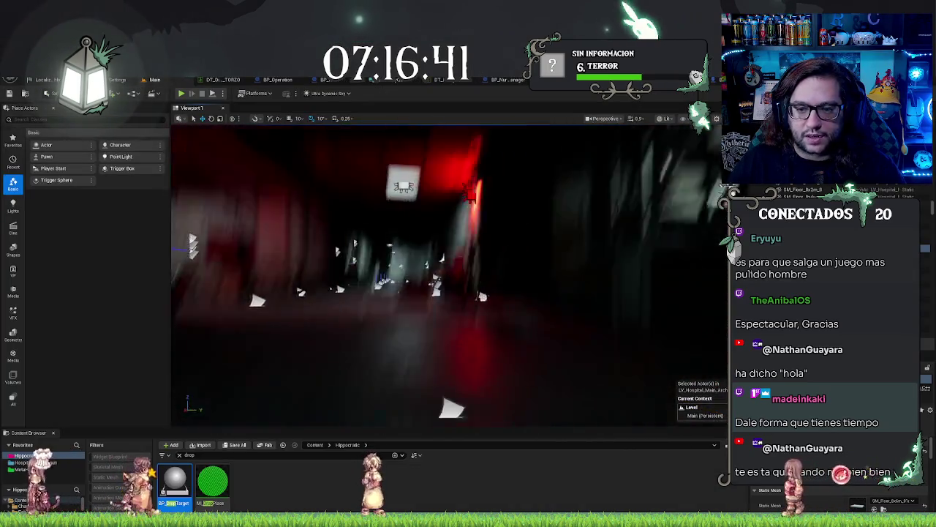
{"action": "right_click", "coordinate": [323, 297]}
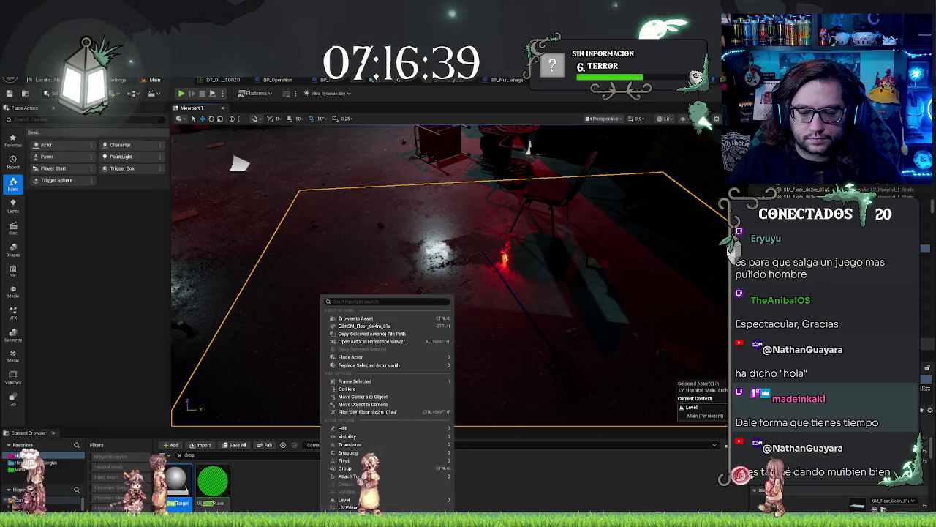
{"action": "left_click", "coordinate": [439, 262]}
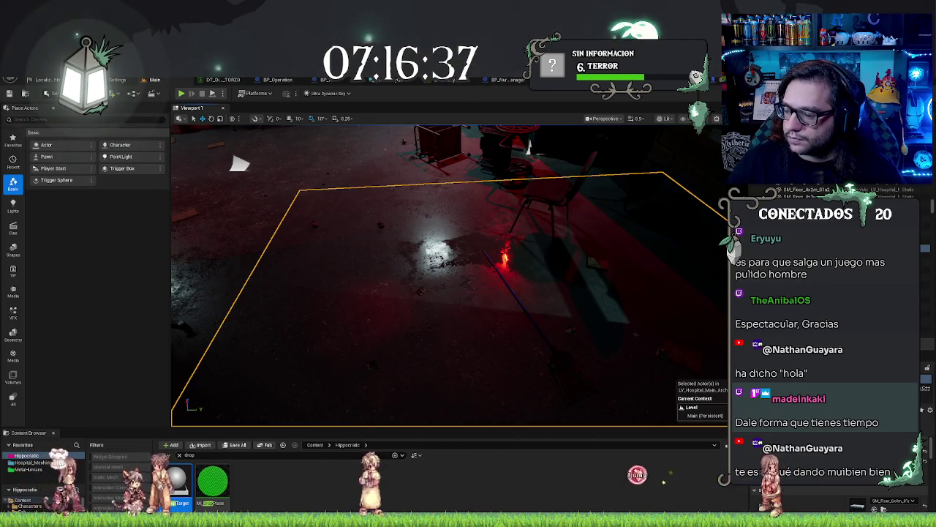
Test-play the level through the door into the office, then stop the session
{"action": "left_click", "coordinate": [180, 93]}
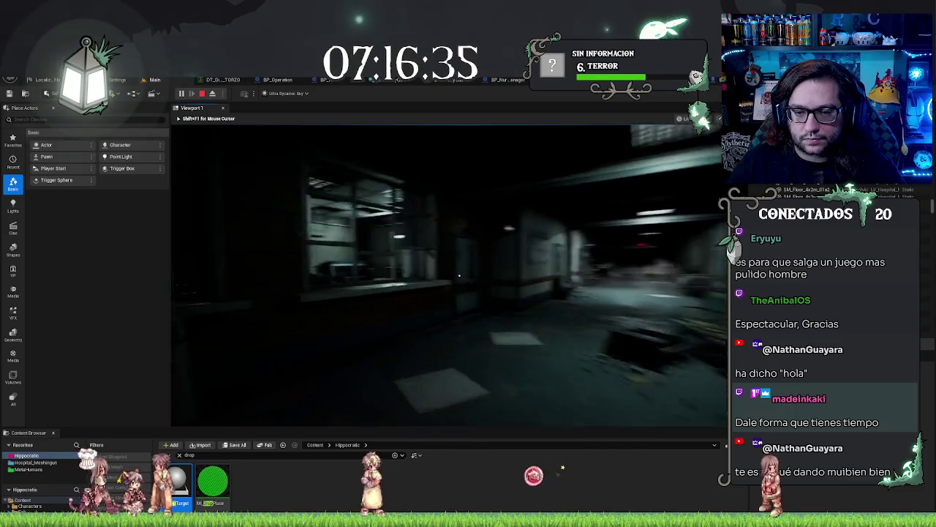
{"action": "key", "text": "w"}
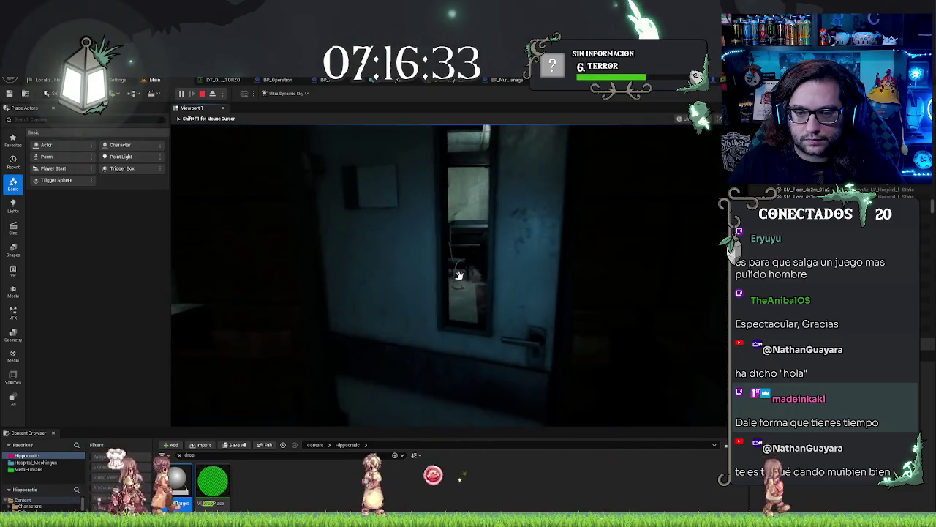
{"action": "key", "text": "e"}
{"action": "key", "text": "w"}
{"action": "key", "text": "w"}
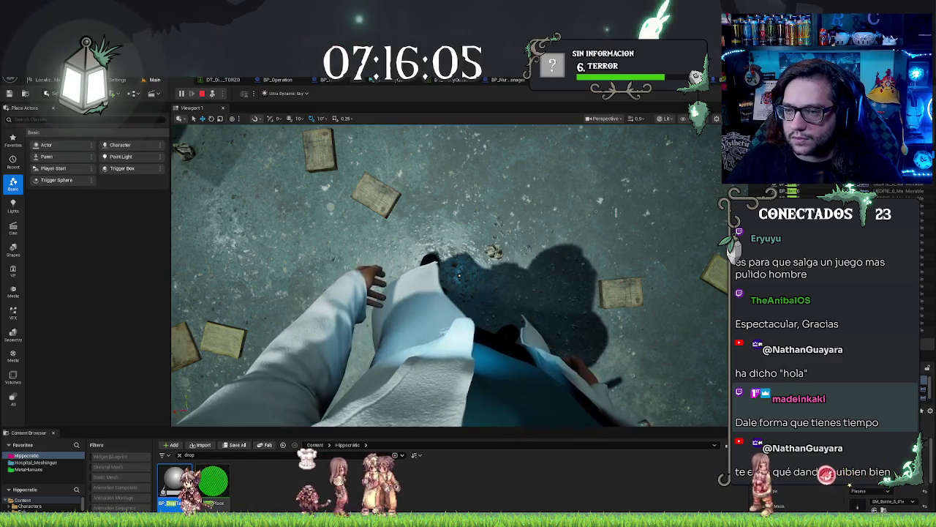
{"action": "key", "text": "F8"}
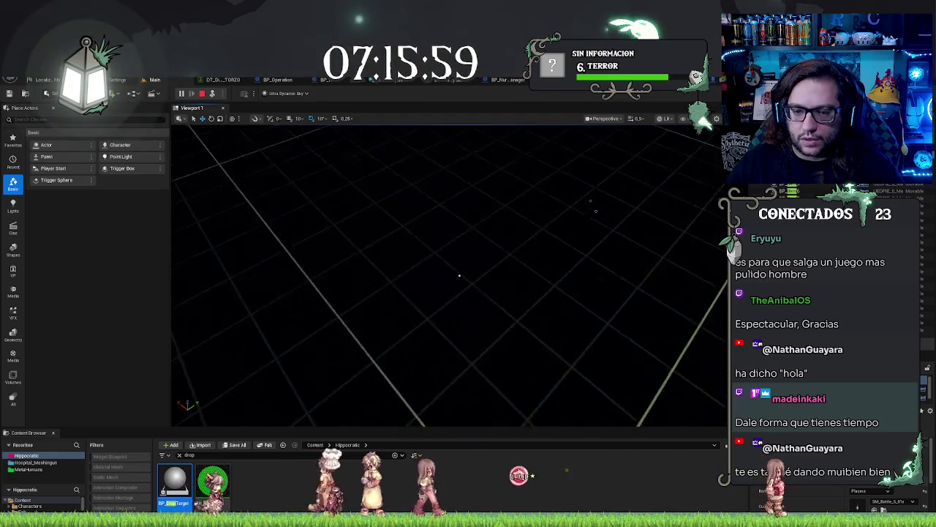
{"action": "key", "text": "f"}
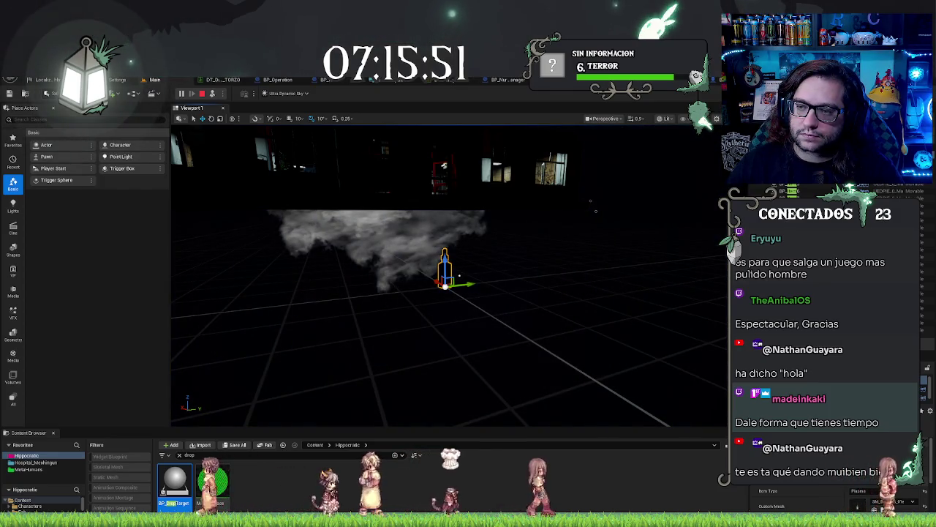
{"action": "key", "text": "Escape"}
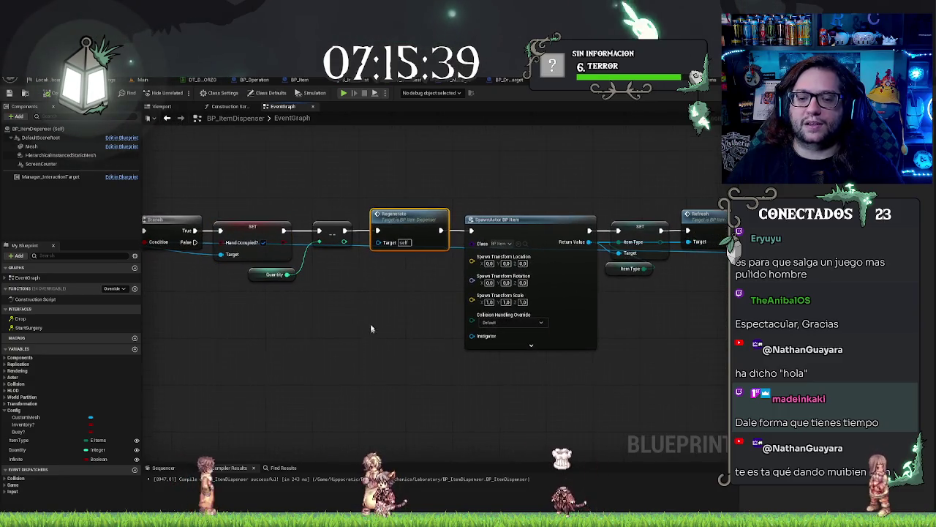
Pan toward SpawnActor and add an Interact node from a dragged wire
{"action": "key", "text": "Right"}
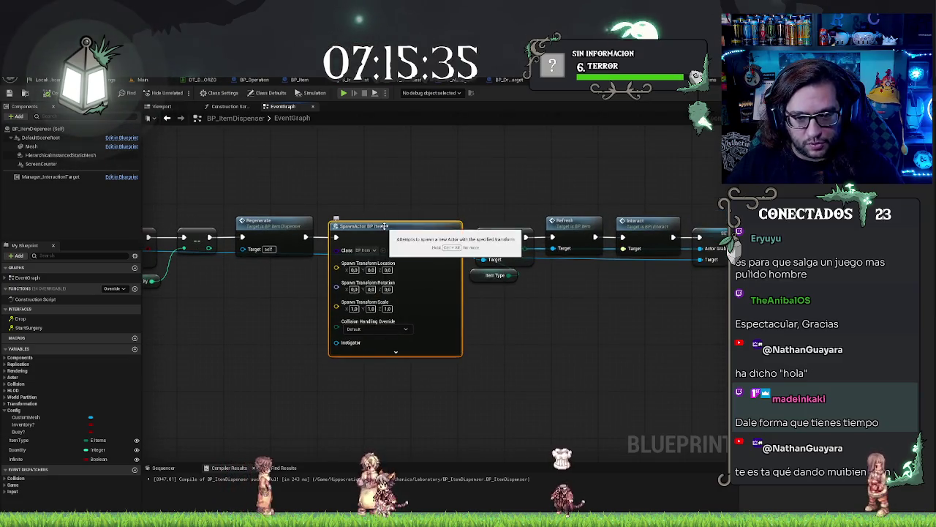
{"action": "mouse_move", "coordinate": [509, 173]}
{"action": "left_mouse_down"}
{"action": "mouse_move", "coordinate": [453, 269]}
{"action": "mouse_move", "coordinate": [512, 287]}
{"action": "mouse_move", "coordinate": [291, 385]}
{"action": "left_mouse_up"}
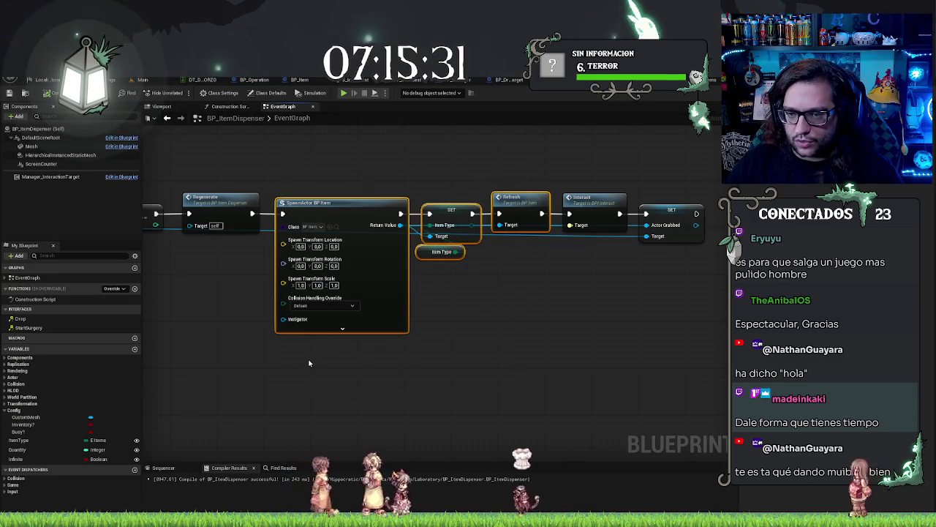
{"action": "left_click_drag", "start_coordinate": [597, 296], "coordinate": [504, 314]}
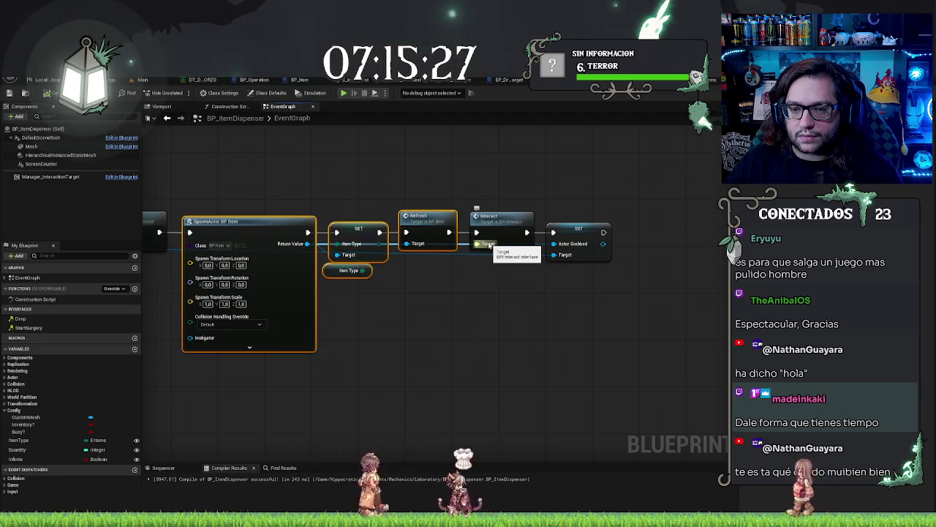
{"action": "mouse_move", "coordinate": [488, 245]}
{"action": "left_mouse_down"}
{"action": "mouse_move", "coordinate": [382, 312]}
{"action": "mouse_move", "coordinate": [428, 338]}
{"action": "left_mouse_up"}
{"action": "type", "text": "interac"}
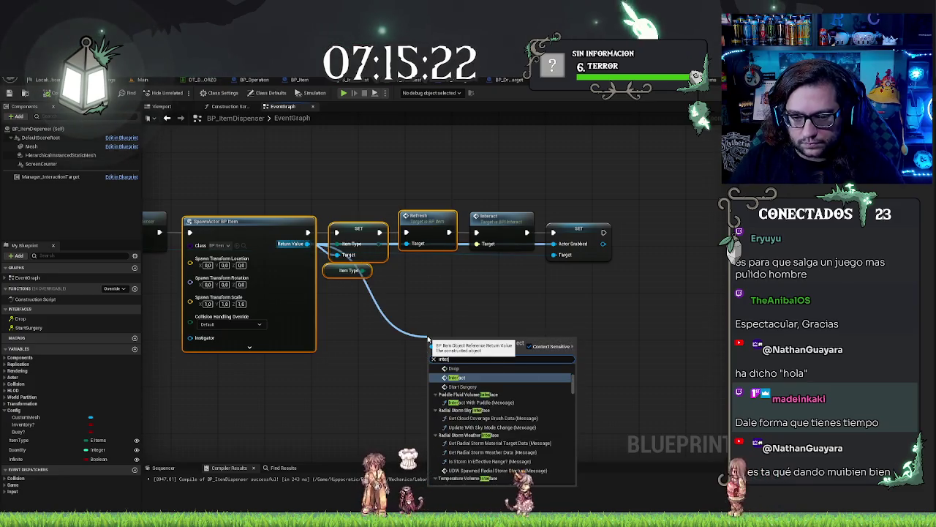
{"action": "key", "text": "Return"}
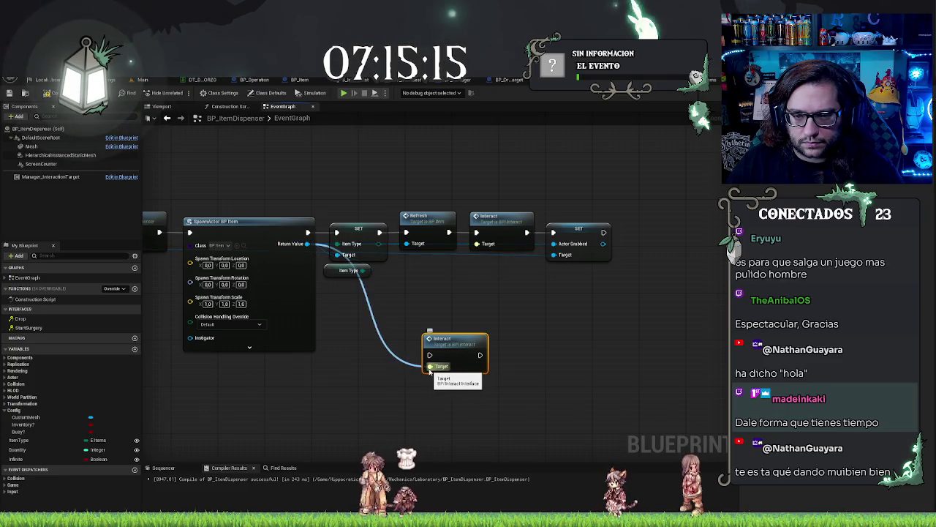
Wire SpawnActor's Return Value into the Interact Target, then view BP_Item's graph
{"action": "left_click_drag", "start_coordinate": [304, 249], "coordinate": [367, 381]}
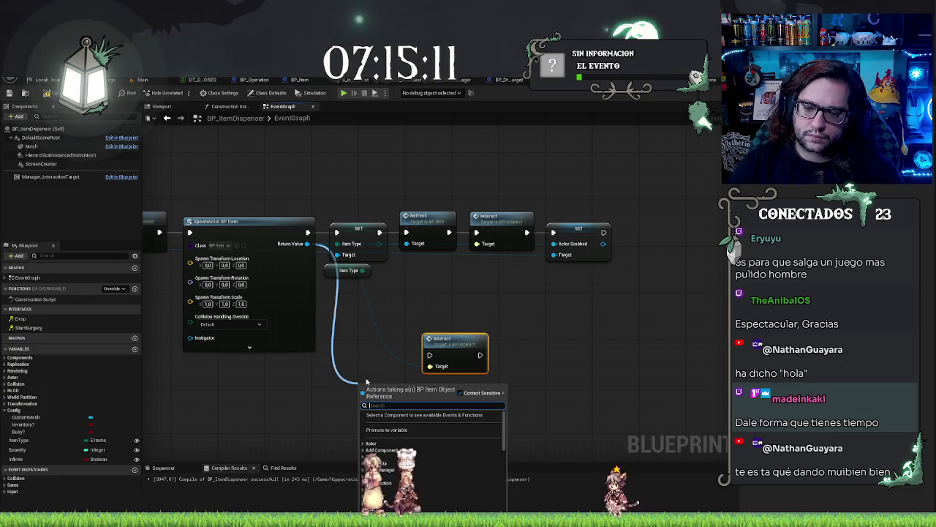
{"action": "type", "text": "inte"}
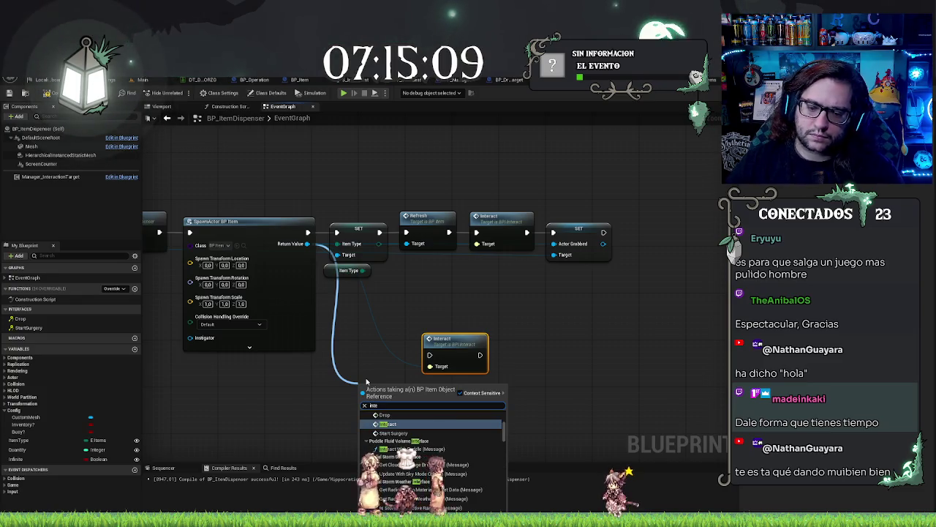
{"action": "type", "text": "r"}
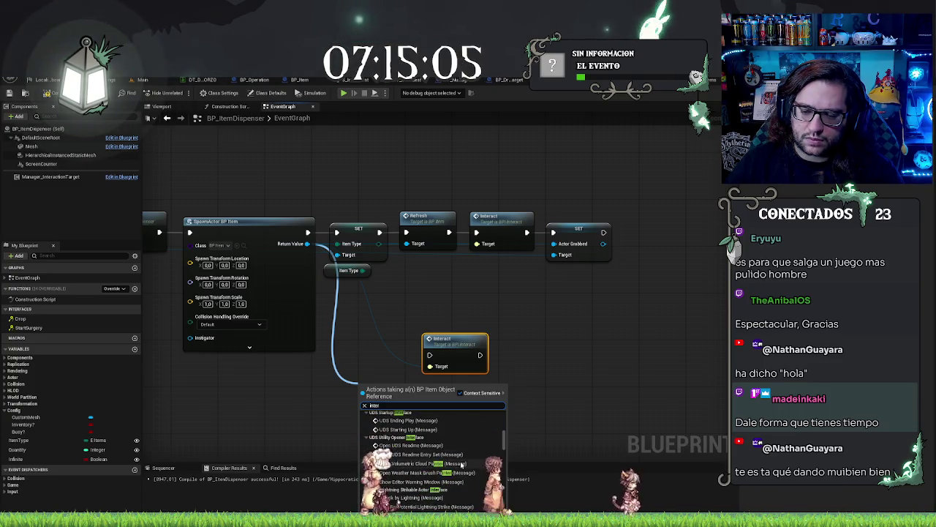
{"action": "left_click_drag", "start_coordinate": [430, 366], "coordinate": [307, 245]}
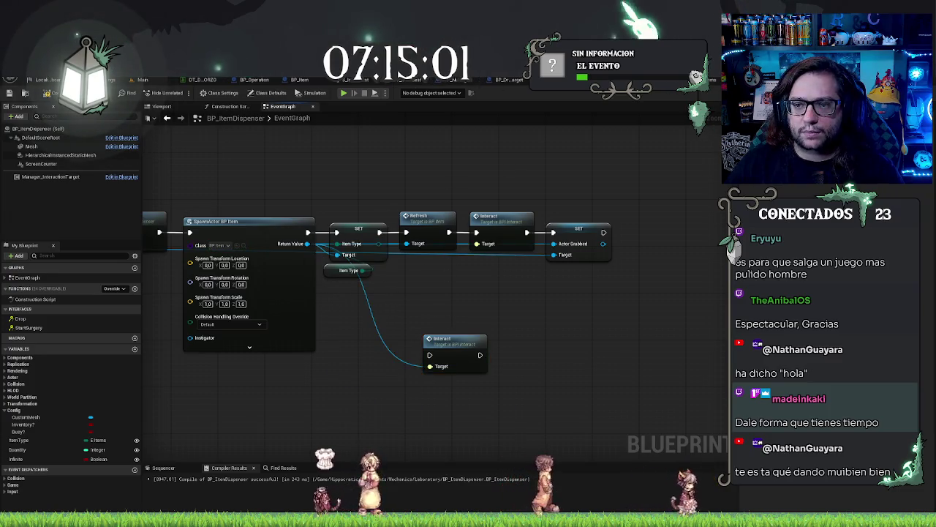
{"action": "left_click", "coordinate": [299, 79]}
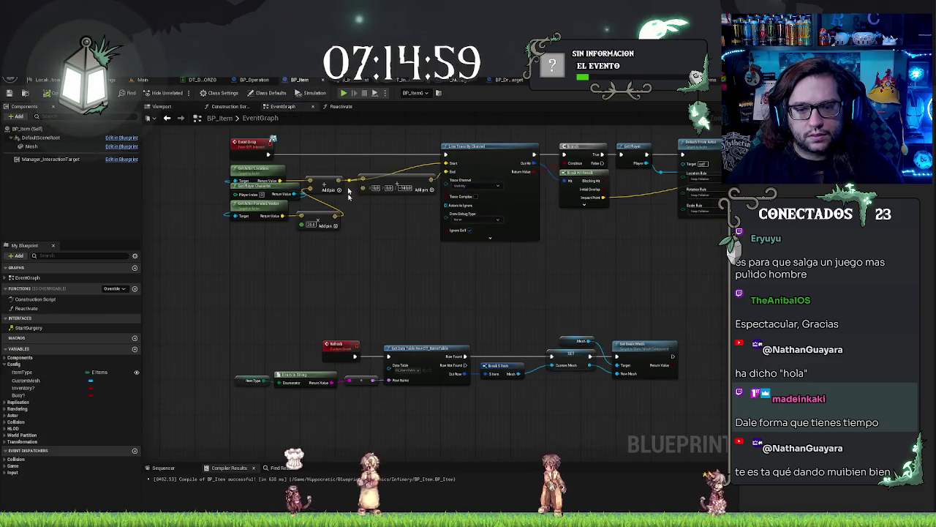
Review BP_Item's Event Interact logic, then delete the extra Interact node in BP_ItemDispenser
{"action": "mouse_move", "coordinate": [348, 245]}
{"action": "left_mouse_down"}
{"action": "mouse_move", "coordinate": [428, 295]}
{"action": "mouse_move", "coordinate": [410, 407]}
{"action": "left_mouse_up"}
{"action": "scroll", "coordinate": [278, 345], "scroll_direction": "up", "scroll_amount": 2}
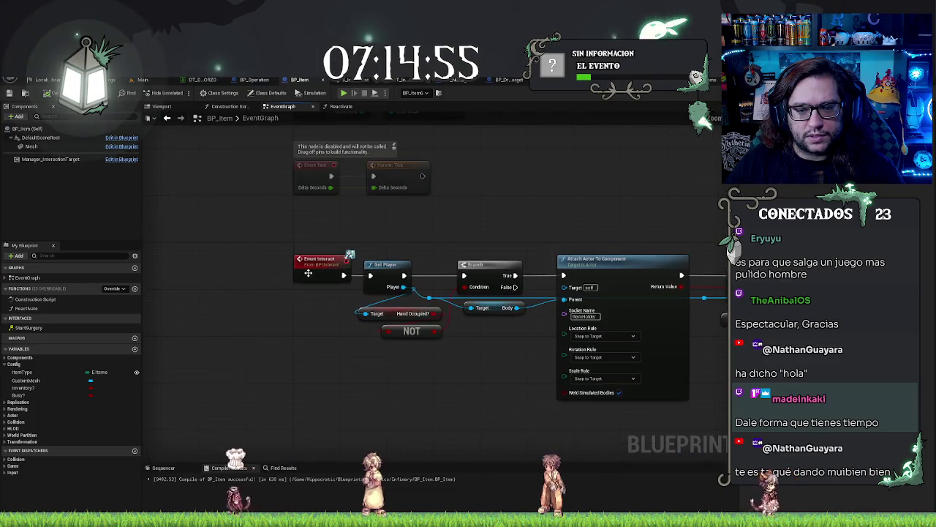
{"action": "left_click_drag", "start_coordinate": [314, 354], "coordinate": [278, 345]}
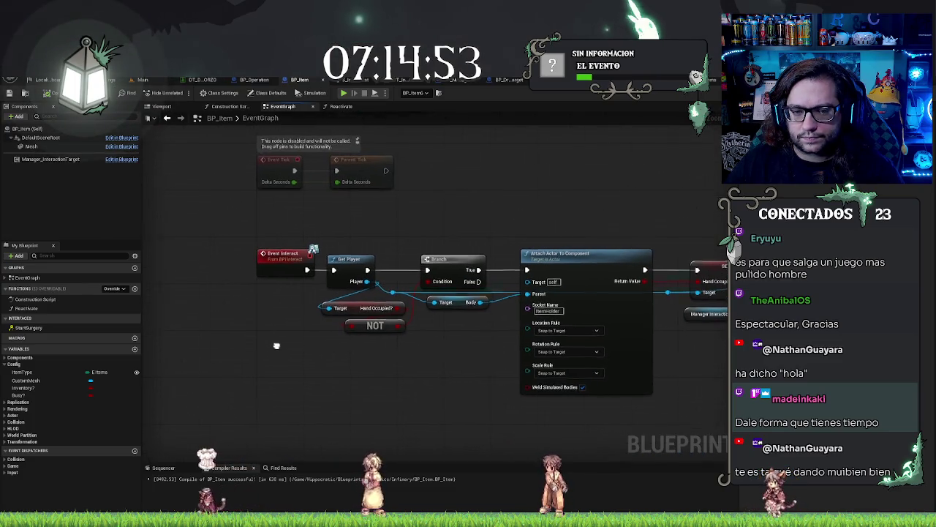
{"action": "key", "text": "ctrl+Tab"}
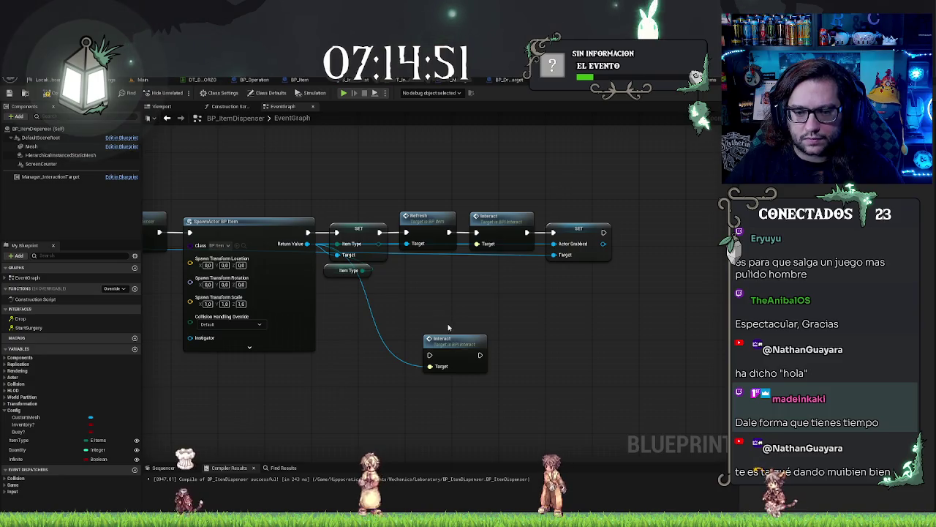
{"action": "key", "text": "Delete"}
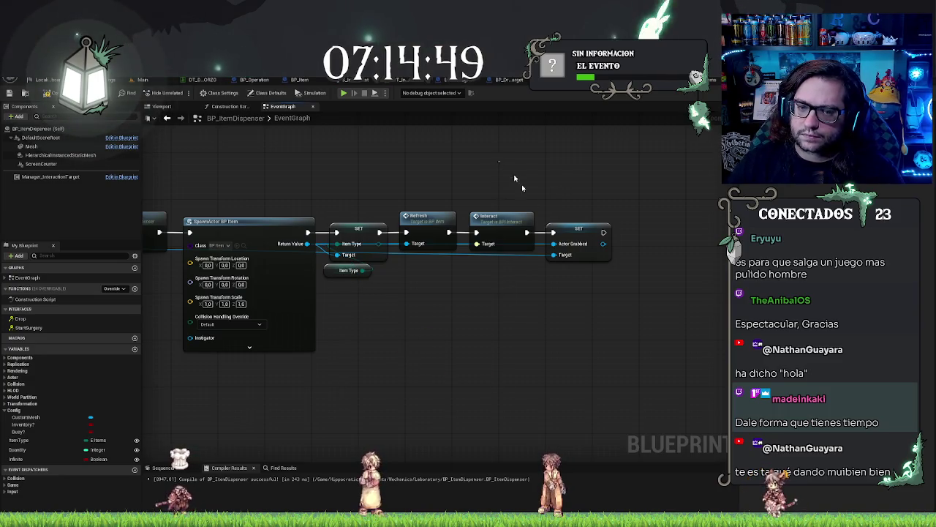
Insert a Delay with 2-second Duration after Refresh, then return to the Main level
{"action": "left_click_drag", "start_coordinate": [612, 249], "coordinate": [641, 249]}
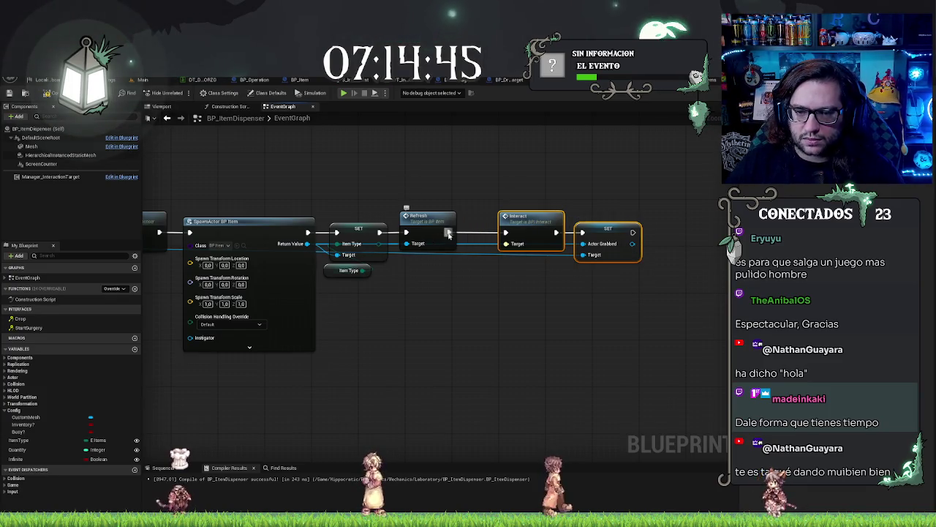
{"action": "left_click_drag", "start_coordinate": [449, 234], "coordinate": [469, 192]}
{"action": "type", "text": "delay"}
{"action": "key", "text": "Return"}
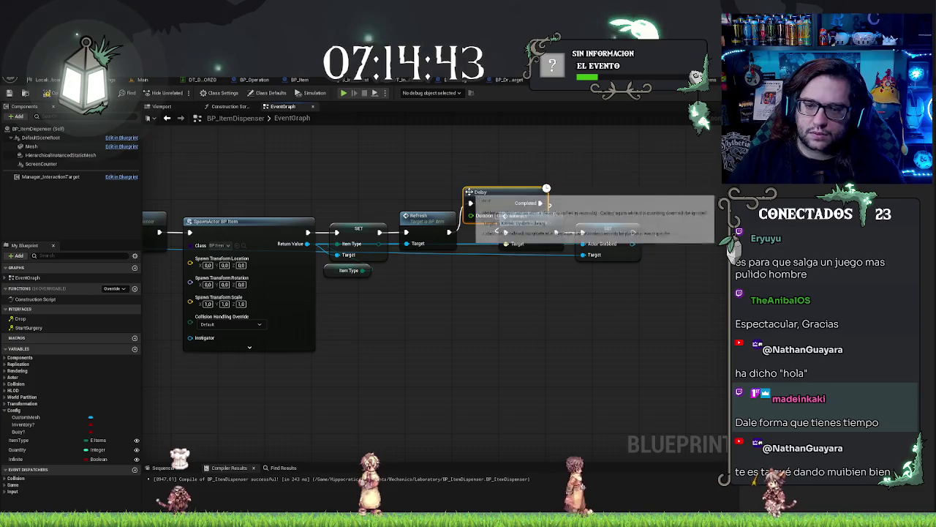
{"action": "left_click_drag", "start_coordinate": [496, 192], "coordinate": [469, 168]}
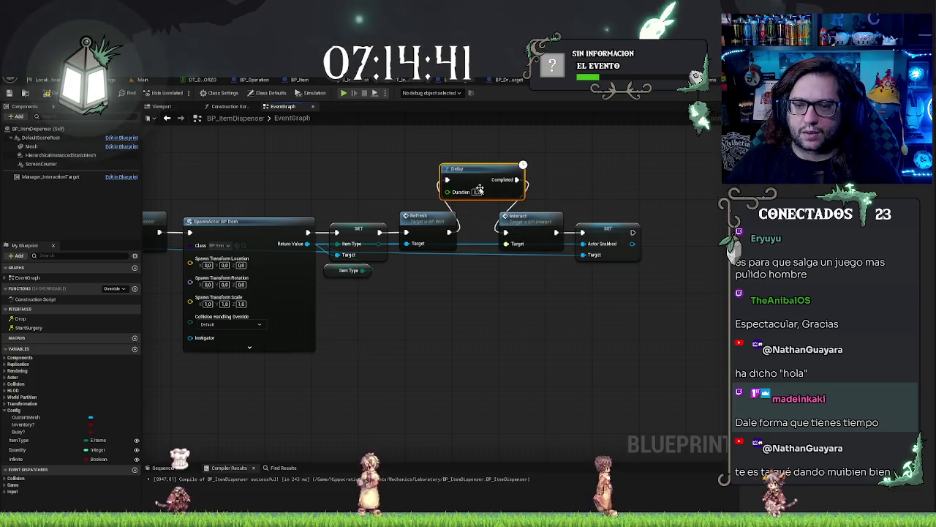
{"action": "type", "text": "2"}
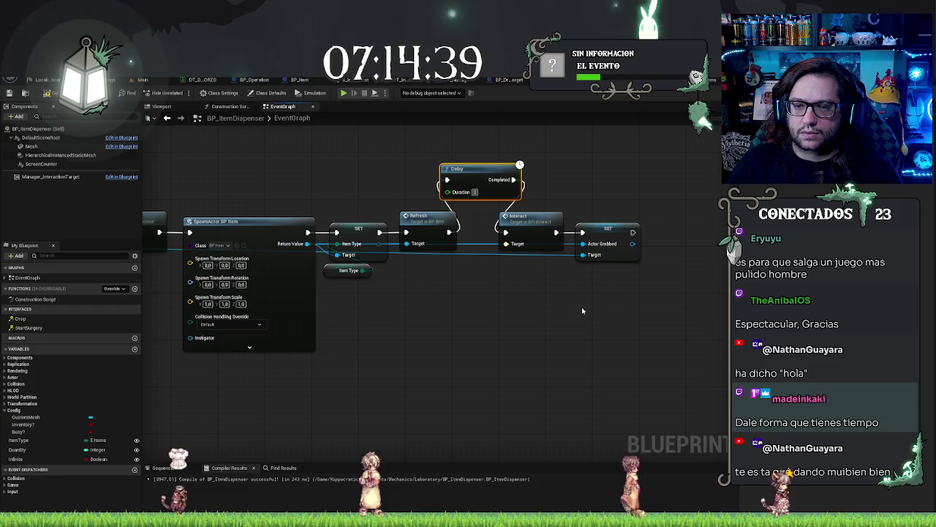
{"action": "left_click", "coordinate": [581, 306]}
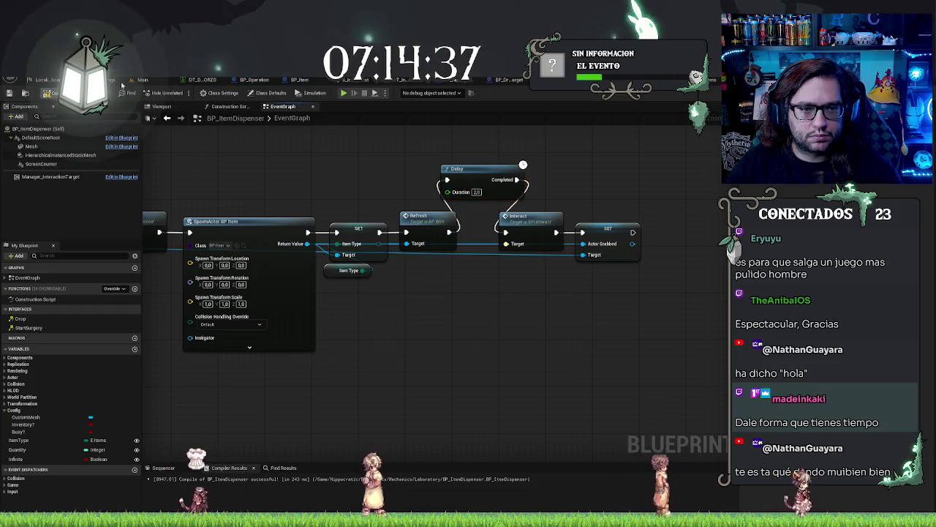
{"action": "left_click", "coordinate": [143, 80]}
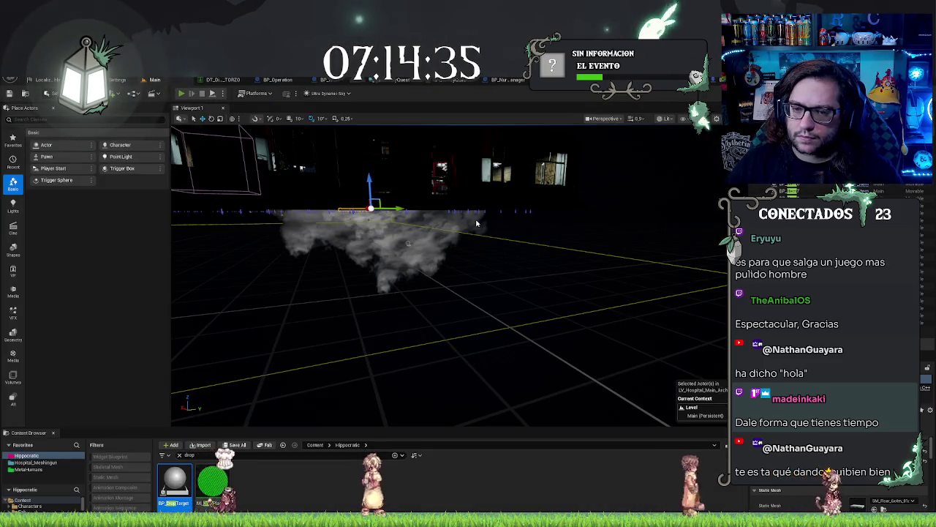
Test-play the hospital level, then fly the camera down to the floor planks
{"action": "key", "text": "alt+p"}
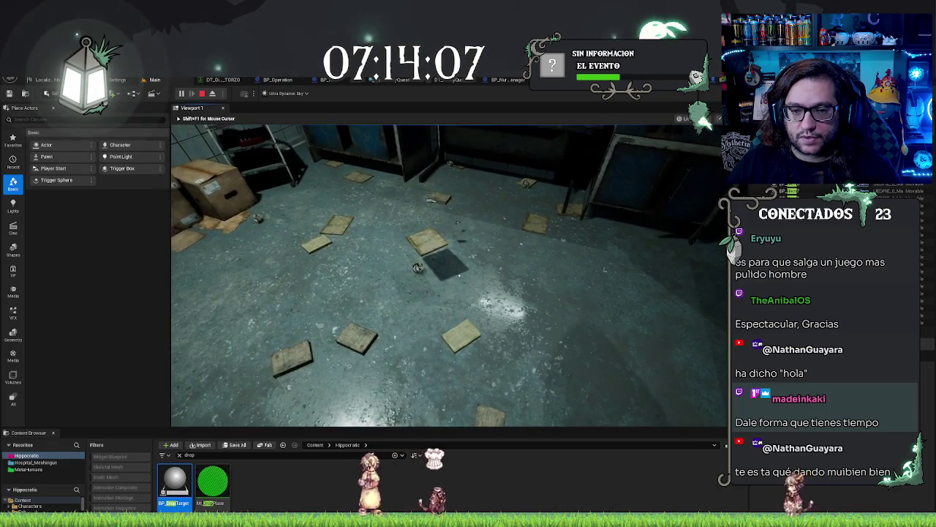
{"action": "key", "text": "Escape"}
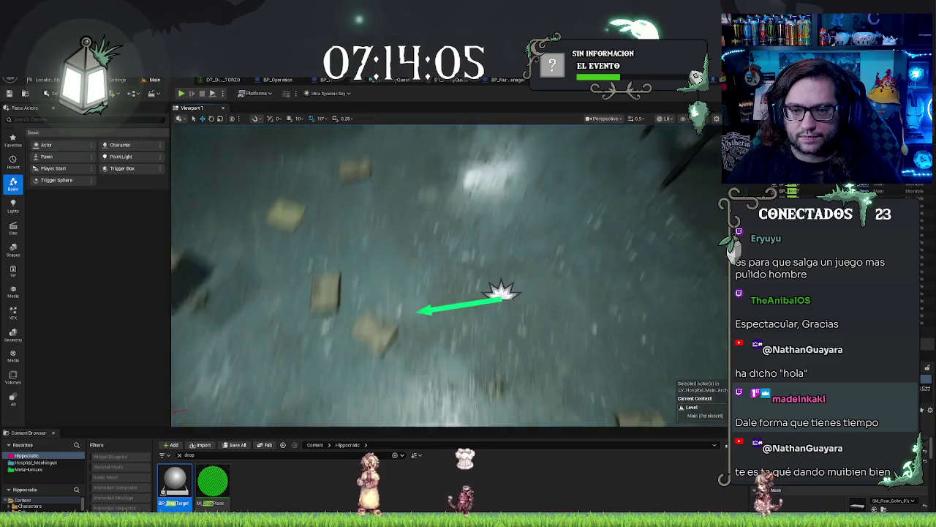
{"action": "key", "text": "w"}
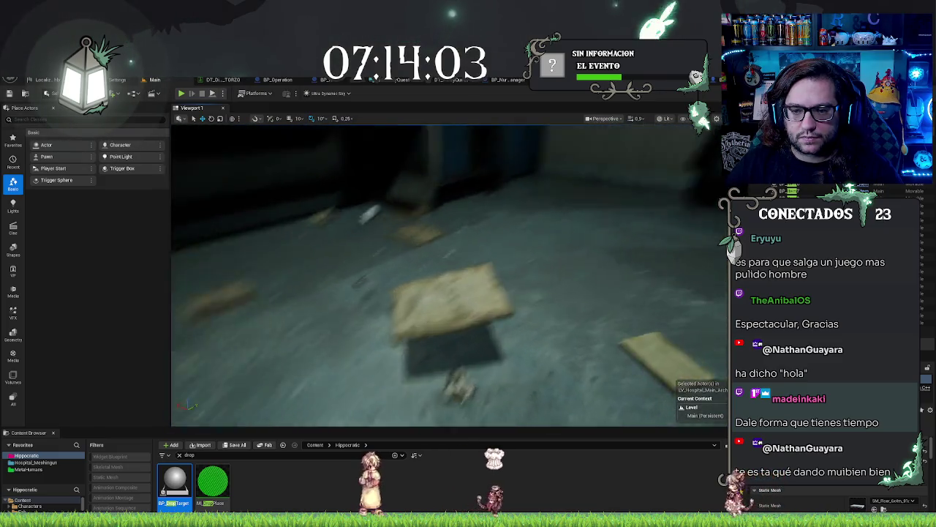
{"action": "key", "text": "w"}
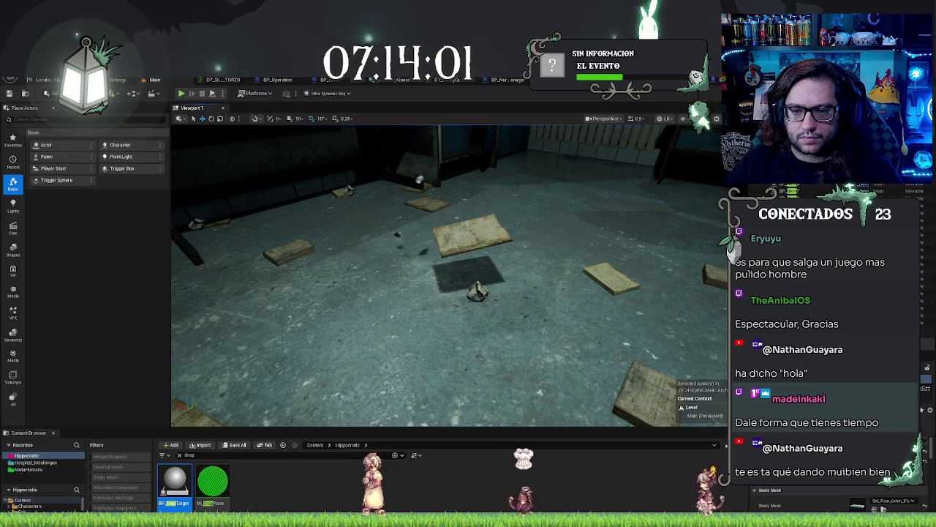
{"action": "left_click", "coordinate": [472, 234]}
{"action": "key", "text": "s"}
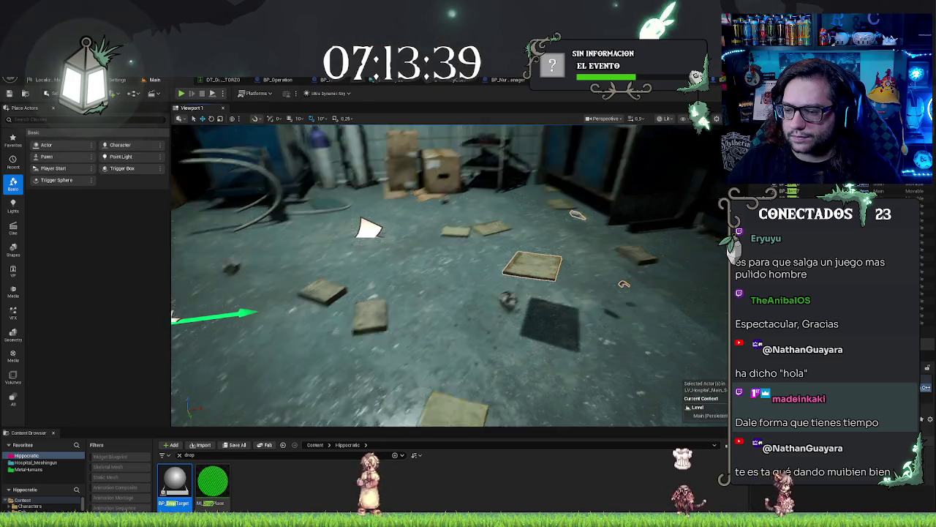
Select the central wooden board and switch the editor to Foliage mode
{"action": "left_click", "coordinate": [486, 293]}
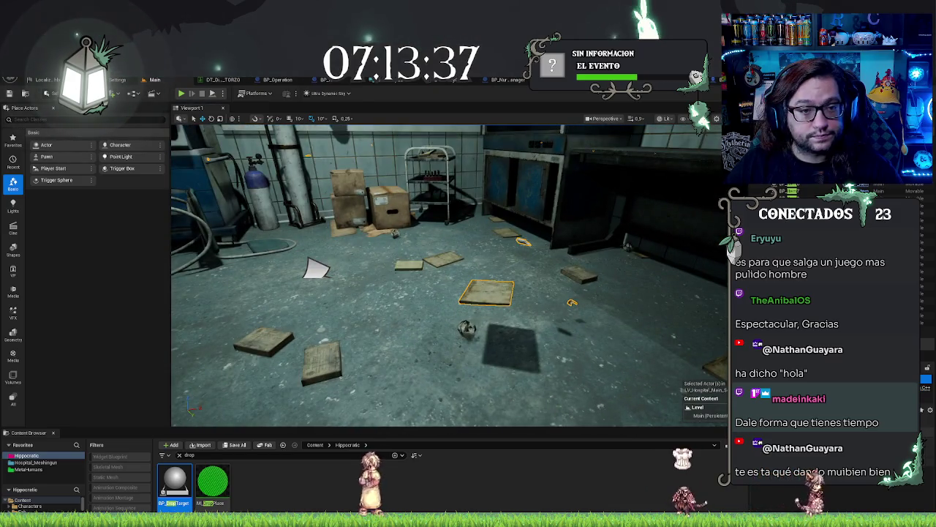
{"action": "left_click", "coordinate": [47, 93]}
{"action": "left_click", "coordinate": [73, 123]}
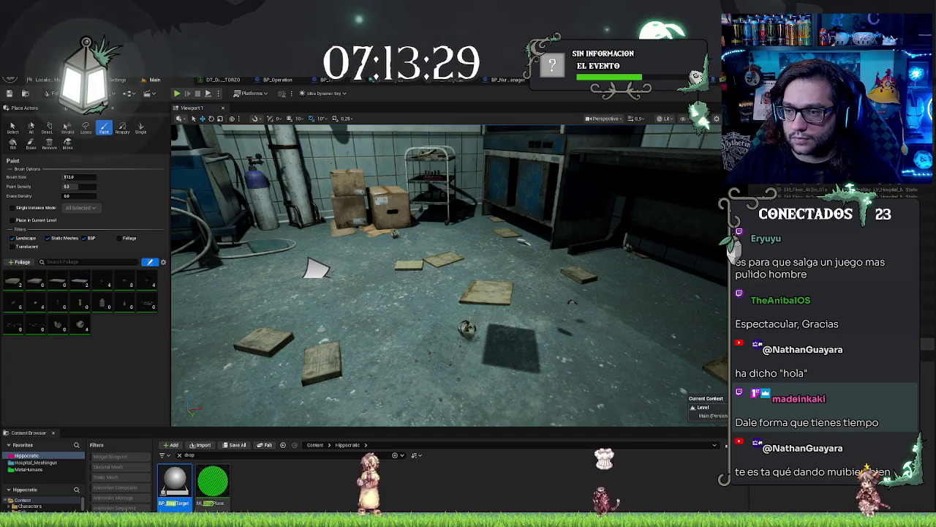
Switch the foliage tool to Select and fly the view toward the shelf
{"action": "left_click_drag", "start_coordinate": [448, 275], "coordinate": [443, 231]}
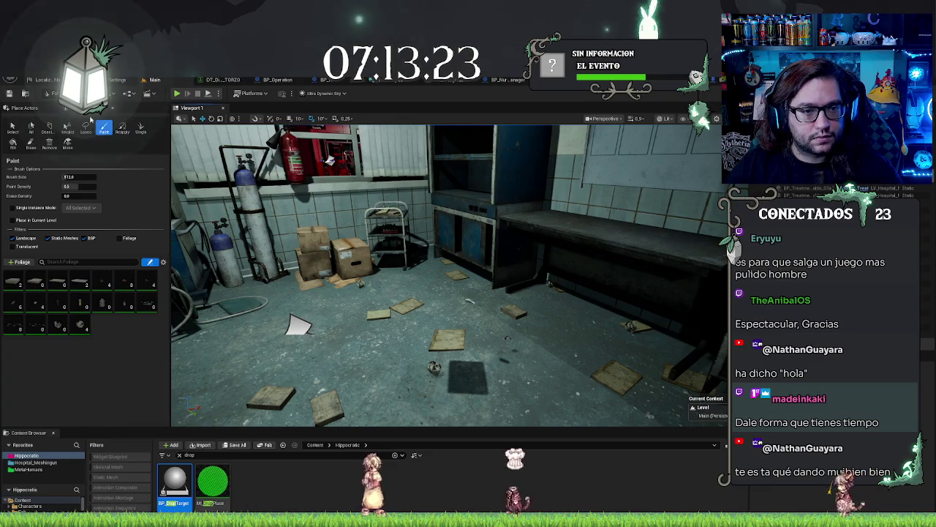
{"action": "left_click", "coordinate": [13, 128]}
{"action": "left_click_drag", "start_coordinate": [448, 278], "coordinate": [439, 263]}
{"action": "left_click_drag", "start_coordinate": [310, 311], "coordinate": [292, 308]}
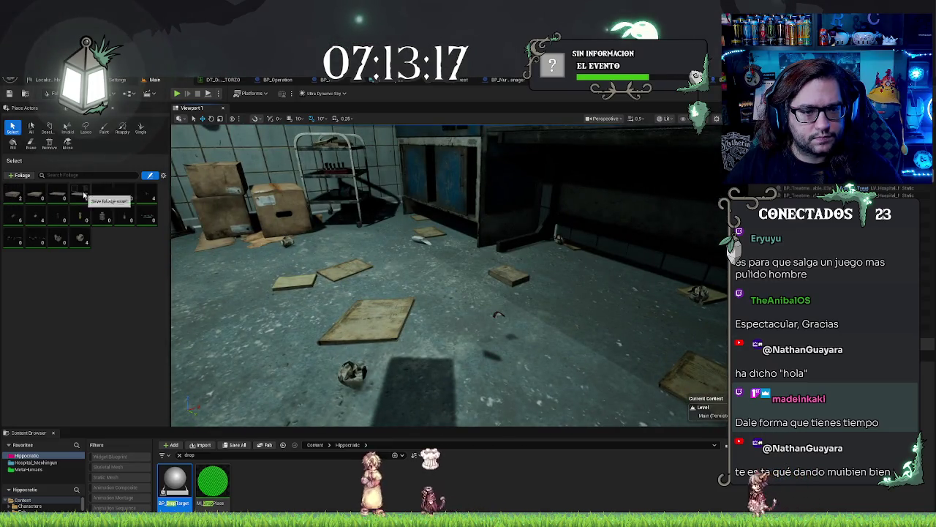
{"action": "left_click_drag", "start_coordinate": [270, 265], "coordinate": [265, 261]}
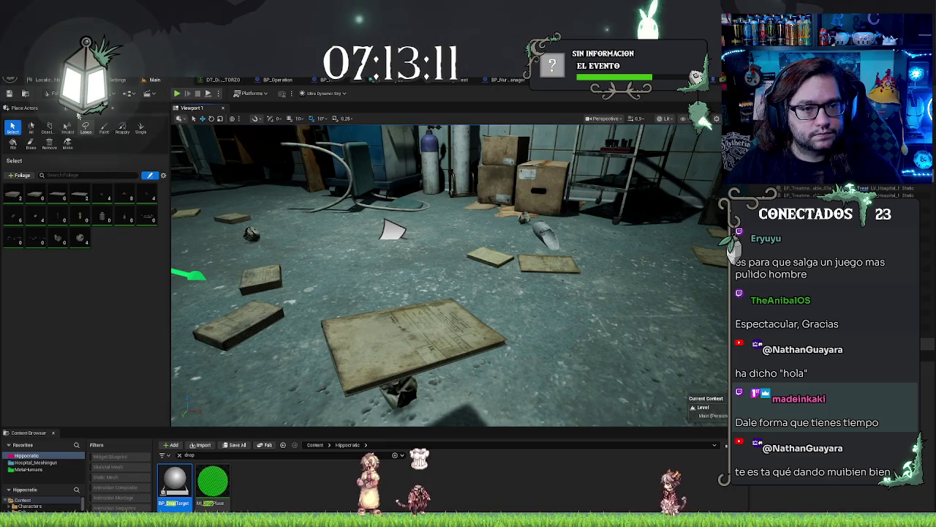
Activate the foliage Erase tool and look over its brush settings
{"action": "left_click", "coordinate": [45, 93]}
{"action": "left_click", "coordinate": [45, 93]}
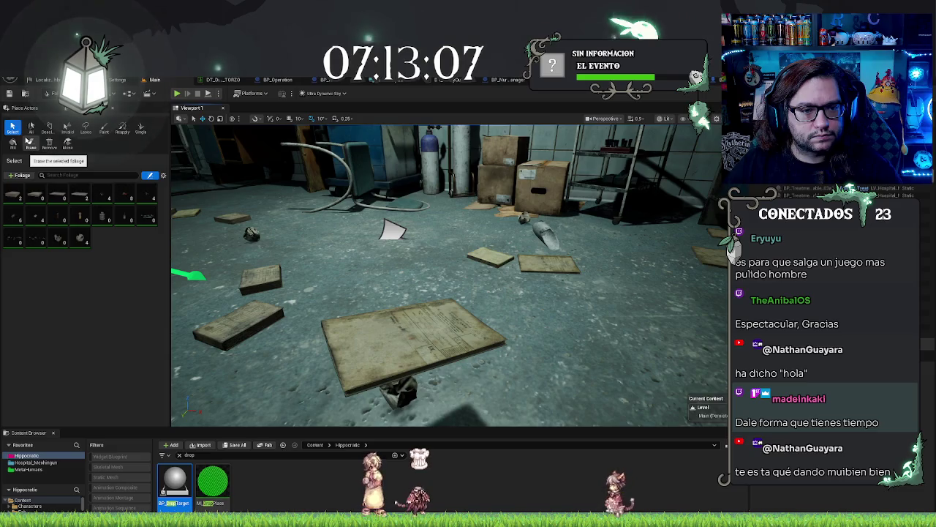
{"action": "left_click", "coordinate": [30, 142]}
{"action": "scroll", "coordinate": [449, 275], "scroll_direction": "down", "scroll_amount": 5}
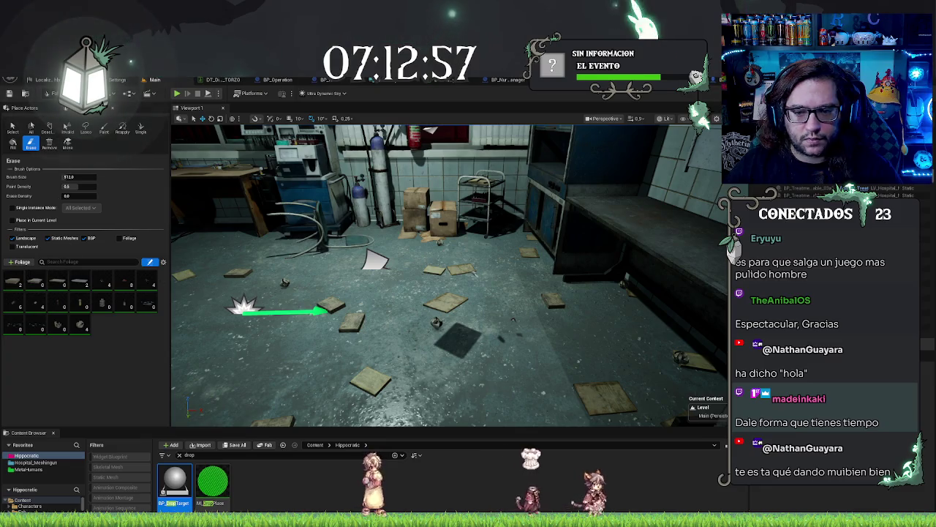
{"action": "scroll", "coordinate": [449, 274], "scroll_direction": "up", "scroll_amount": 5}
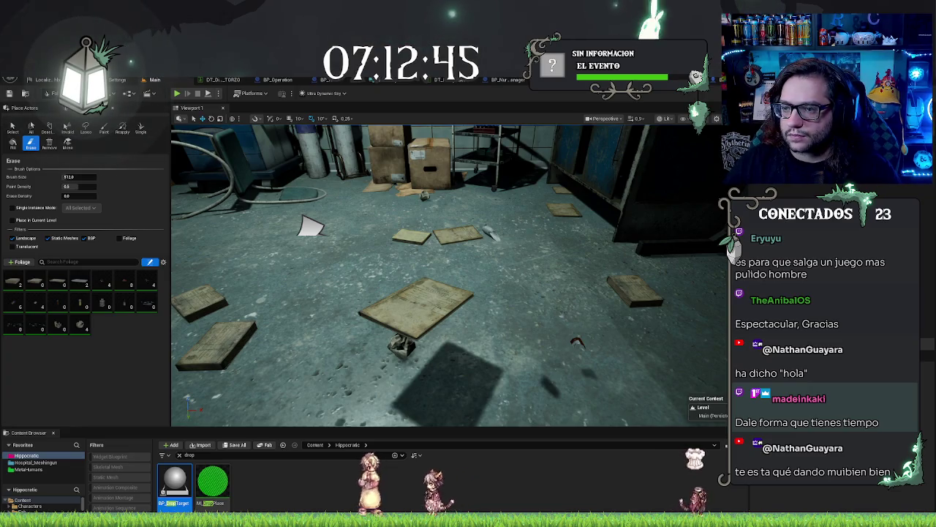
Cut the Erase Brush Size from 512 to about 157 while flying around the room
{"action": "mouse_move", "coordinate": [311, 225]}
{"action": "left_mouse_down"}
{"action": "mouse_move", "coordinate": [265, 217]}
{"action": "mouse_move", "coordinate": [253, 261]}
{"action": "mouse_move", "coordinate": [310, 261]}
{"action": "mouse_move", "coordinate": [290, 243]}
{"action": "mouse_move", "coordinate": [307, 213]}
{"action": "mouse_move", "coordinate": [278, 216]}
{"action": "mouse_move", "coordinate": [289, 263]}
{"action": "mouse_move", "coordinate": [372, 212]}
{"action": "left_mouse_up"}
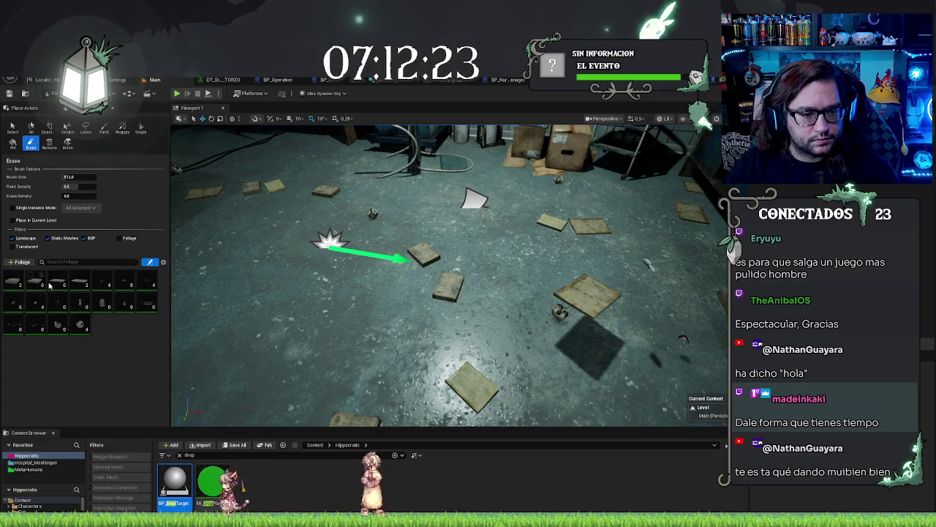
{"action": "mouse_move", "coordinate": [439, 278]}
{"action": "left_mouse_down"}
{"action": "mouse_move", "coordinate": [482, 263]}
{"action": "mouse_move", "coordinate": [469, 242]}
{"action": "mouse_move", "coordinate": [446, 263]}
{"action": "left_mouse_up"}
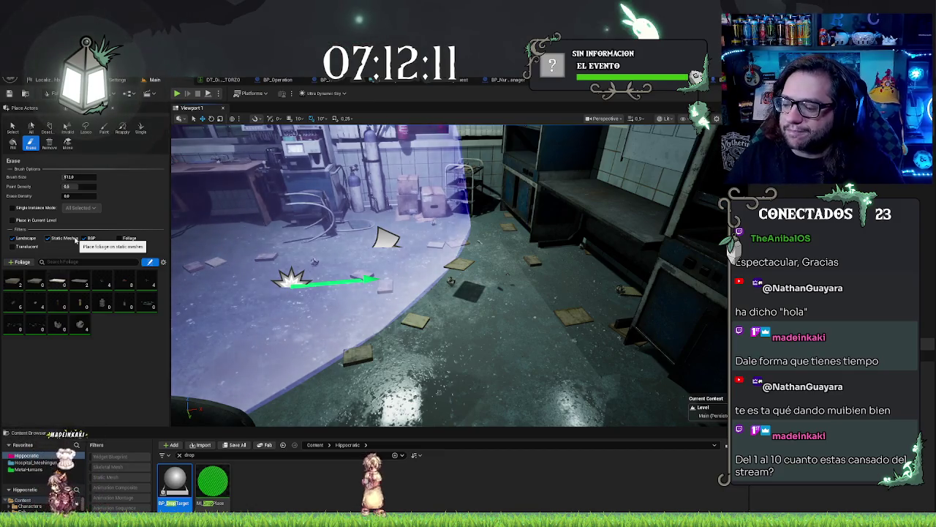
{"action": "left_click_drag", "start_coordinate": [80, 177], "coordinate": [80, 178]}
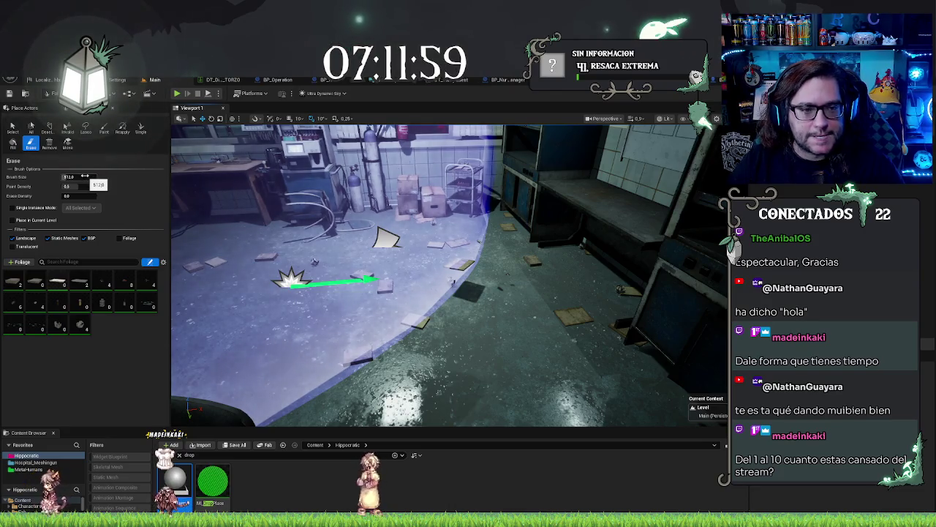
{"action": "left_click_drag", "start_coordinate": [84, 179], "coordinate": [65, 179]}
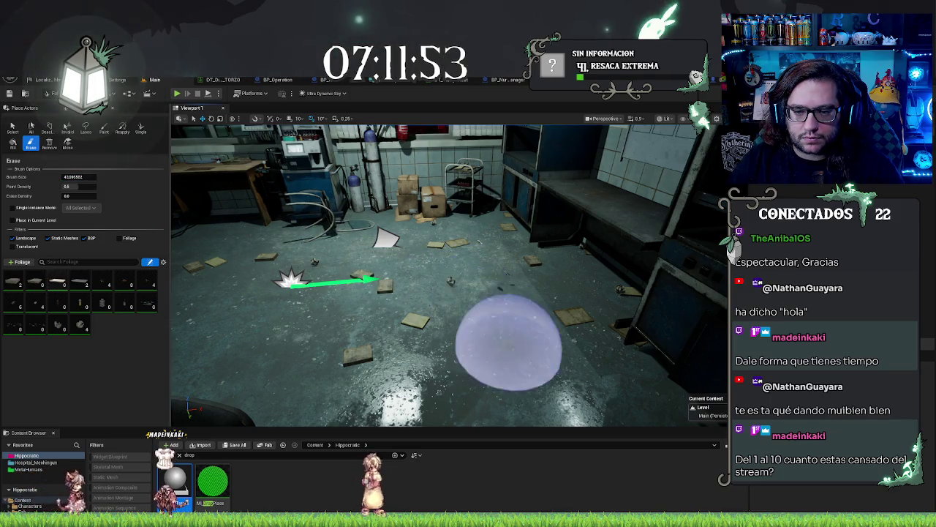
{"action": "scroll", "coordinate": [501, 349], "scroll_direction": "up", "scroll_amount": 2}
{"action": "left_click_drag", "start_coordinate": [501, 348], "coordinate": [549, 333]}
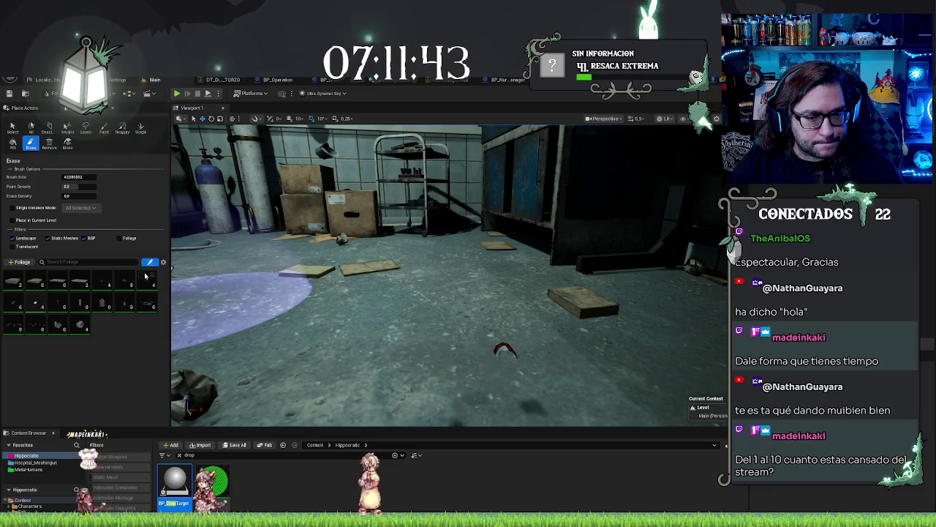
{"action": "mouse_move", "coordinate": [204, 300]}
{"action": "left_mouse_down"}
{"action": "mouse_move", "coordinate": [377, 333]}
{"action": "mouse_move", "coordinate": [345, 293]}
{"action": "mouse_move", "coordinate": [397, 199]}
{"action": "mouse_move", "coordinate": [400, 219]}
{"action": "left_mouse_up"}
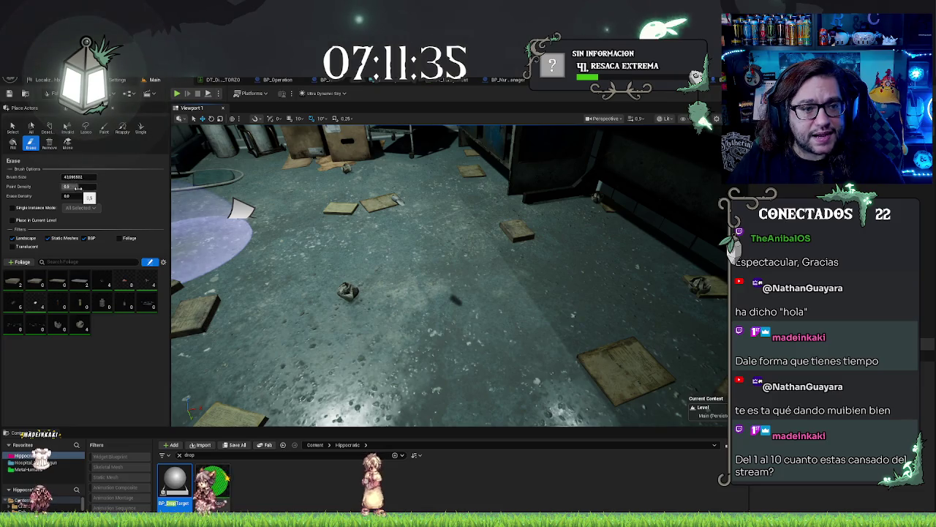
{"action": "mouse_move", "coordinate": [438, 278]}
{"action": "left_mouse_down"}
{"action": "mouse_move", "coordinate": [410, 263]}
{"action": "mouse_move", "coordinate": [512, 249]}
{"action": "mouse_move", "coordinate": [315, 235]}
{"action": "left_mouse_up"}
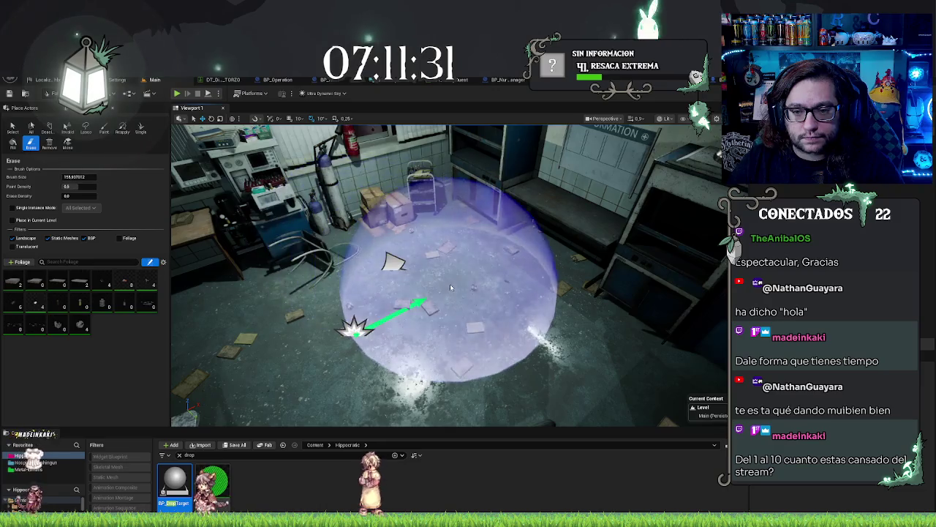
{"action": "mouse_move", "coordinate": [664, 333]}
{"action": "left_mouse_down"}
{"action": "mouse_move", "coordinate": [629, 351]}
{"action": "mouse_move", "coordinate": [586, 314]}
{"action": "mouse_move", "coordinate": [475, 292]}
{"action": "left_mouse_up"}
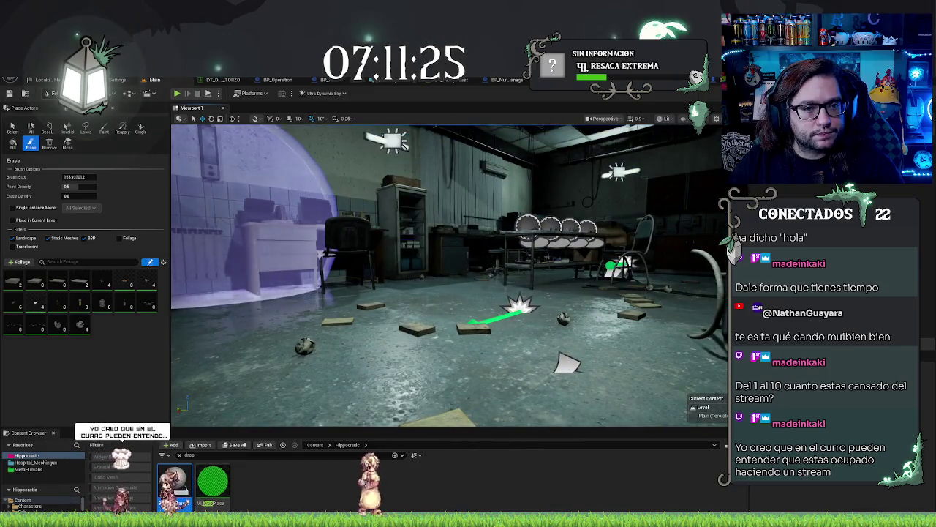
Return to Selection mode, save the level with Ctrl+S, and open viewport visibility options
{"action": "left_click", "coordinate": [53, 93]}
{"action": "left_click", "coordinate": [66, 106]}
{"action": "mouse_move", "coordinate": [468, 278]}
{"action": "left_mouse_down"}
{"action": "mouse_move", "coordinate": [476, 267]}
{"action": "mouse_move", "coordinate": [439, 285]}
{"action": "left_mouse_up"}
{"action": "key", "text": "ctrl+s"}
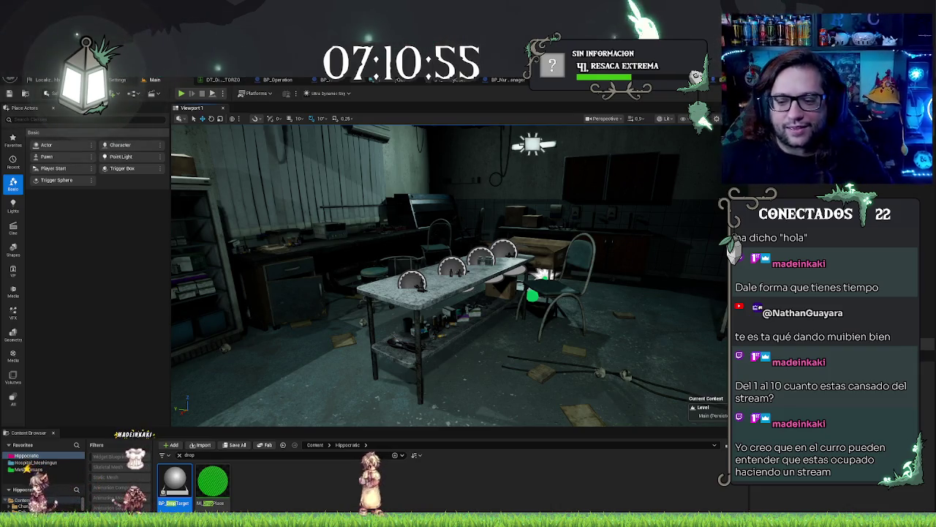
{"action": "left_click_drag", "start_coordinate": [534, 316], "coordinate": [535, 315]}
{"action": "left_click", "coordinate": [681, 118]}
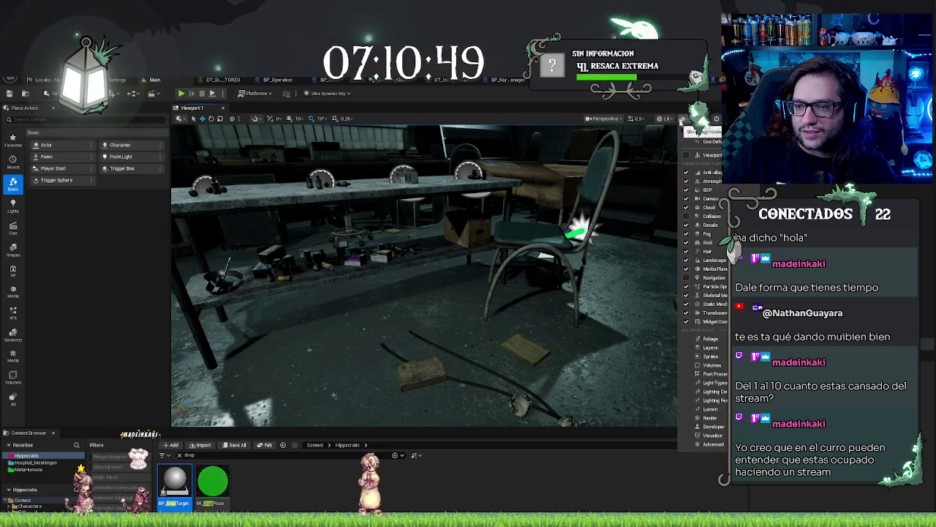
{"action": "left_click", "coordinate": [679, 227]}
{"action": "left_click_drag", "start_coordinate": [505, 269], "coordinate": [505, 269]}
{"action": "left_click_drag", "start_coordinate": [471, 180], "coordinate": [472, 180]}
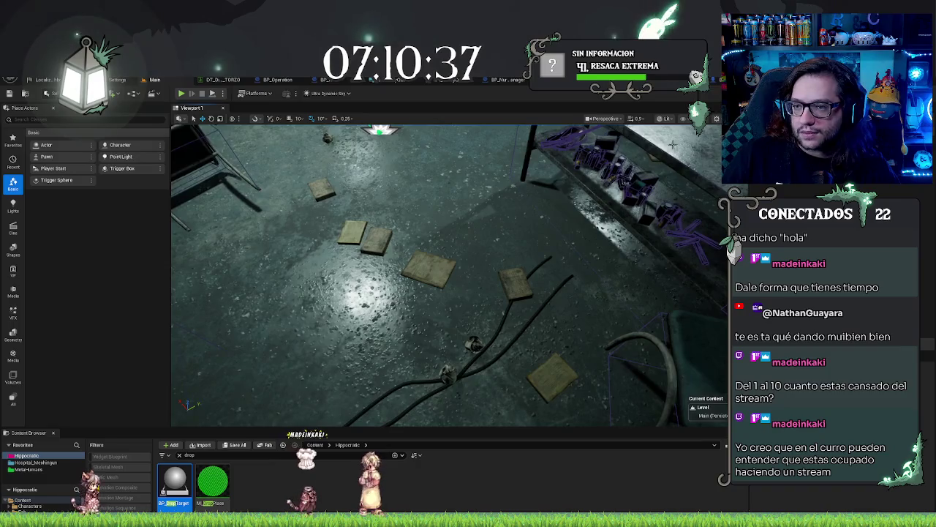
{"action": "left_click", "coordinate": [684, 119]}
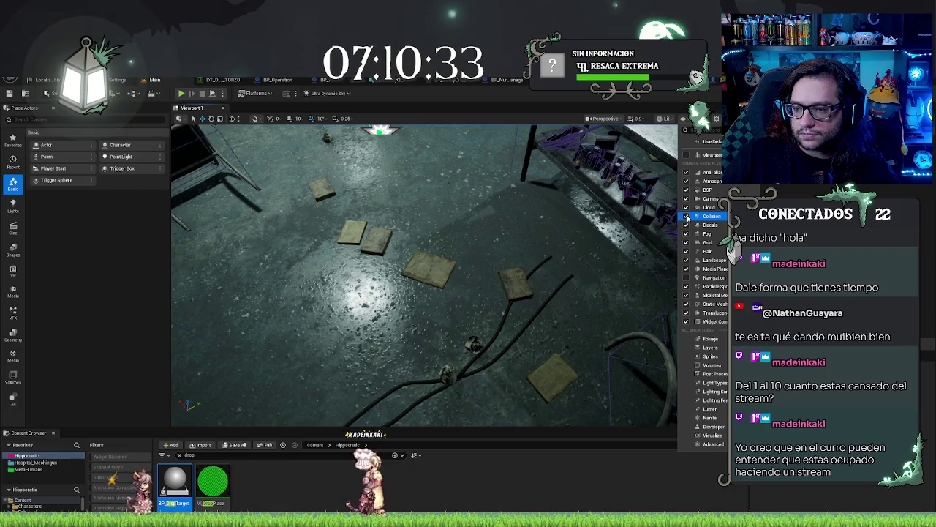
{"action": "left_click", "coordinate": [664, 119]}
{"action": "left_click", "coordinate": [664, 119]}
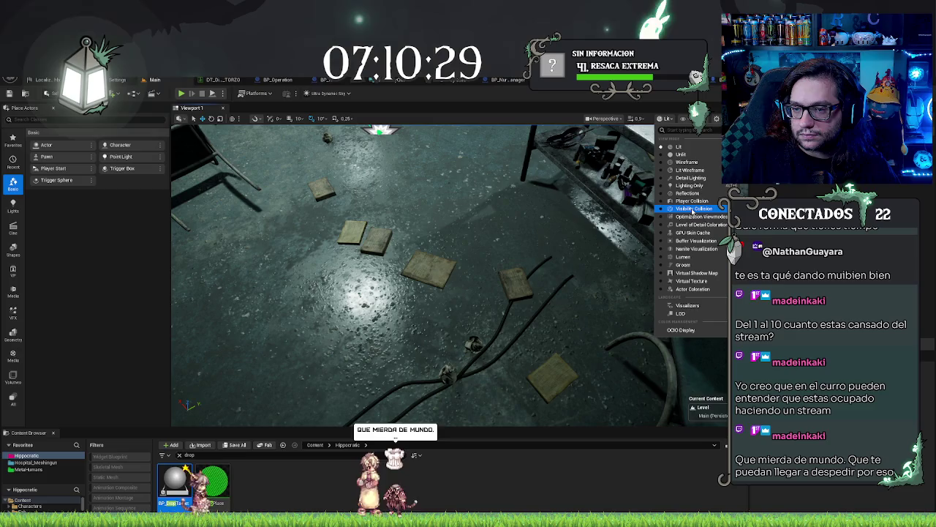
{"action": "left_click", "coordinate": [605, 281]}
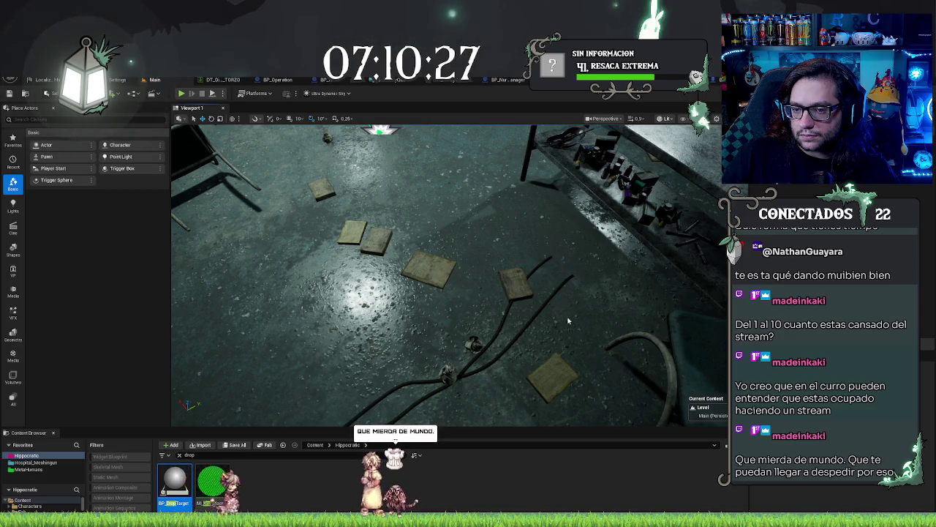
{"action": "left_click_drag", "start_coordinate": [447, 276], "coordinate": [397, 216]}
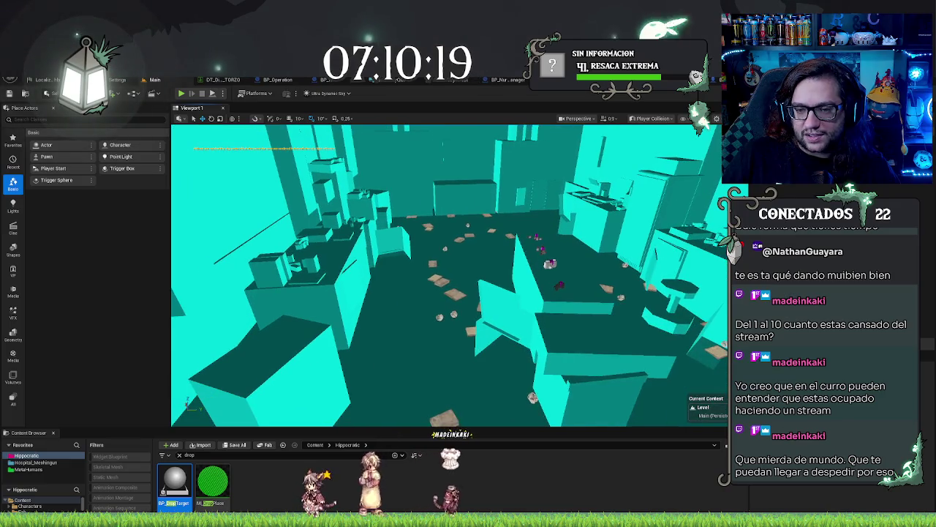
{"action": "left_click", "coordinate": [652, 119]}
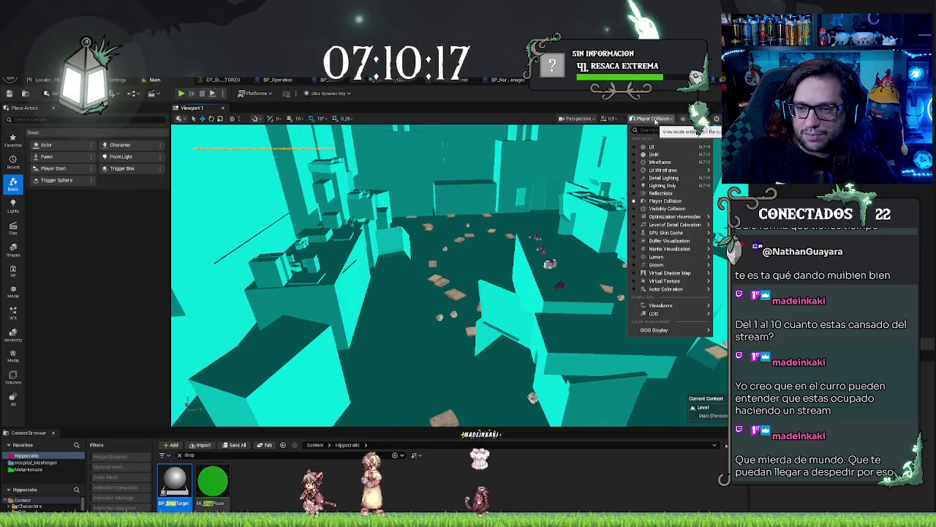
{"action": "left_click", "coordinate": [652, 147]}
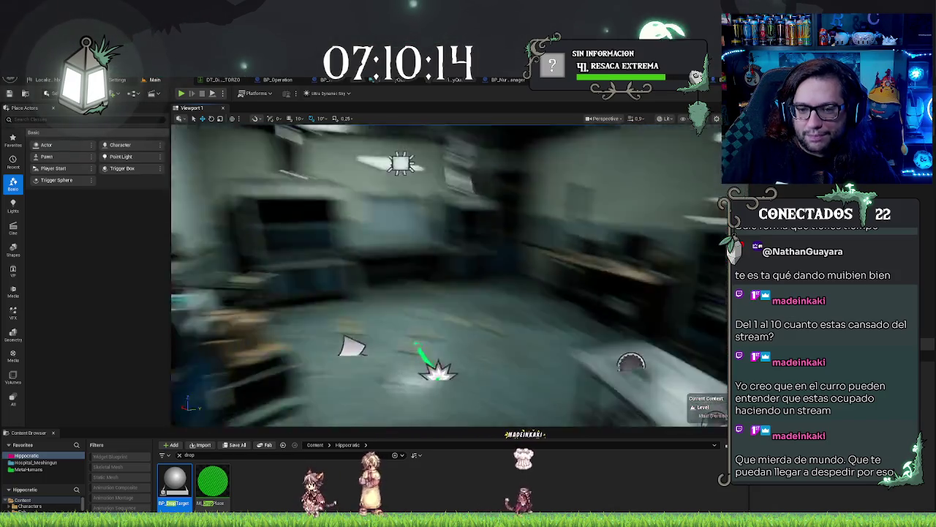
{"action": "left_click_drag", "start_coordinate": [439, 278], "coordinate": [447, 275]}
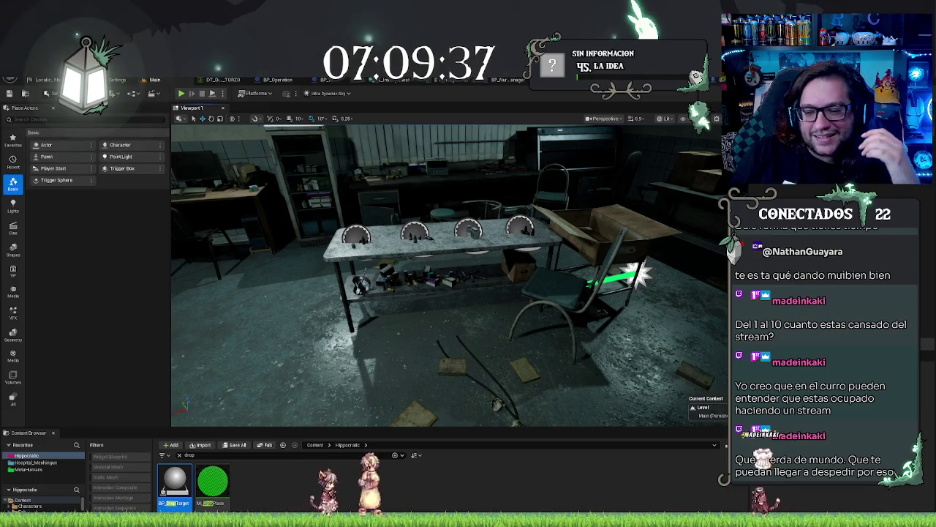
{"action": "mouse_move", "coordinate": [242, 234]}
{"action": "left_mouse_down"}
{"action": "mouse_move", "coordinate": [236, 184]}
{"action": "mouse_move", "coordinate": [187, 157]}
{"action": "mouse_move", "coordinate": [183, 142]}
{"action": "left_mouse_up"}
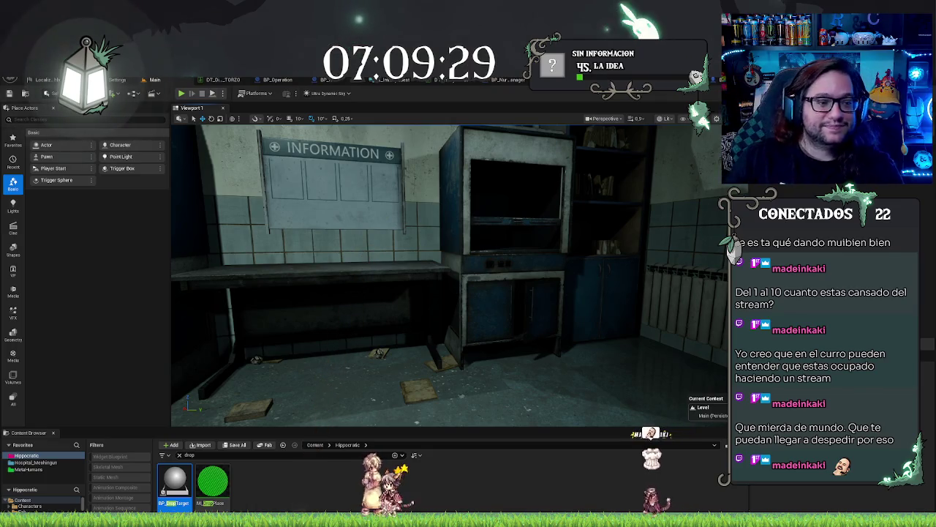
{"action": "mouse_move", "coordinate": [469, 275]}
{"action": "left_mouse_down"}
{"action": "mouse_move", "coordinate": [469, 293]}
{"action": "mouse_move", "coordinate": [548, 292]}
{"action": "mouse_move", "coordinate": [506, 272]}
{"action": "left_mouse_up"}
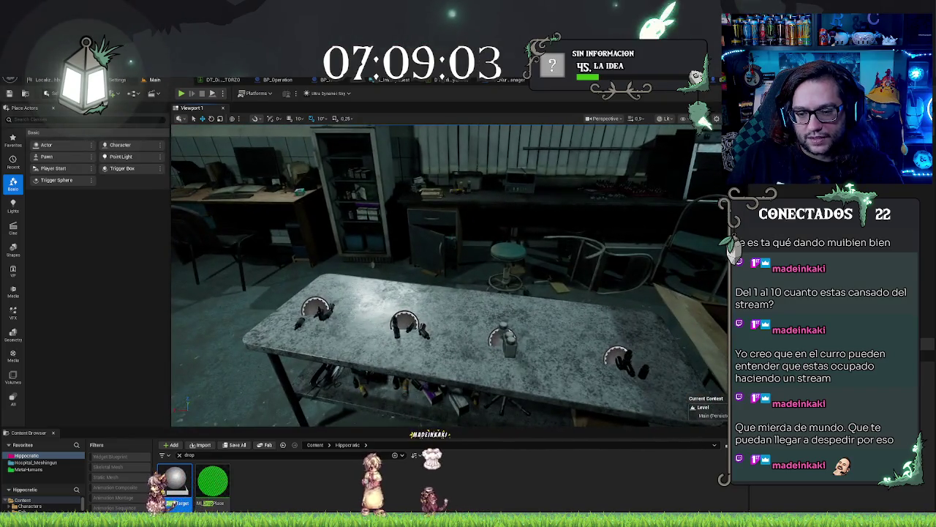
Select the gauge table and its second and third gauges, framing the table
{"action": "left_click", "coordinate": [510, 377]}
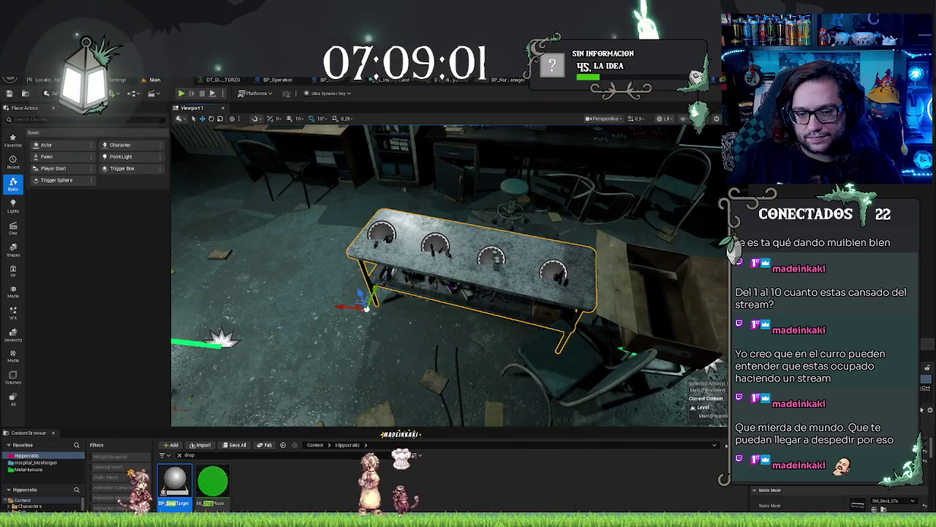
{"action": "left_click", "coordinate": [491, 260]}
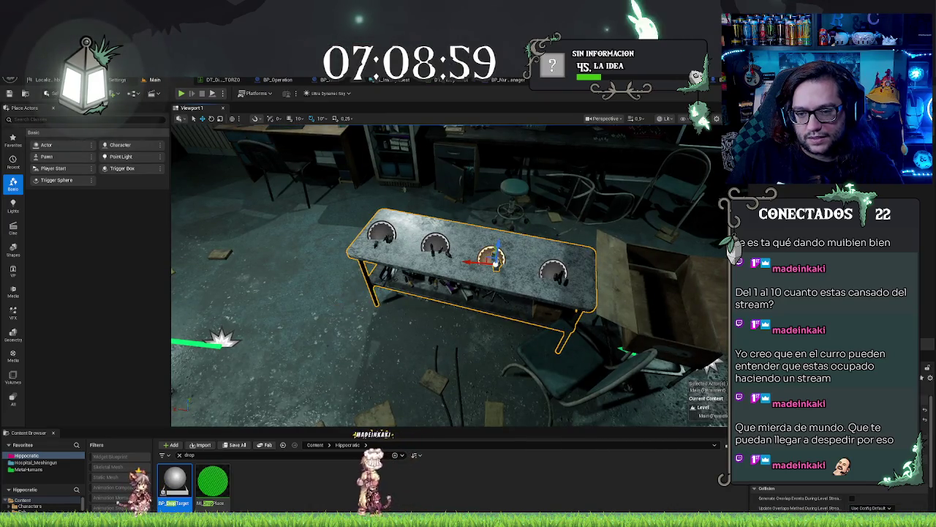
{"action": "left_click", "coordinate": [435, 245]}
{"action": "left_click_drag", "start_coordinate": [379, 230], "coordinate": [379, 229]}
{"action": "left_click_drag", "start_coordinate": [432, 212], "coordinate": [431, 213]}
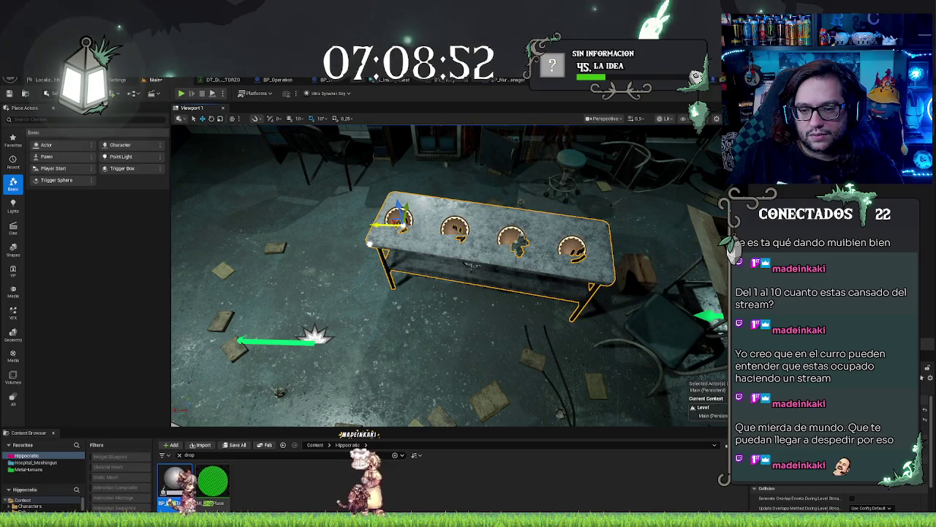
{"action": "left_click_drag", "start_coordinate": [414, 326], "coordinate": [451, 277]}
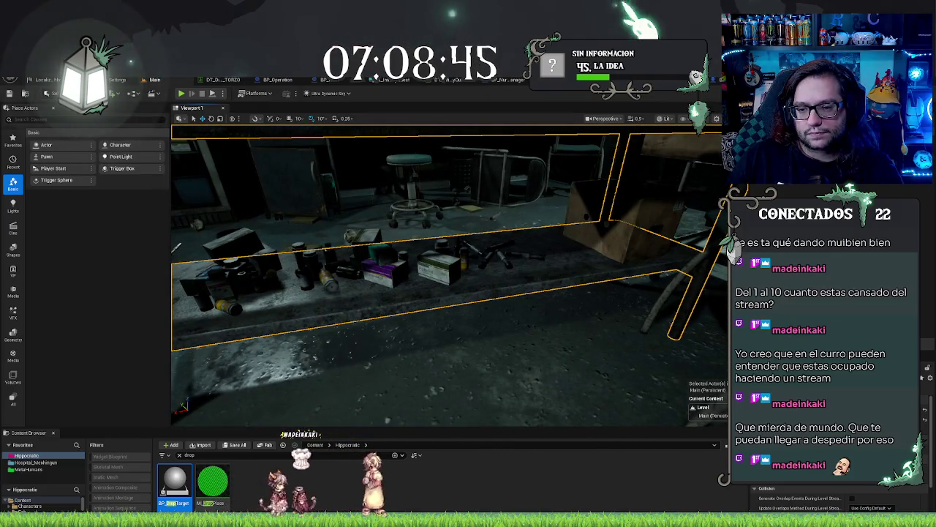
Alt-drag a copy of the cardboard box beside the original by the table
{"action": "left_click", "coordinate": [621, 219], "text": "ctrl"}
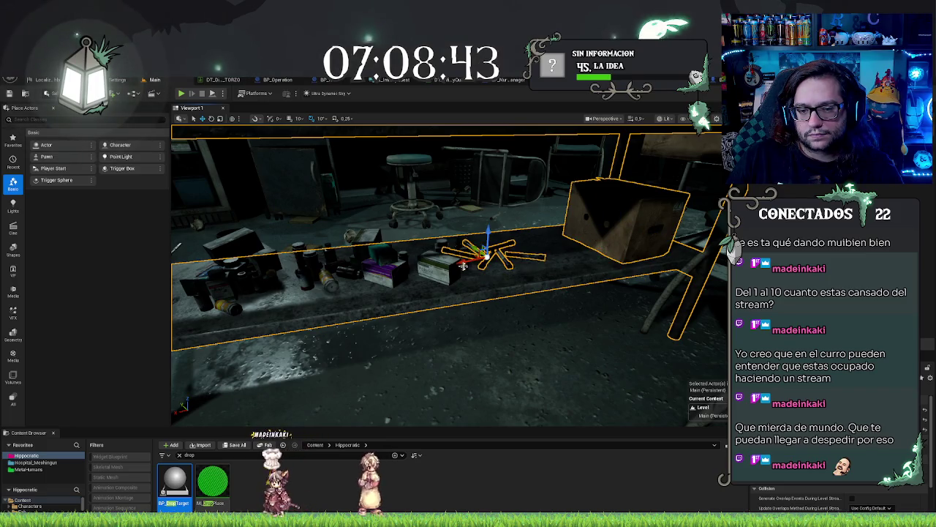
{"action": "mouse_move", "coordinate": [438, 272]}
{"action": "left_mouse_down", "text": "alt"}
{"action": "mouse_move", "coordinate": [314, 272]}
{"action": "mouse_move", "coordinate": [459, 269]}
{"action": "mouse_move", "coordinate": [407, 248]}
{"action": "mouse_move", "coordinate": [409, 293]}
{"action": "left_mouse_up", "text": "alt"}
{"action": "left_click_drag", "start_coordinate": [440, 352], "coordinate": [503, 340]}
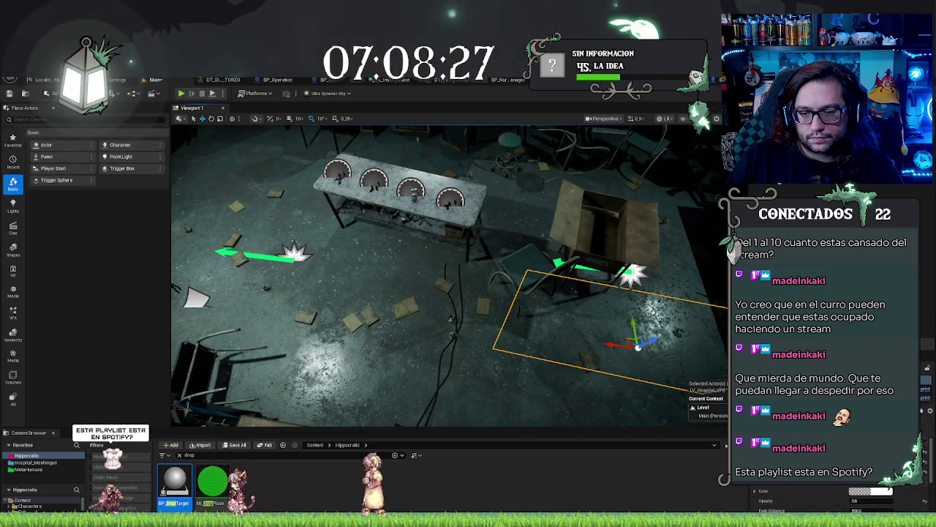
Move the metal chair near the table to the left and focus on it
{"action": "left_click", "coordinate": [523, 272]}
{"action": "left_click_drag", "start_coordinate": [518, 276], "coordinate": [370, 283]}
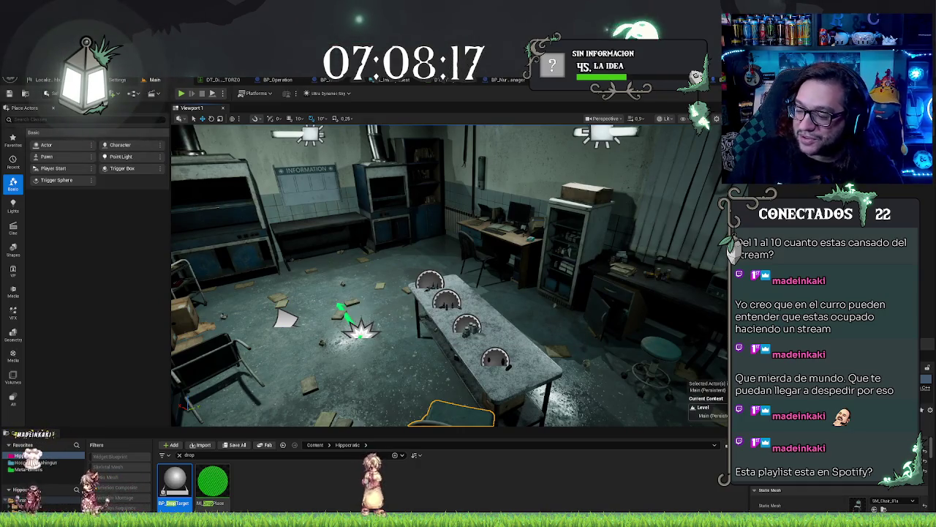
{"action": "mouse_move", "coordinate": [371, 282]}
{"action": "left_mouse_down"}
{"action": "mouse_move", "coordinate": [494, 356]}
{"action": "mouse_move", "coordinate": [461, 343]}
{"action": "mouse_move", "coordinate": [446, 287]}
{"action": "left_mouse_up"}
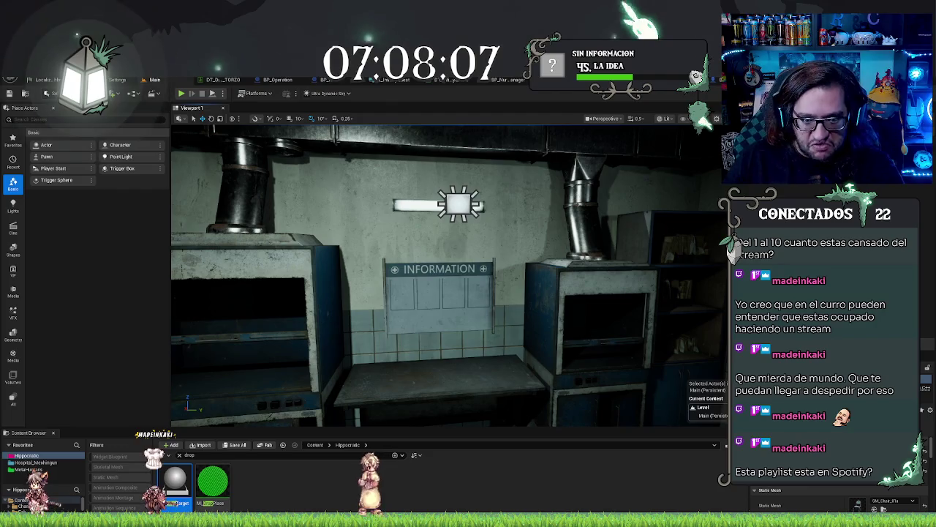
{"action": "key", "text": "f"}
Fly the camera toward the INFORMATION board, then switch over to Spotify
{"action": "mouse_move", "coordinate": [445, 287]}
{"action": "left_mouse_down"}
{"action": "mouse_move", "coordinate": [498, 292]}
{"action": "mouse_move", "coordinate": [490, 315]}
{"action": "mouse_move", "coordinate": [512, 326]}
{"action": "mouse_move", "coordinate": [542, 322]}
{"action": "left_mouse_up"}
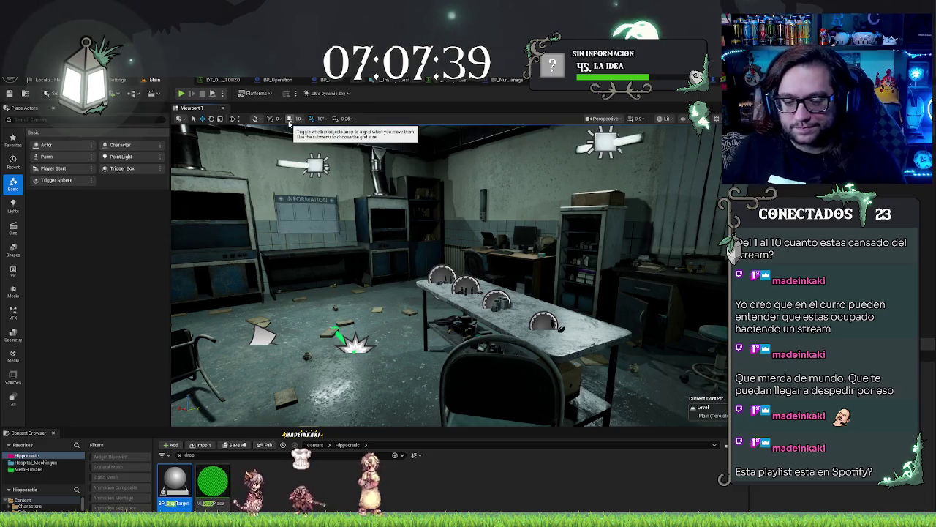
{"action": "left_click_drag", "start_coordinate": [449, 275], "coordinate": [366, 281]}
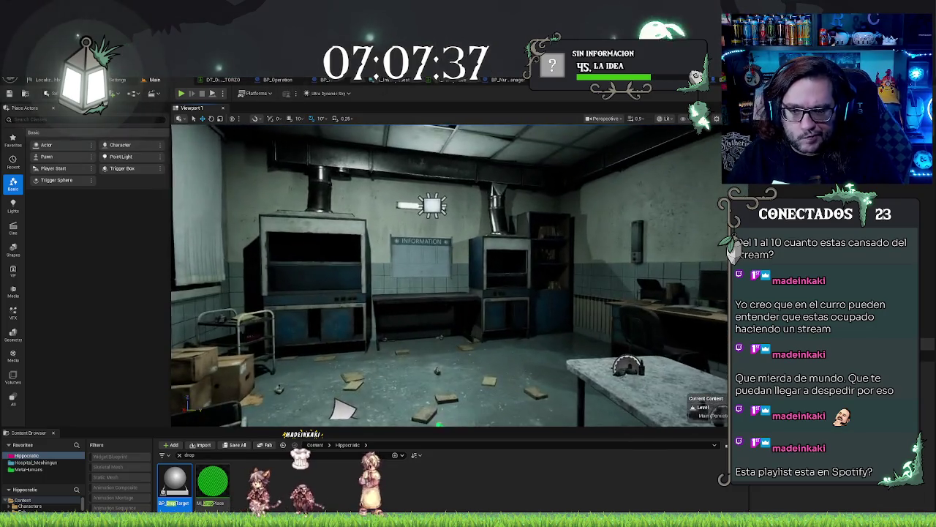
{"action": "left_click_drag", "start_coordinate": [409, 315], "coordinate": [409, 219]}
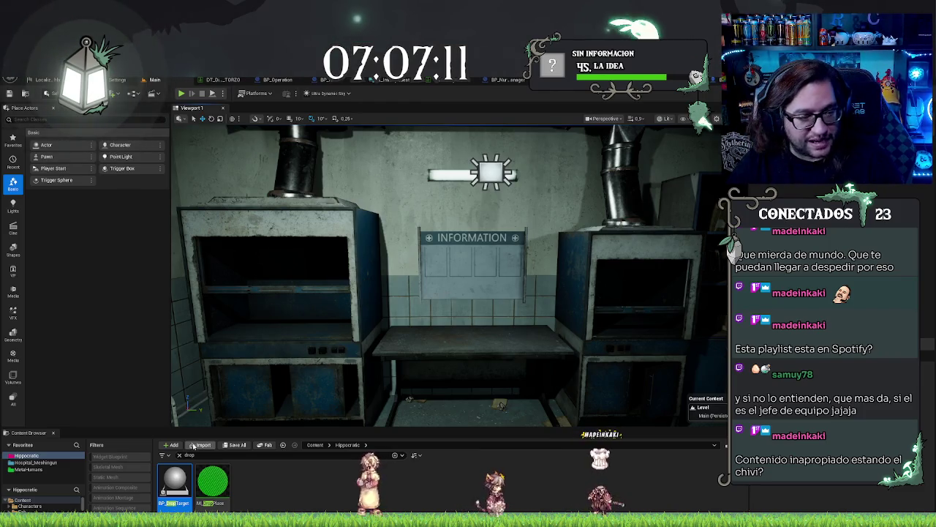
{"action": "key", "text": "alt+Tab"}
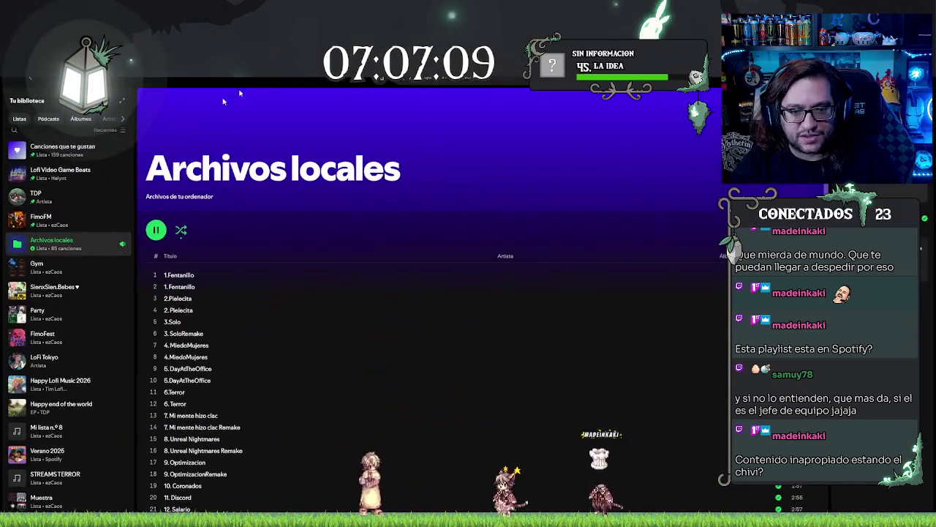
{"action": "key", "text": "super+Down"}
{"action": "key", "text": "super+Down"}
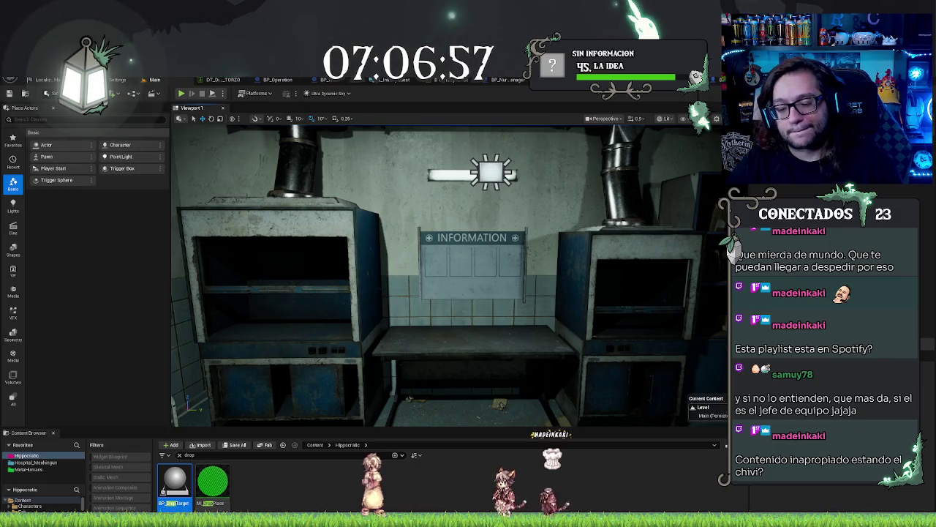
Fly the viewport camera up to the blue cabinet beside the INFORMATION board
{"action": "left_click_drag", "start_coordinate": [446, 278], "coordinate": [431, 278]}
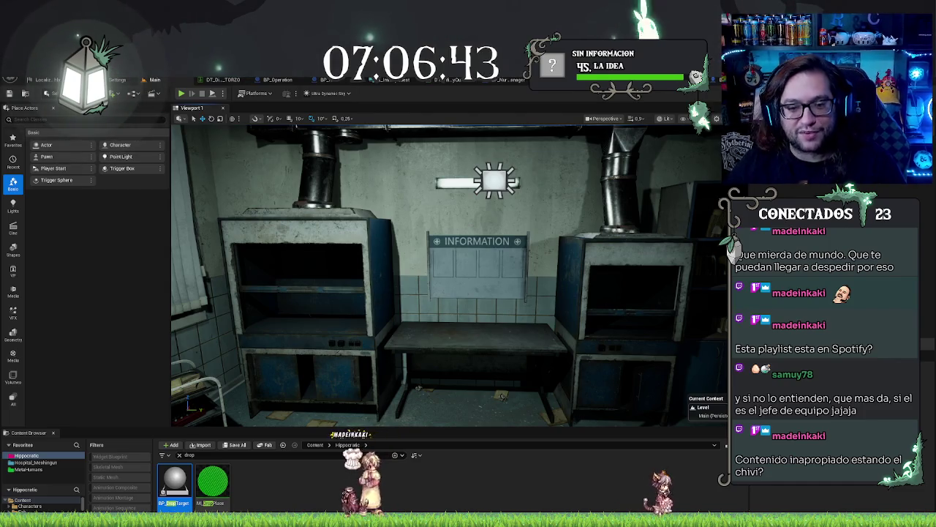
{"action": "key", "text": "w"}
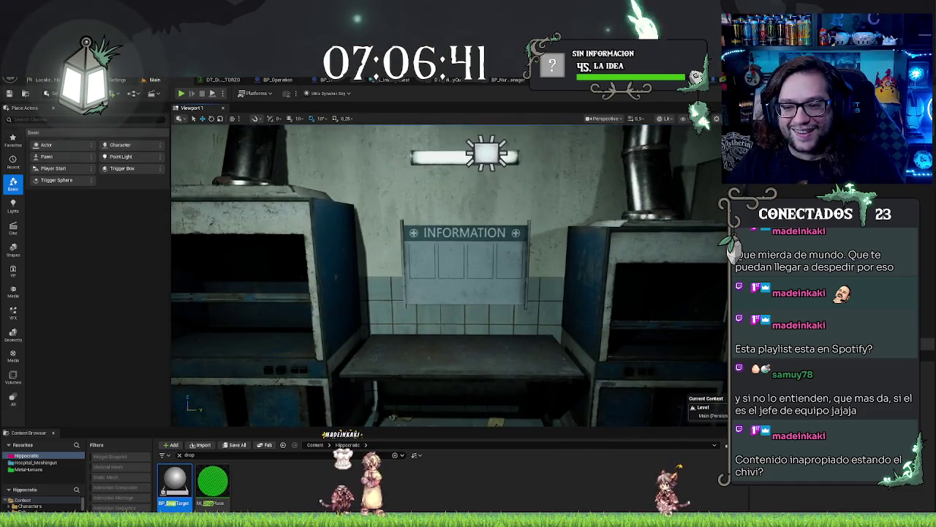
{"action": "key", "text": "w"}
{"action": "key", "text": "w"}
{"action": "key", "text": "s"}
{"action": "key", "text": "w"}
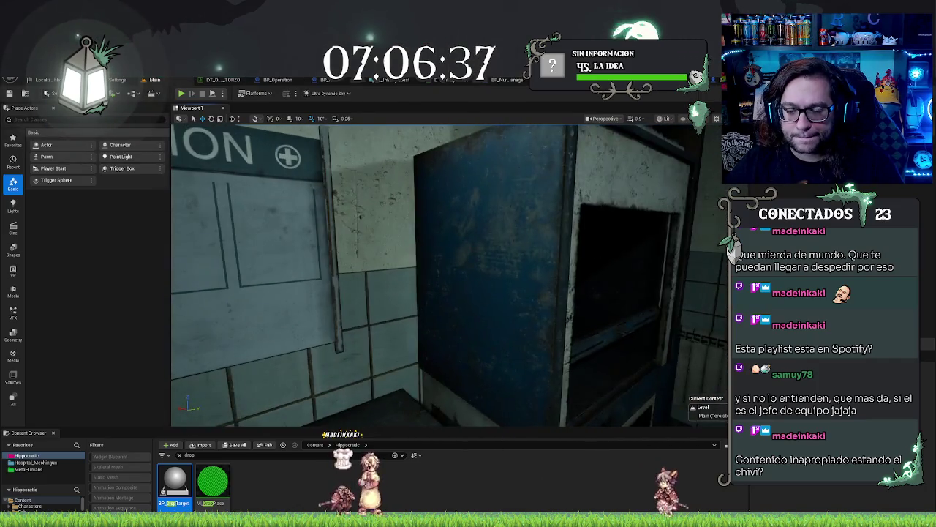
Filter the Content folder to 'swit' static meshes, then frame the light above the INFORMATION board
{"action": "key", "text": "a"}
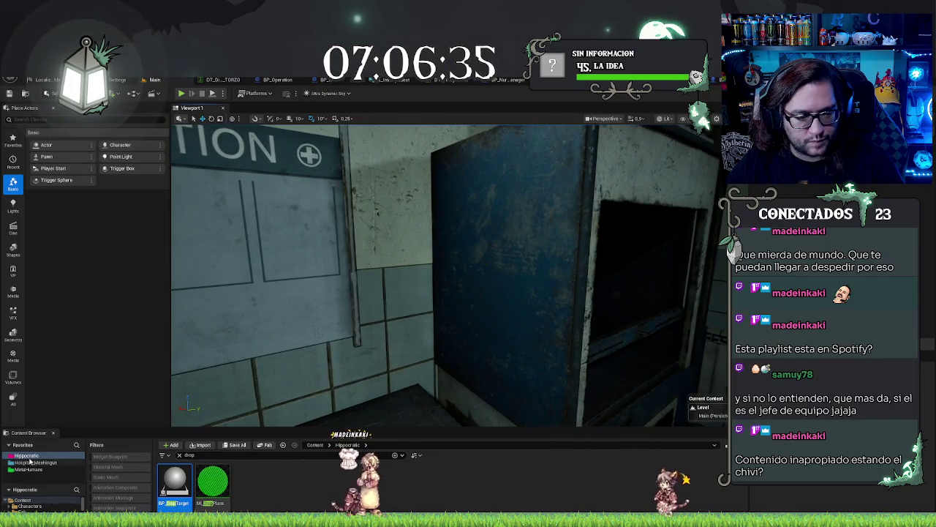
{"action": "left_click", "coordinate": [34, 457]}
{"action": "left_click", "coordinate": [186, 455]}
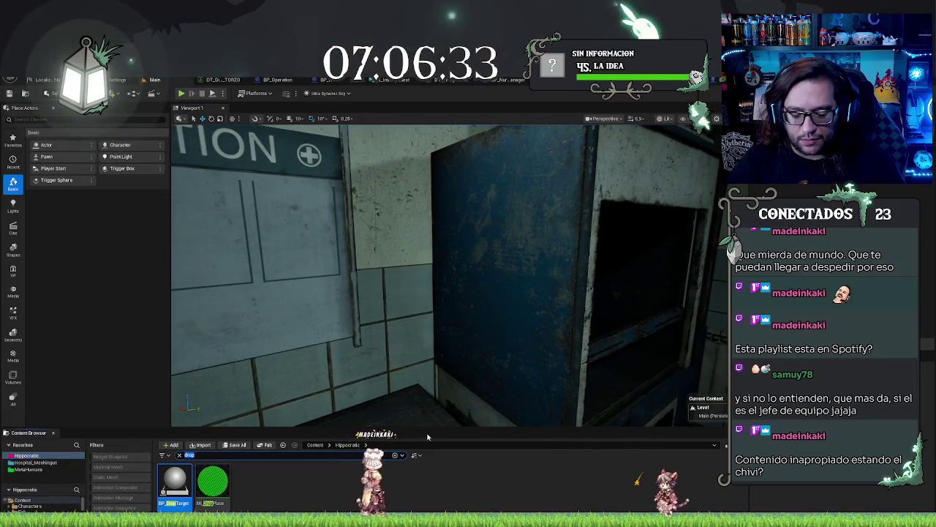
{"action": "type", "text": "twit"}
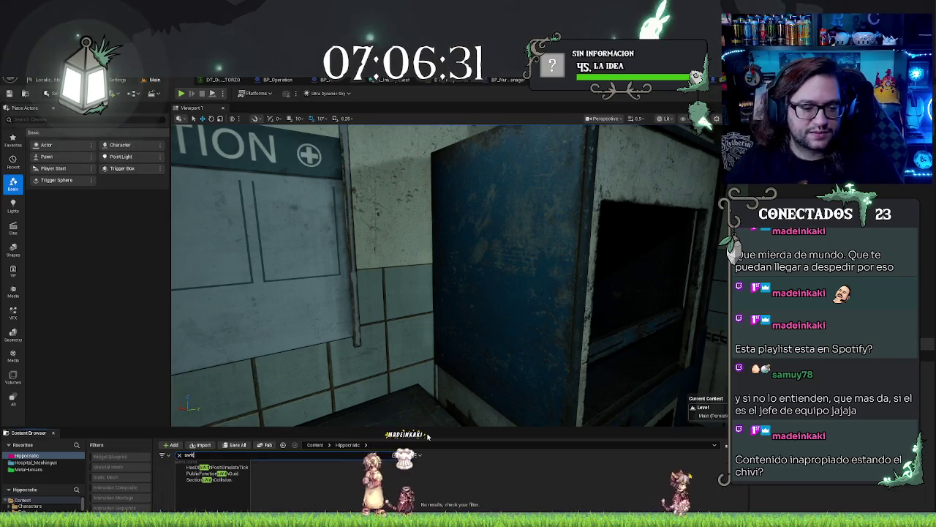
{"action": "left_click", "coordinate": [106, 477]}
{"action": "left_click", "coordinate": [24, 499]}
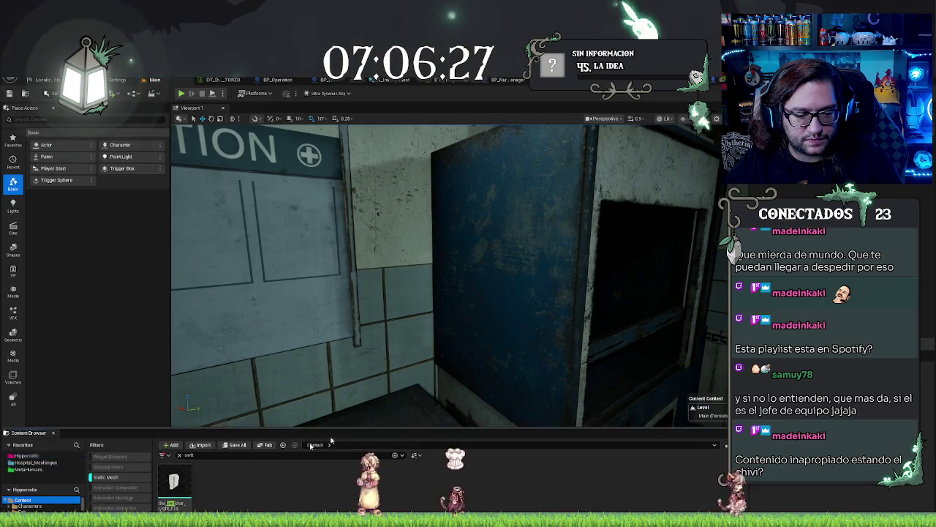
{"action": "key", "text": "f"}
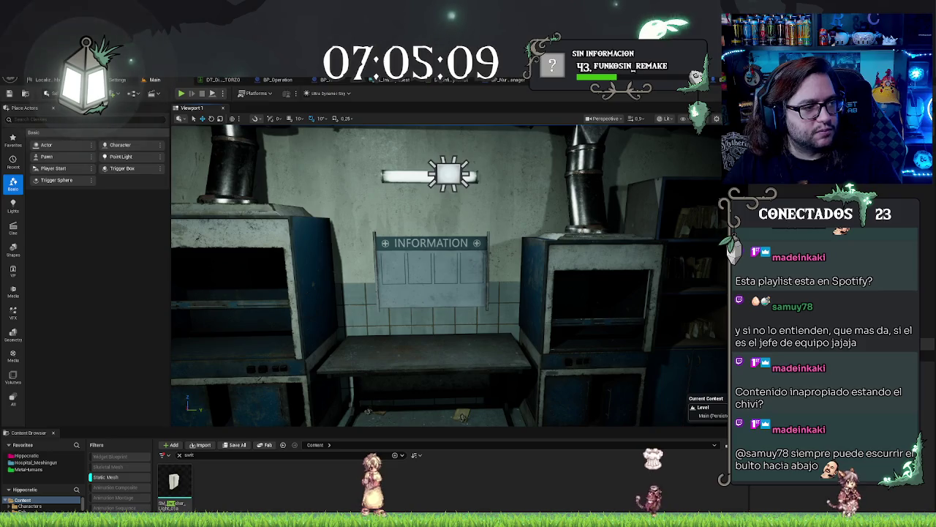
Return to the Fab Mi biblioteca page and scroll down through the owned asset packs
{"action": "key", "text": "alt+Tab"}
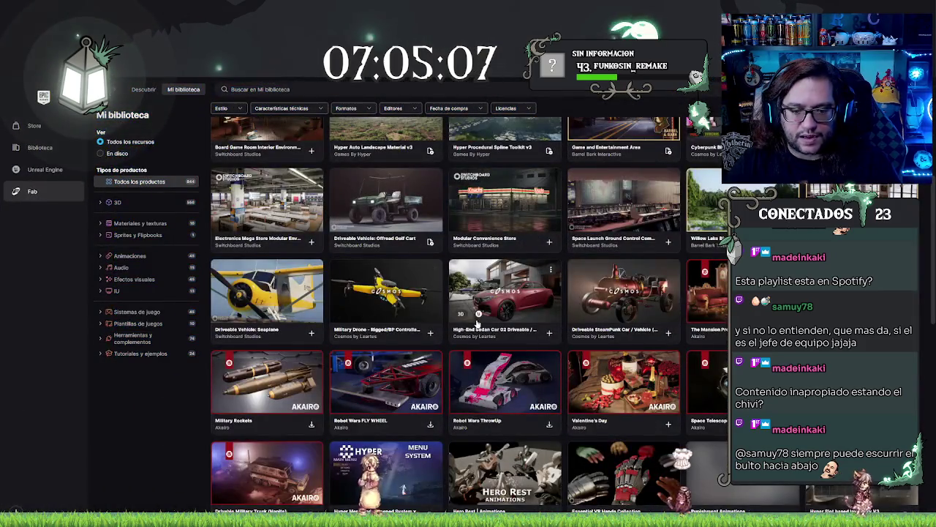
{"action": "scroll", "coordinate": [478, 321], "scroll_direction": "down", "scroll_amount": 2}
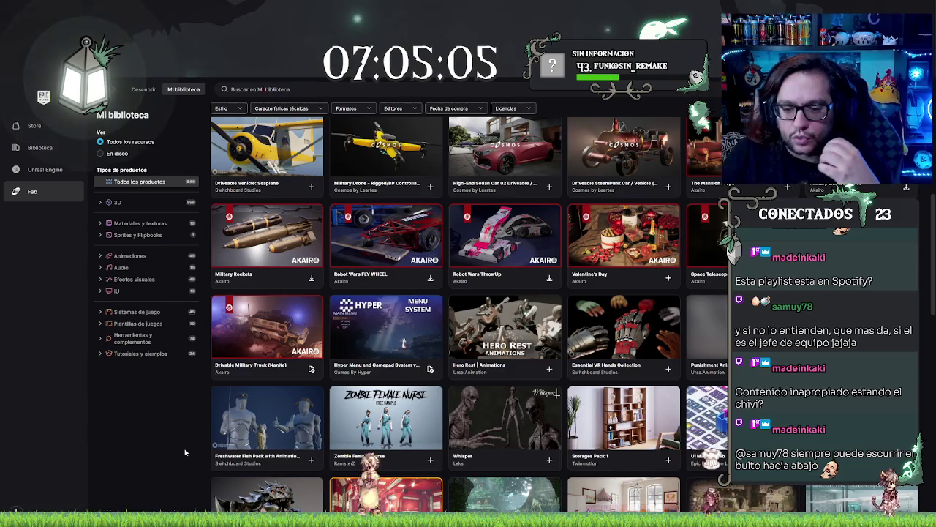
{"action": "scroll", "coordinate": [569, 250], "scroll_direction": "down", "scroll_amount": 3}
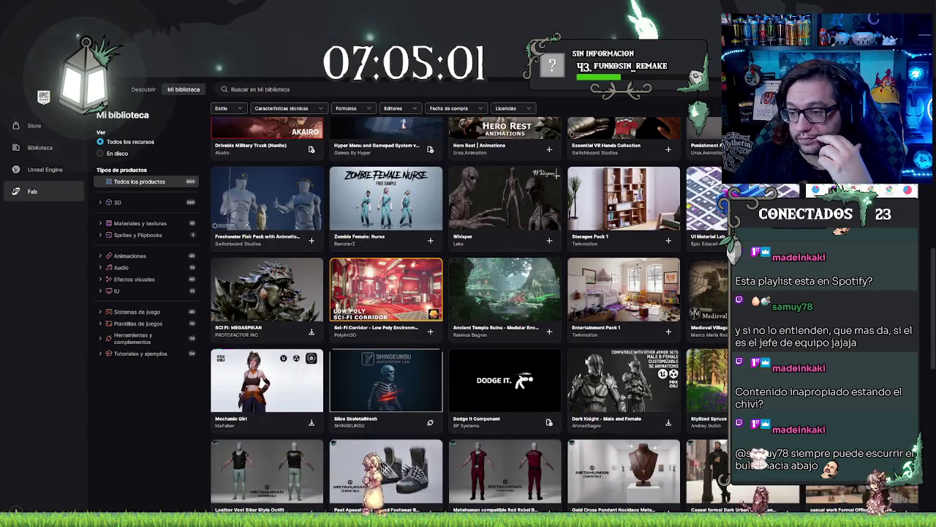
{"action": "scroll", "coordinate": [648, 232], "scroll_direction": "down", "scroll_amount": 1}
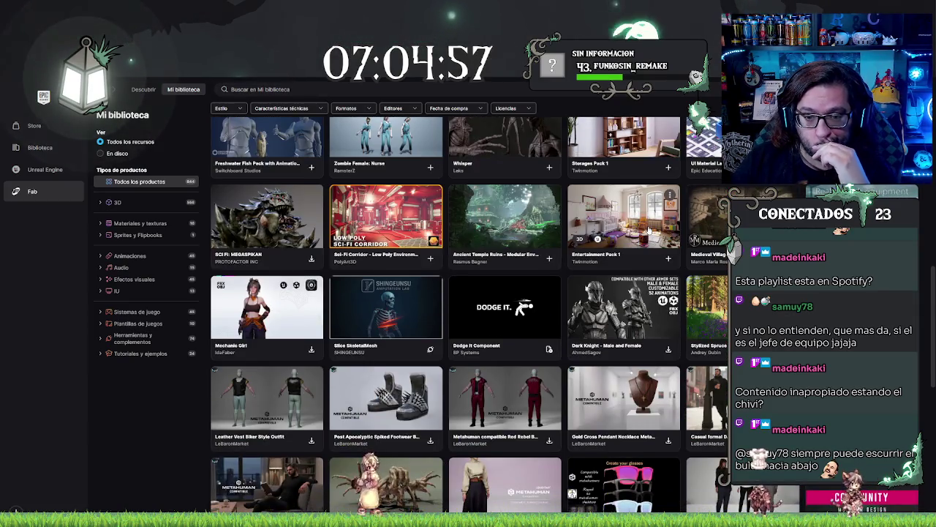
{"action": "scroll", "coordinate": [649, 231], "scroll_direction": "down", "scroll_amount": 2}
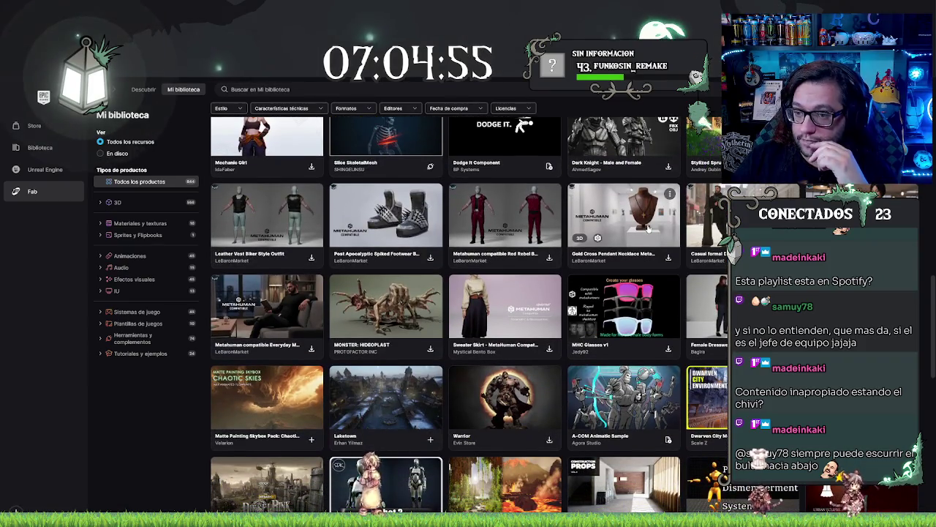
{"action": "scroll", "coordinate": [648, 228], "scroll_direction": "down", "scroll_amount": 1}
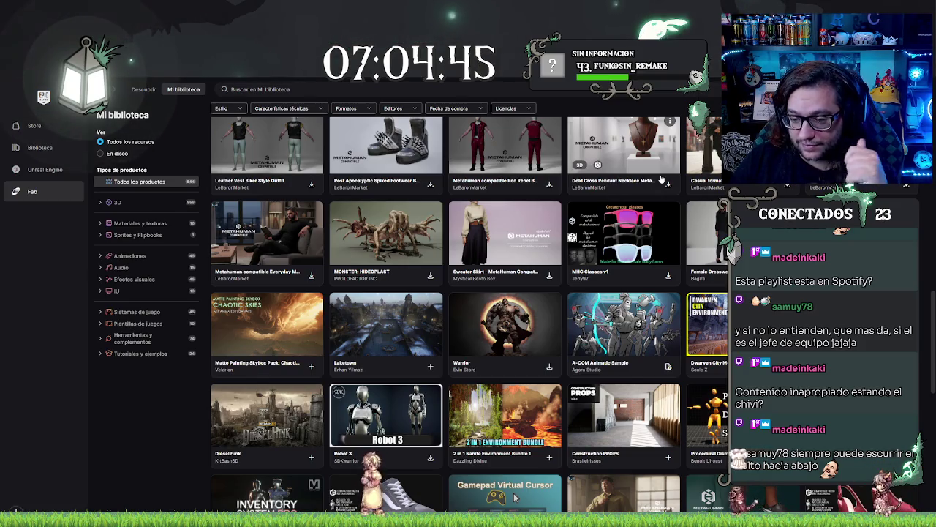
{"action": "scroll", "coordinate": [662, 178], "scroll_direction": "down", "scroll_amount": 4}
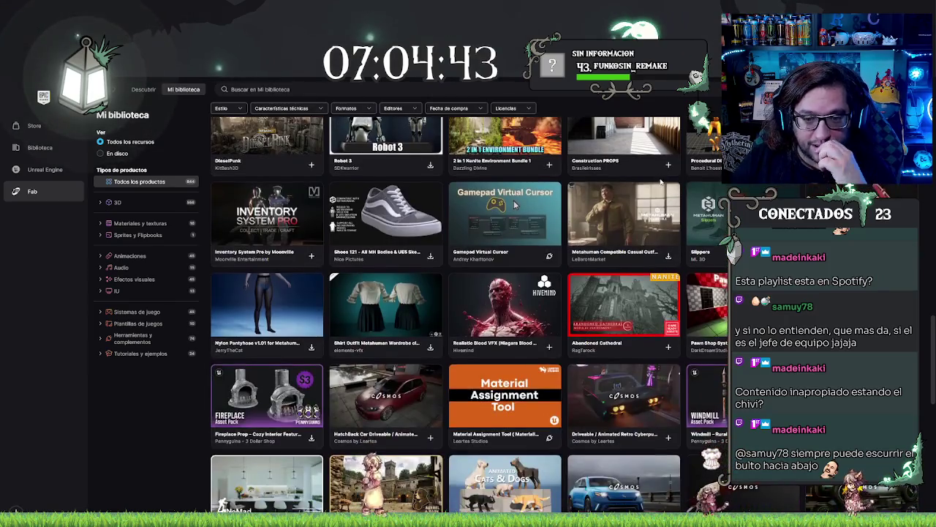
{"action": "scroll", "coordinate": [661, 181], "scroll_direction": "down", "scroll_amount": 1}
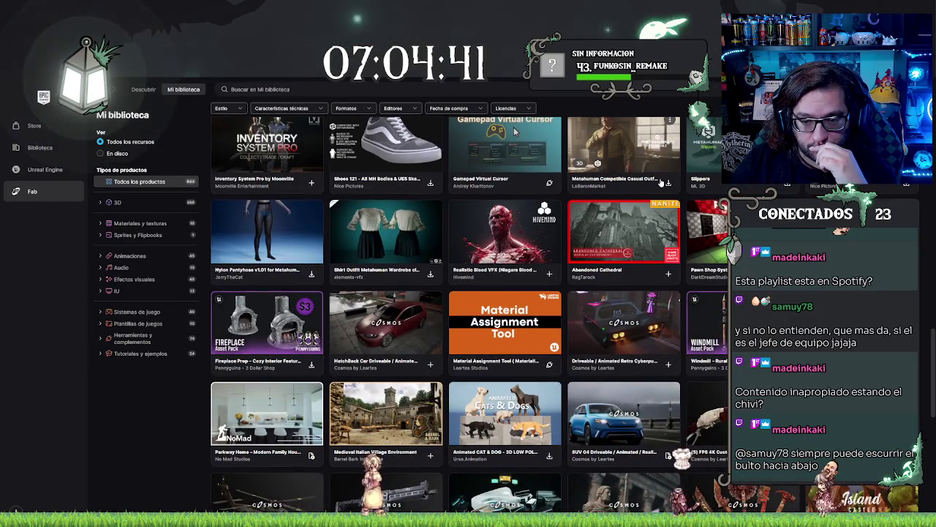
{"action": "scroll", "coordinate": [644, 193], "scroll_direction": "down", "scroll_amount": 1}
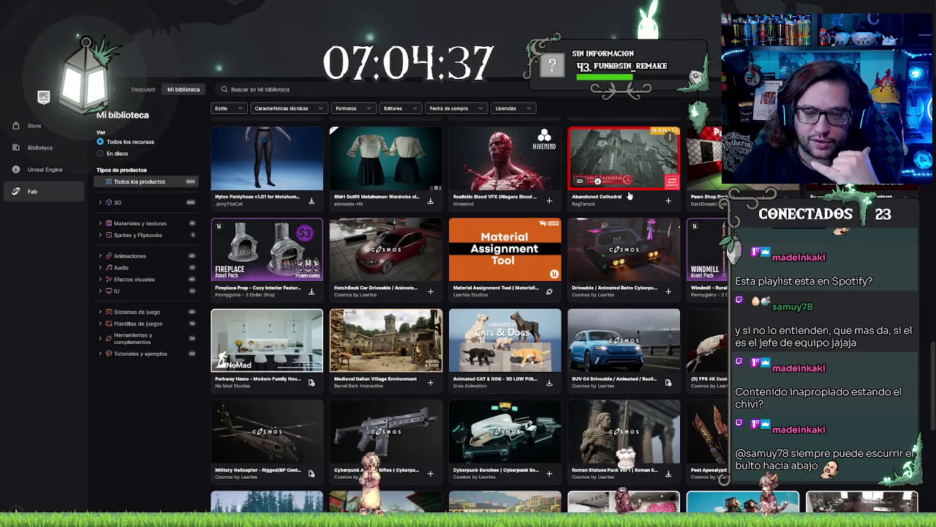
{"action": "scroll", "coordinate": [631, 202], "scroll_direction": "down", "scroll_amount": 1}
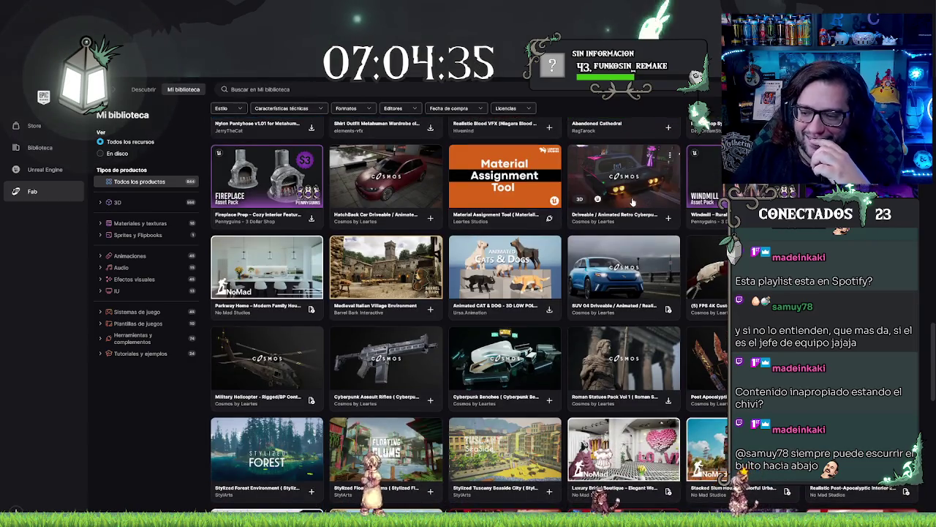
{"action": "scroll", "coordinate": [633, 202], "scroll_direction": "down", "scroll_amount": 2}
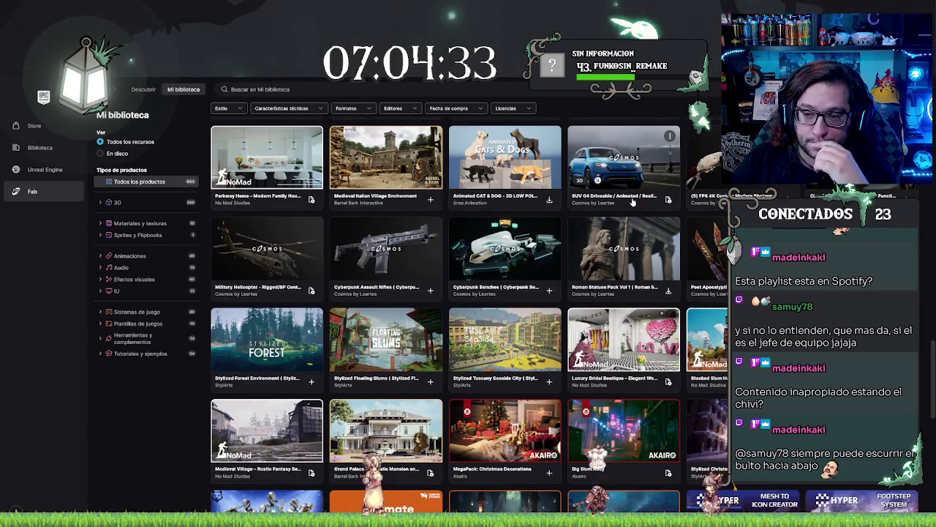
{"action": "scroll", "coordinate": [633, 202], "scroll_direction": "down", "scroll_amount": 1}
{"action": "scroll", "coordinate": [632, 202], "scroll_direction": "down", "scroll_amount": 2}
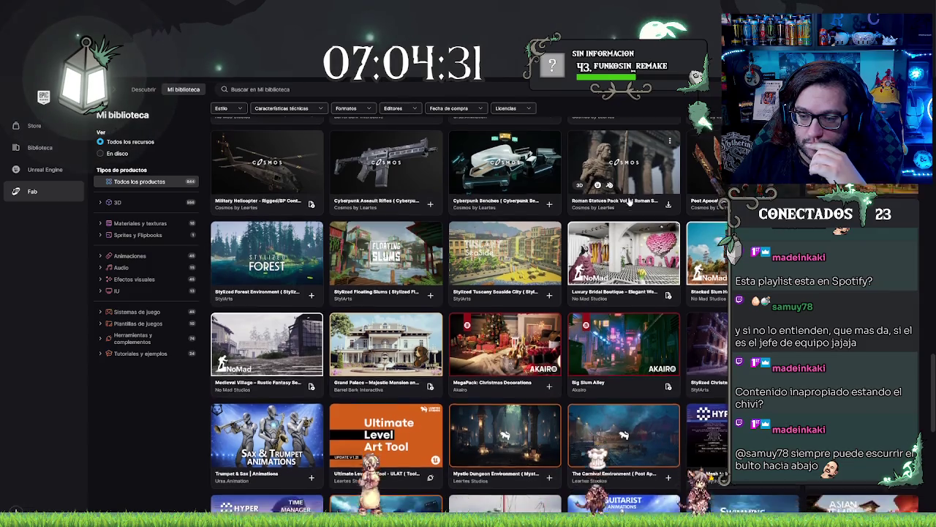
Scroll on to the Retro 80's packs and open the Retro 80's VOL.2 - Electronics details
{"action": "scroll", "coordinate": [629, 202], "scroll_direction": "up", "scroll_amount": 1}
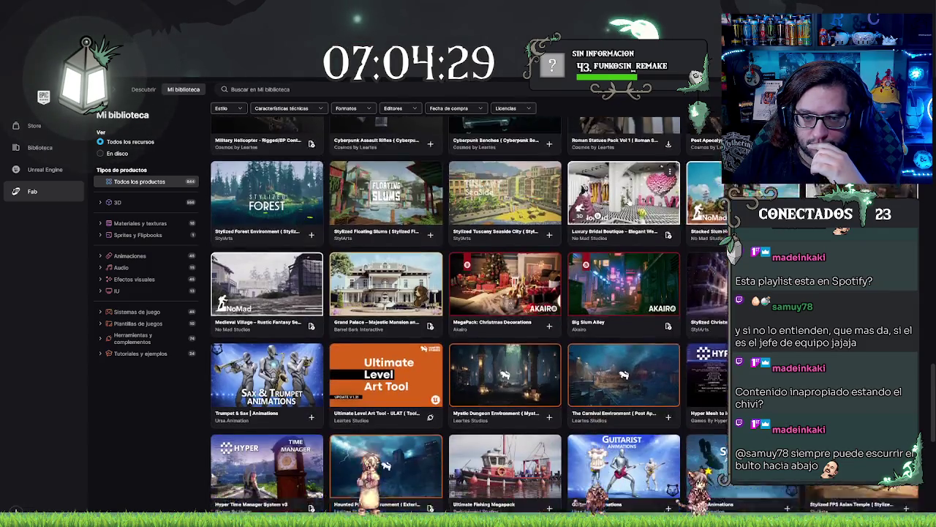
{"action": "scroll", "coordinate": [628, 196], "scroll_direction": "down", "scroll_amount": 3}
{"action": "scroll", "coordinate": [626, 197], "scroll_direction": "down", "scroll_amount": 1}
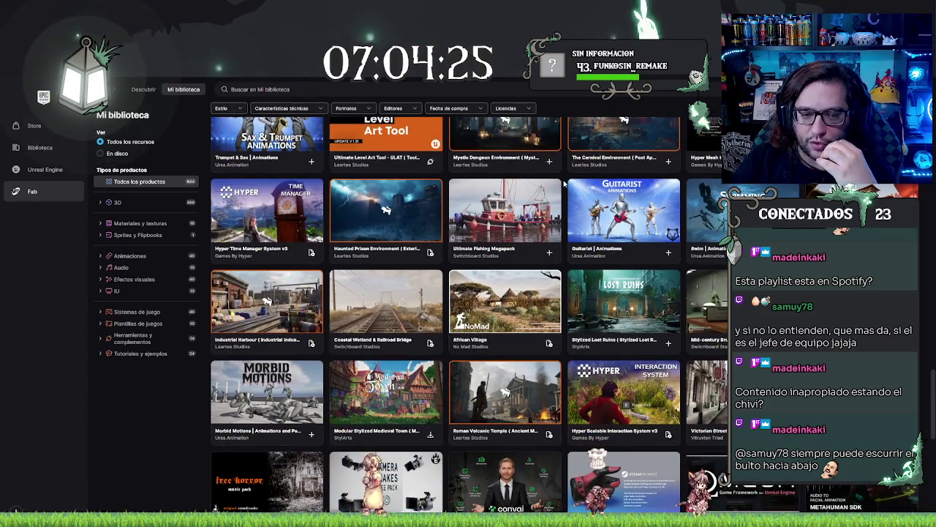
{"action": "scroll", "coordinate": [545, 187], "scroll_direction": "down", "scroll_amount": 2}
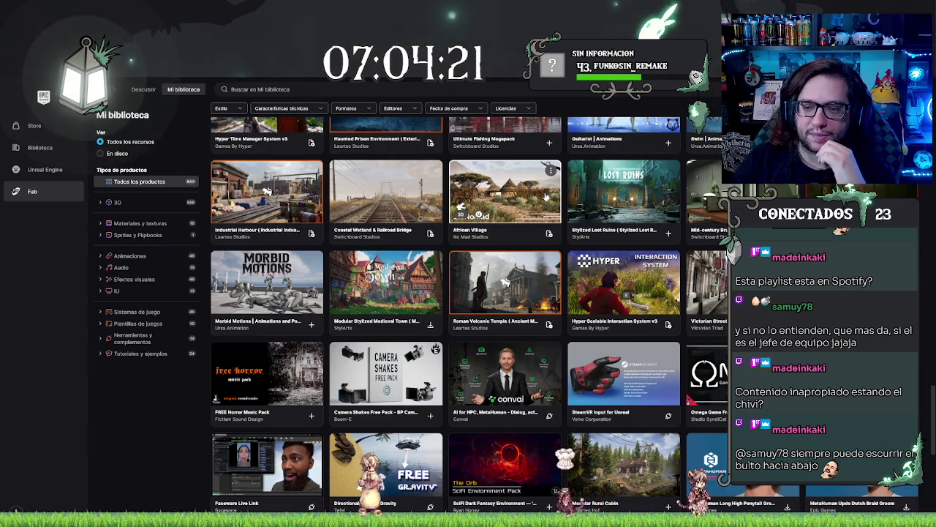
{"action": "scroll", "coordinate": [545, 196], "scroll_direction": "down", "scroll_amount": 2}
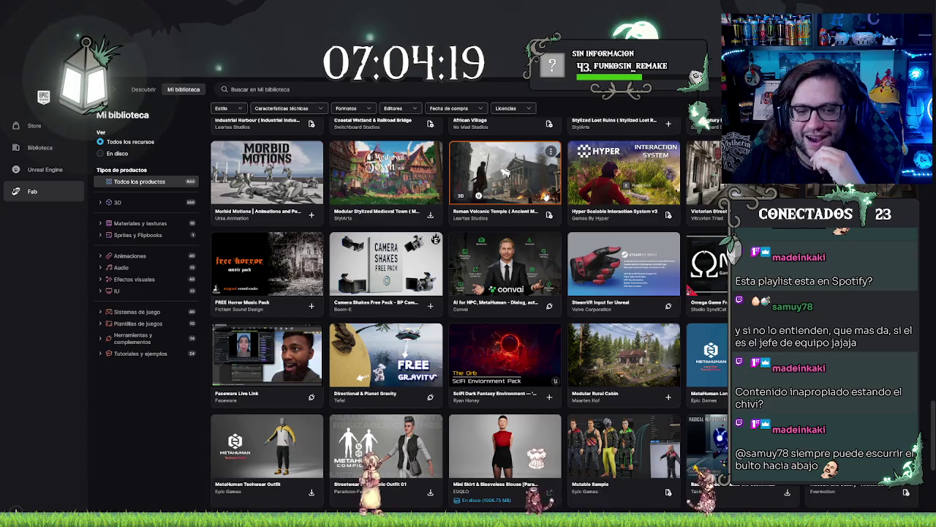
{"action": "scroll", "coordinate": [545, 196], "scroll_direction": "down", "scroll_amount": 4}
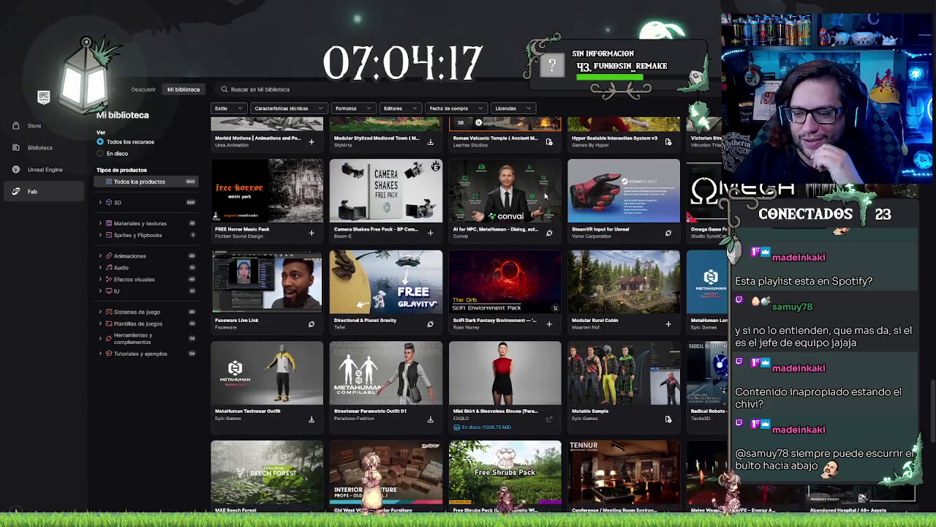
{"action": "scroll", "coordinate": [545, 196], "scroll_direction": "down", "scroll_amount": 1}
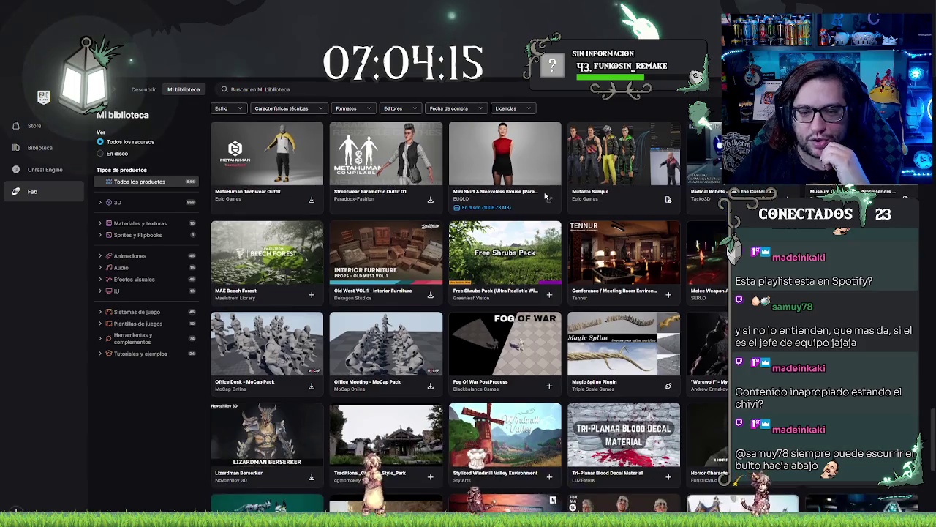
{"action": "scroll", "coordinate": [545, 197], "scroll_direction": "down", "scroll_amount": 3}
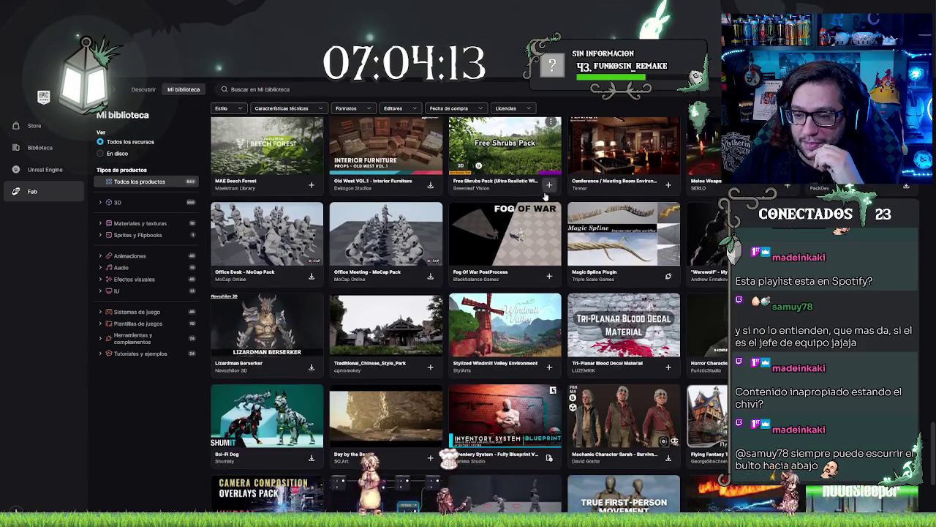
{"action": "scroll", "coordinate": [547, 209], "scroll_direction": "down", "scroll_amount": 1}
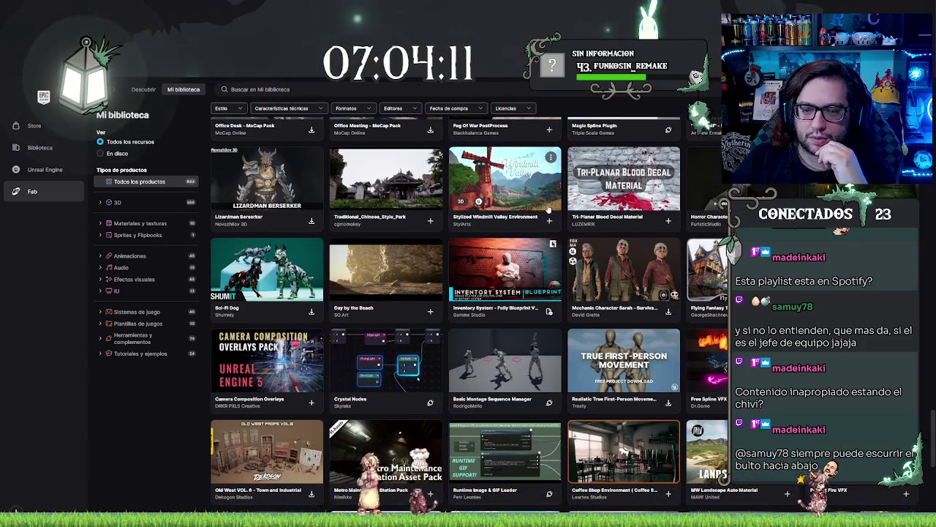
{"action": "scroll", "coordinate": [542, 211], "scroll_direction": "down", "scroll_amount": 2}
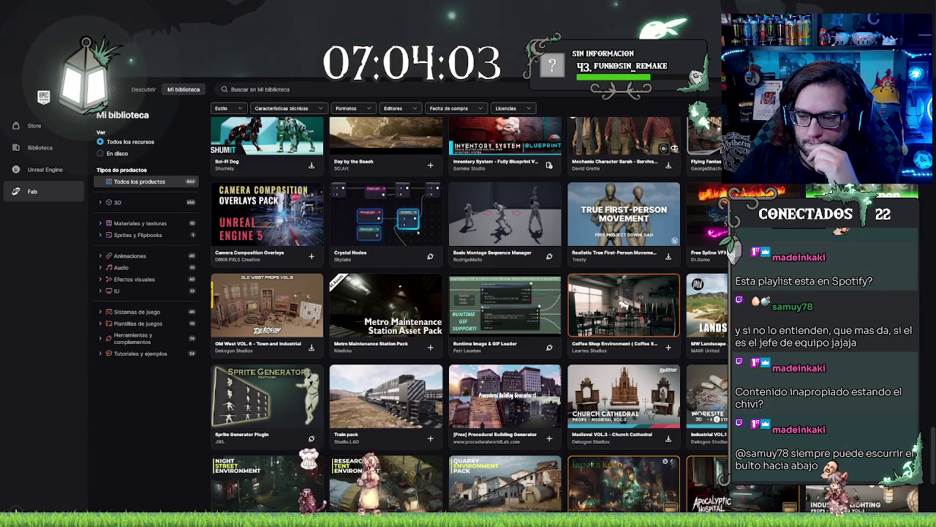
{"action": "scroll", "coordinate": [621, 304], "scroll_direction": "down", "scroll_amount": 3}
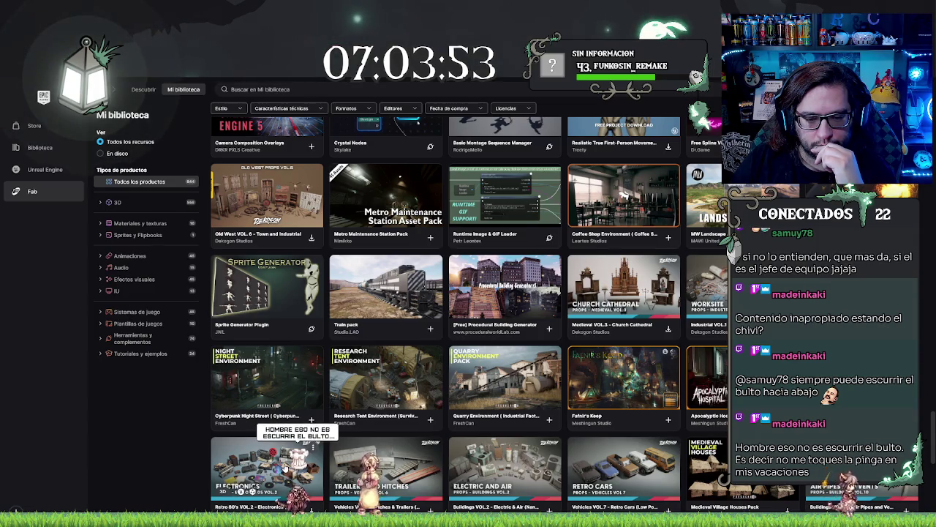
{"action": "left_click", "coordinate": [267, 469]}
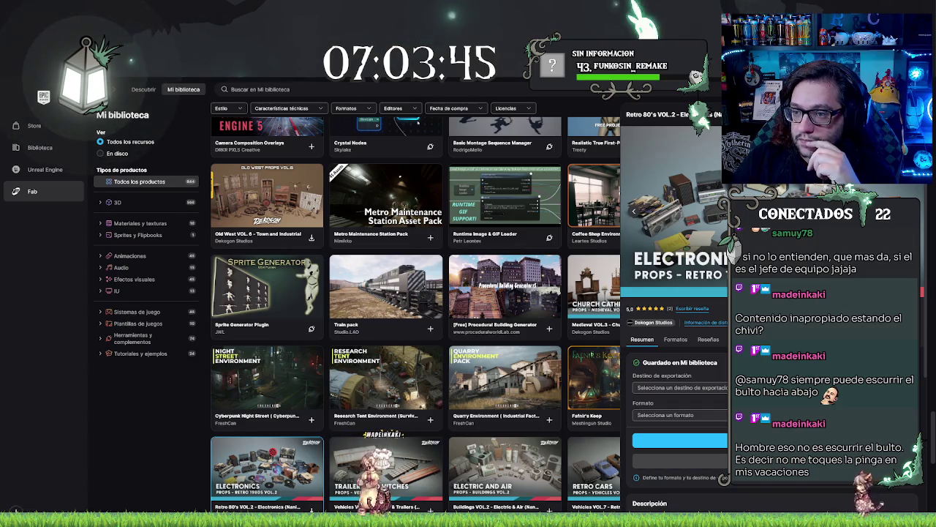
{"action": "key", "text": "Escape"}
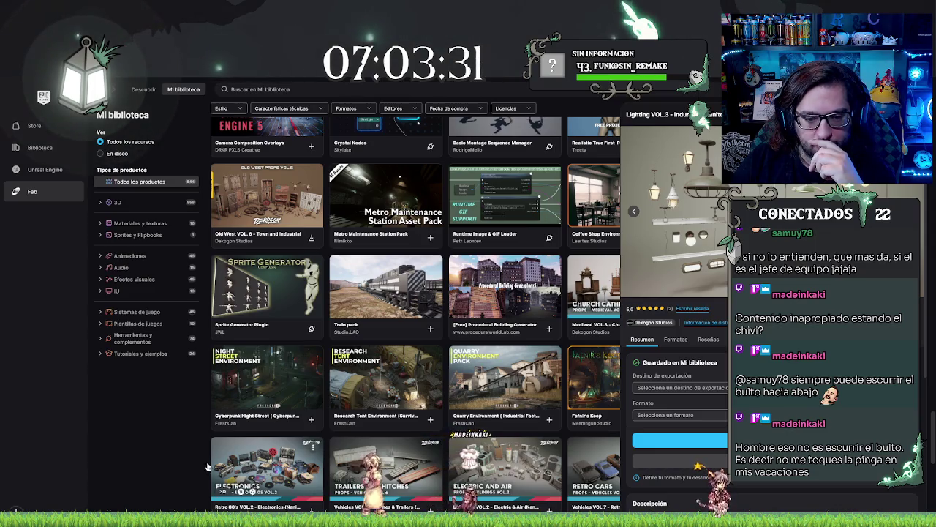
{"action": "key", "text": "Escape"}
{"action": "scroll", "coordinate": [550, 389], "scroll_direction": "down", "scroll_amount": 3}
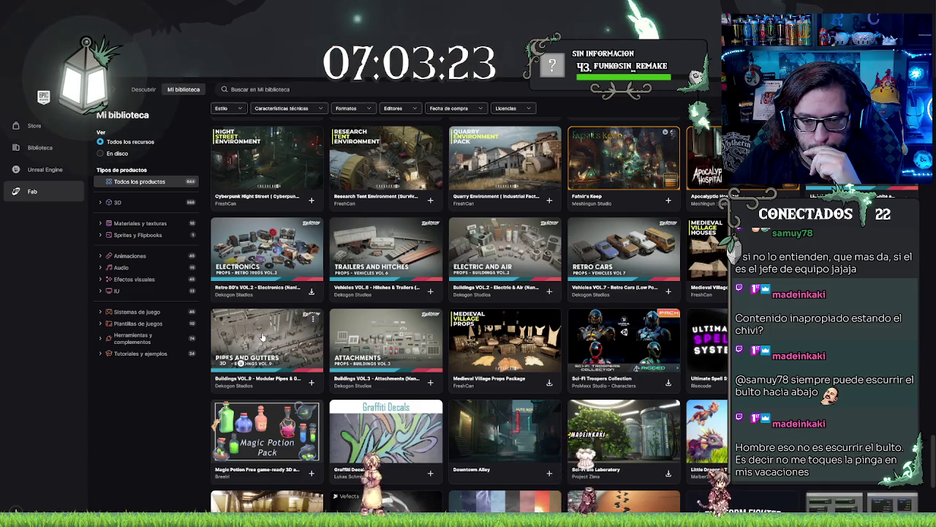
{"action": "left_click", "coordinate": [413, 342]}
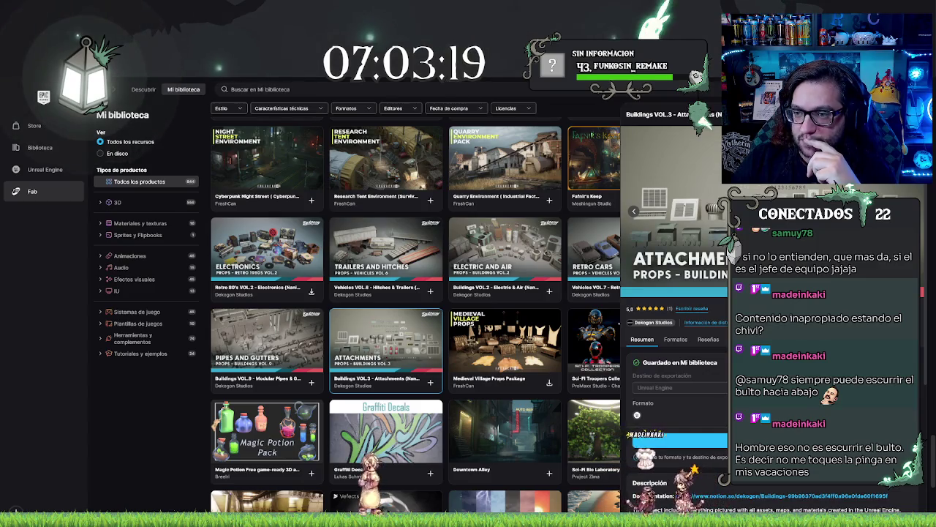
{"action": "left_click", "coordinate": [603, 292]}
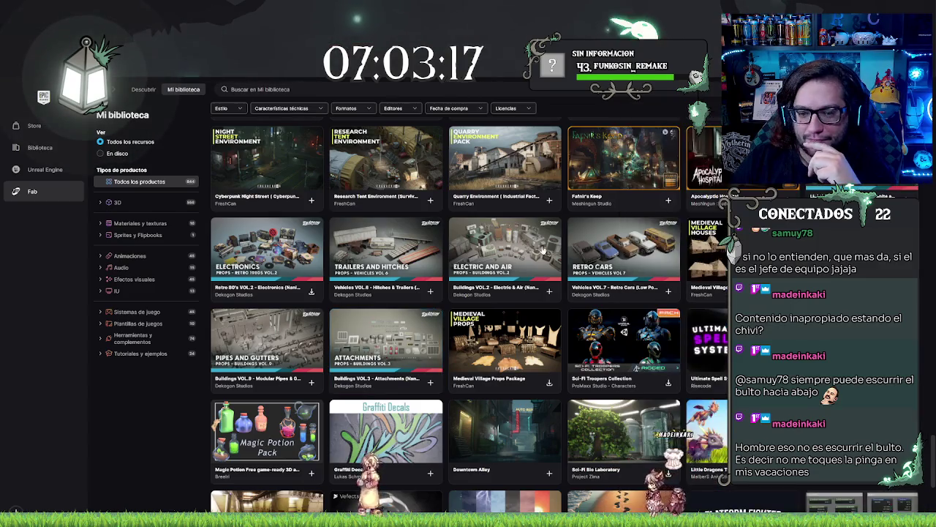
Scroll the library grid past Paradise Motel, Foliage VOL.6 Broom Bushes and UI Effect Function Library packs
{"action": "scroll", "coordinate": [603, 293], "scroll_direction": "down", "scroll_amount": 5}
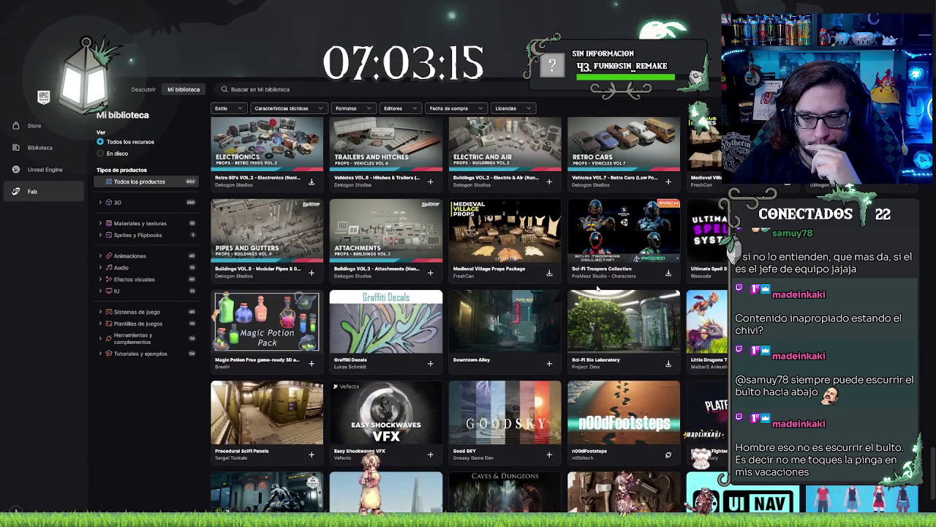
{"action": "scroll", "coordinate": [596, 289], "scroll_direction": "down", "scroll_amount": 2}
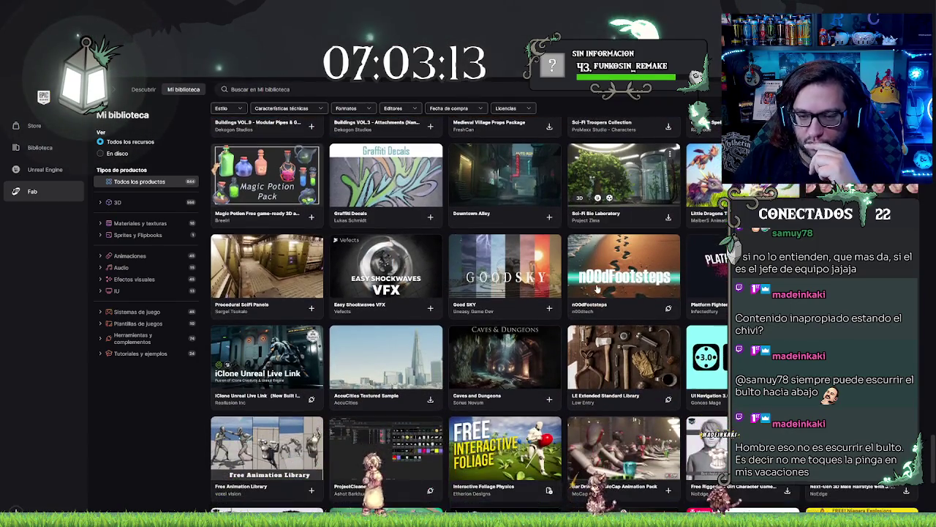
{"action": "scroll", "coordinate": [597, 289], "scroll_direction": "down", "scroll_amount": 4}
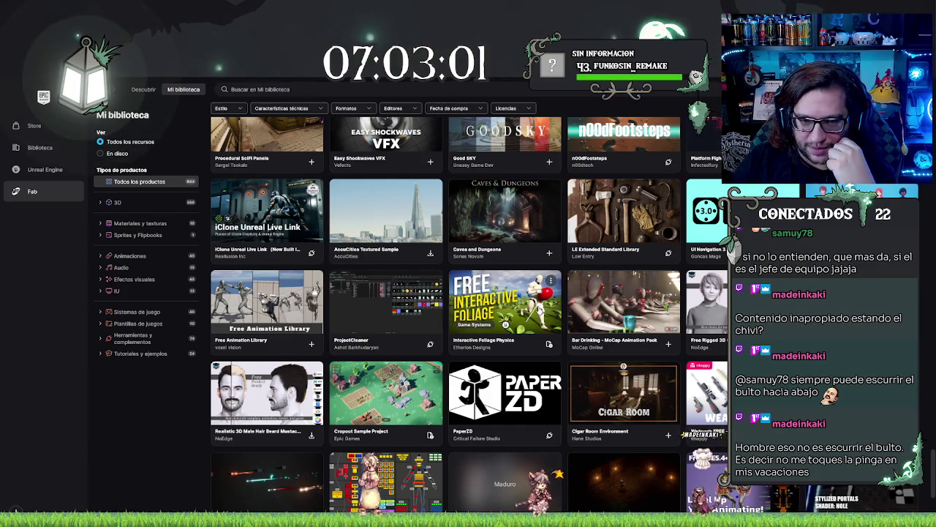
{"action": "scroll", "coordinate": [527, 308], "scroll_direction": "up", "scroll_amount": 2}
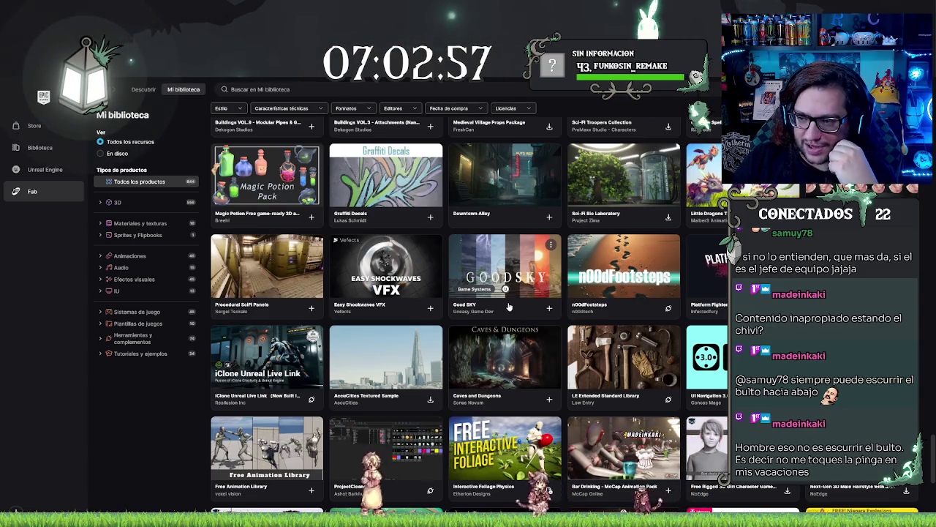
{"action": "scroll", "coordinate": [491, 299], "scroll_direction": "down", "scroll_amount": 1}
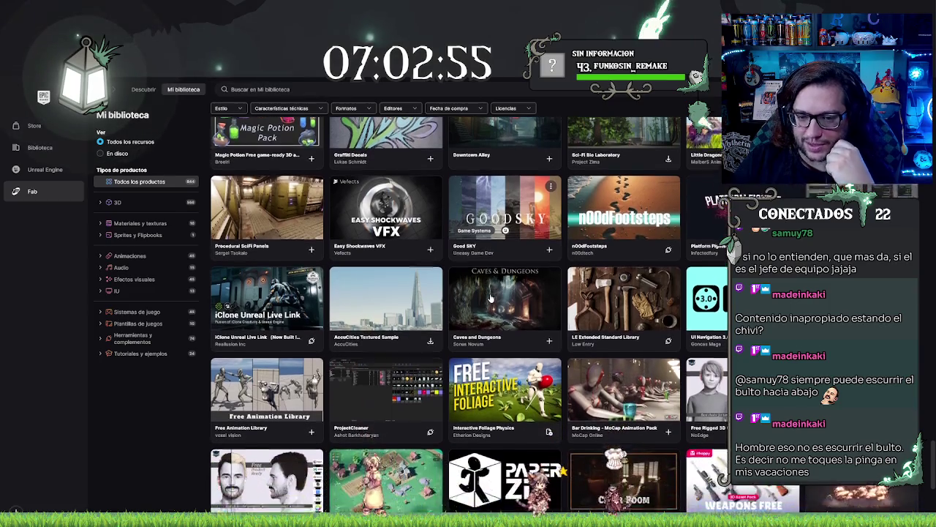
{"action": "scroll", "coordinate": [487, 297], "scroll_direction": "down", "scroll_amount": 2}
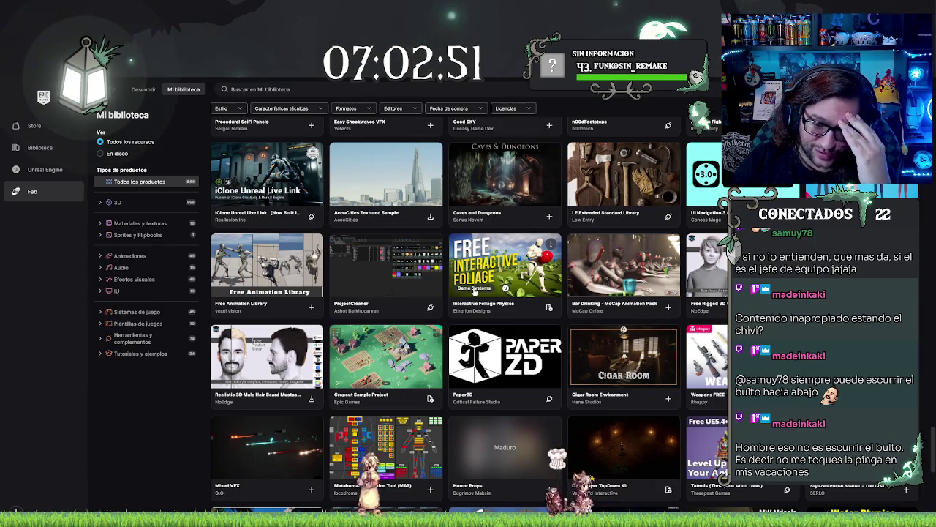
{"action": "scroll", "coordinate": [453, 286], "scroll_direction": "down", "scroll_amount": 2}
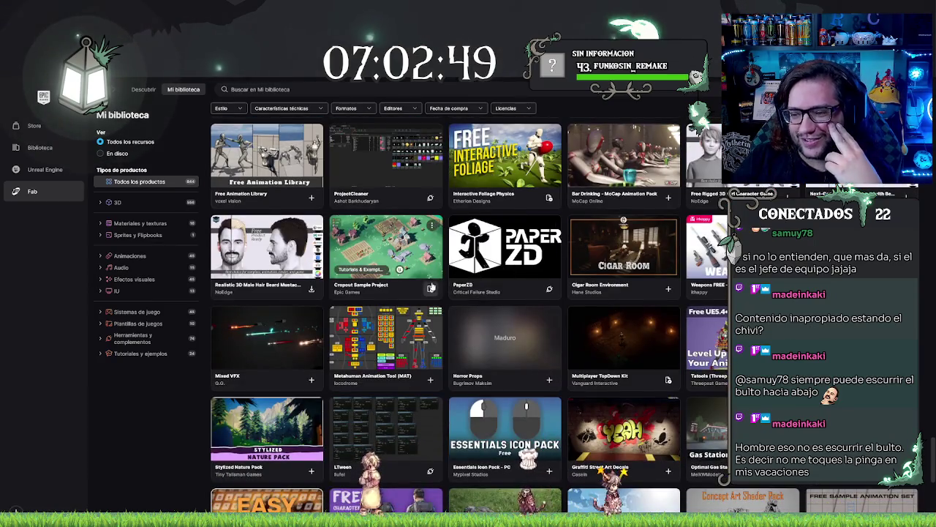
{"action": "scroll", "coordinate": [527, 300], "scroll_direction": "up", "scroll_amount": 2}
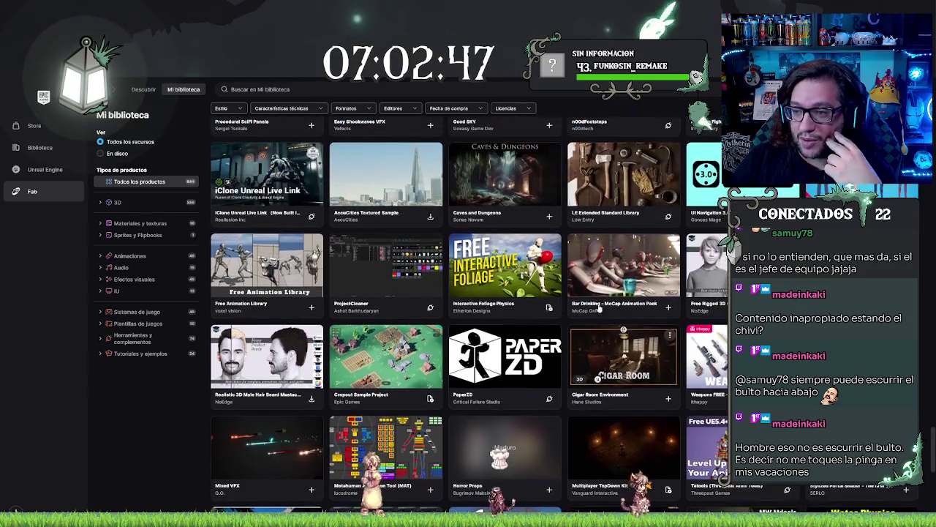
{"action": "scroll", "coordinate": [524, 315], "scroll_direction": "down", "scroll_amount": 2}
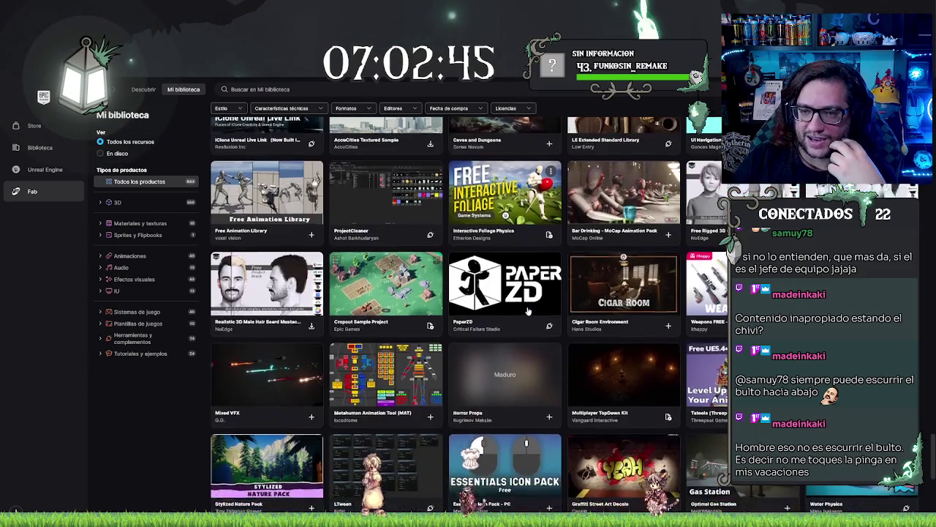
{"action": "scroll", "coordinate": [525, 312], "scroll_direction": "up", "scroll_amount": 2}
{"action": "scroll", "coordinate": [526, 311], "scroll_direction": "down", "scroll_amount": 2}
{"action": "scroll", "coordinate": [507, 306], "scroll_direction": "down", "scroll_amount": 4}
{"action": "scroll", "coordinate": [502, 305], "scroll_direction": "down", "scroll_amount": 1}
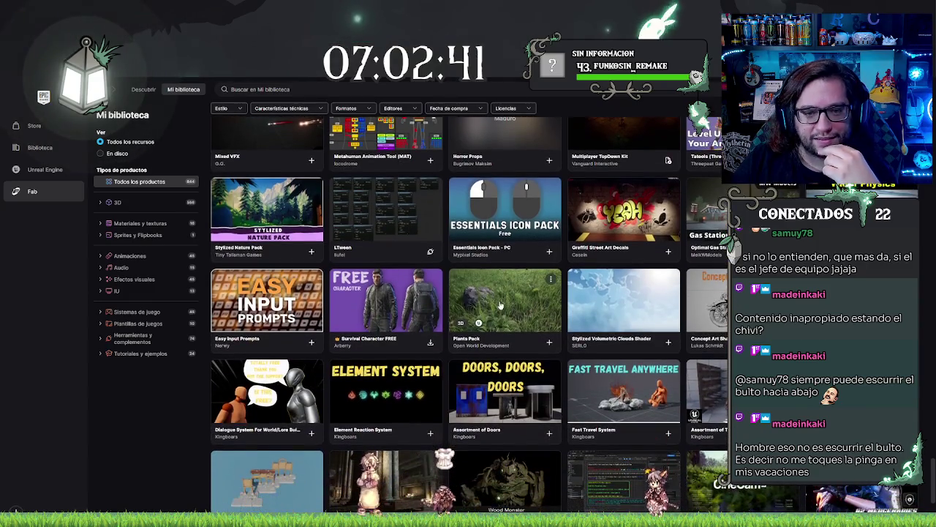
{"action": "scroll", "coordinate": [501, 305], "scroll_direction": "down", "scroll_amount": 1}
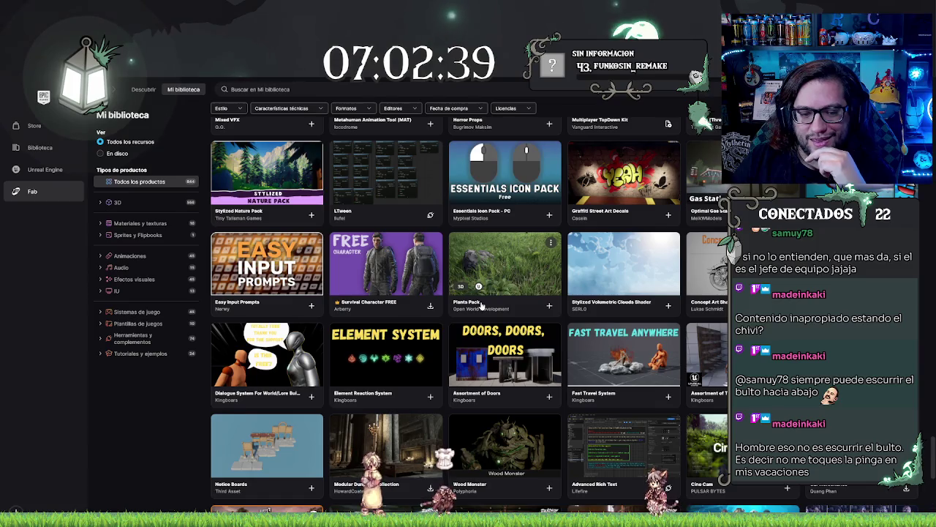
{"action": "scroll", "coordinate": [481, 305], "scroll_direction": "down", "scroll_amount": 2}
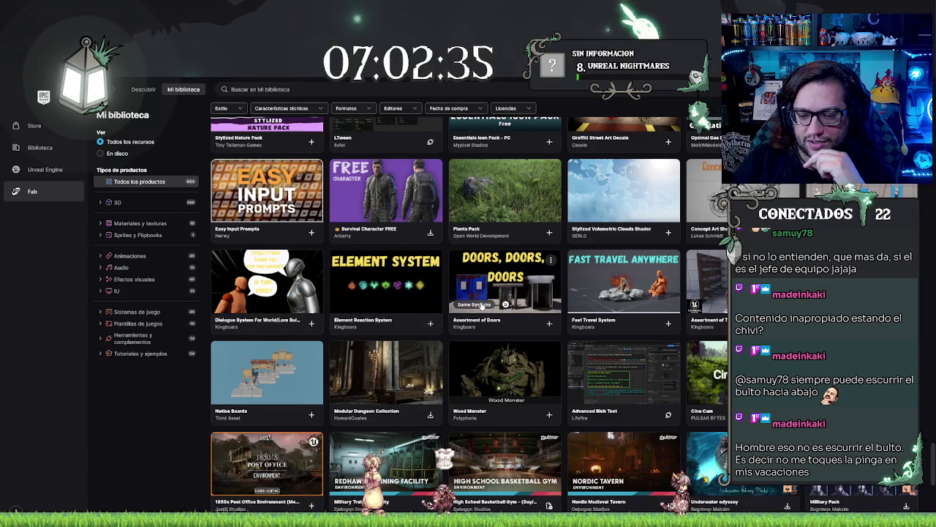
{"action": "scroll", "coordinate": [482, 305], "scroll_direction": "down", "scroll_amount": 3}
{"action": "scroll", "coordinate": [479, 307], "scroll_direction": "down", "scroll_amount": 3}
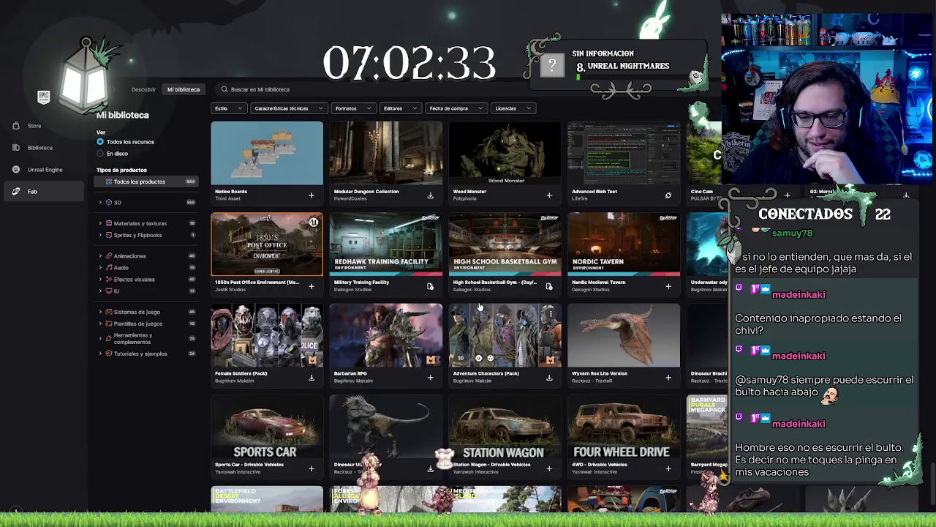
{"action": "scroll", "coordinate": [479, 307], "scroll_direction": "down", "scroll_amount": 3}
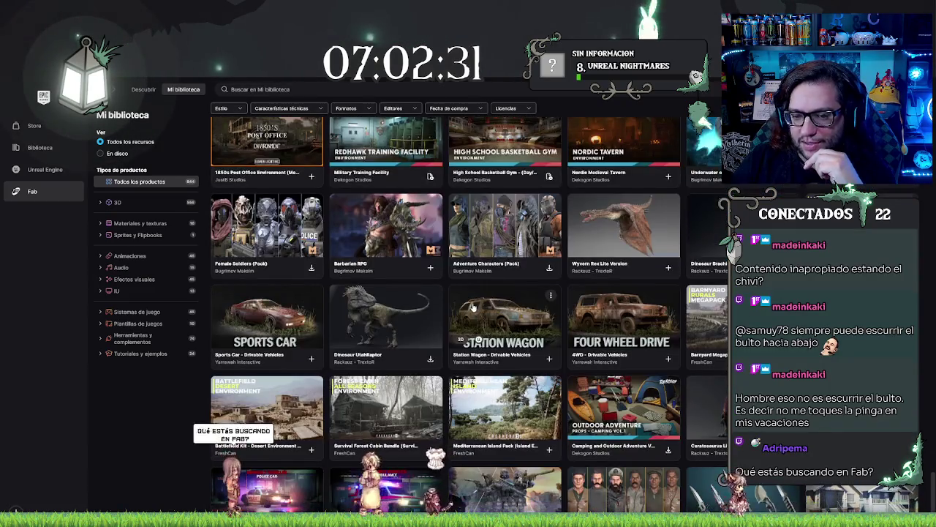
{"action": "scroll", "coordinate": [474, 308], "scroll_direction": "down", "scroll_amount": 5}
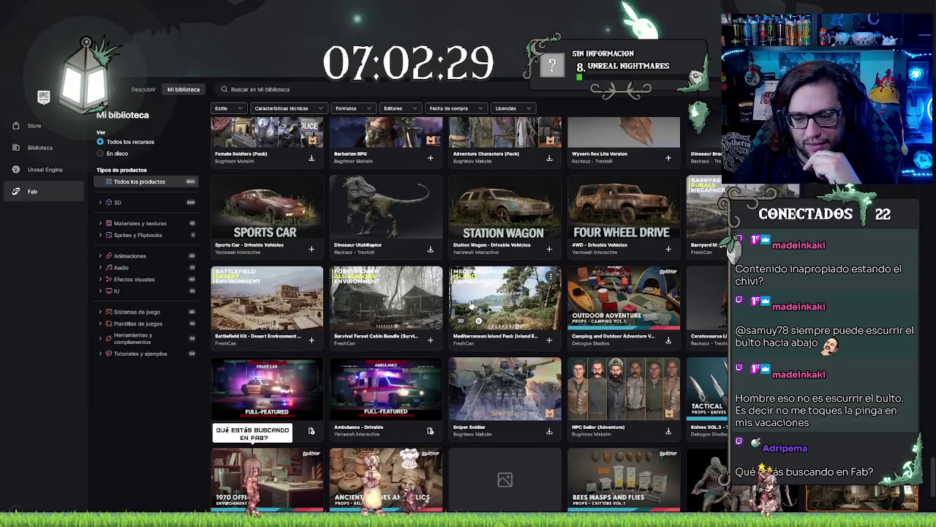
{"action": "scroll", "coordinate": [472, 305], "scroll_direction": "down", "scroll_amount": 1}
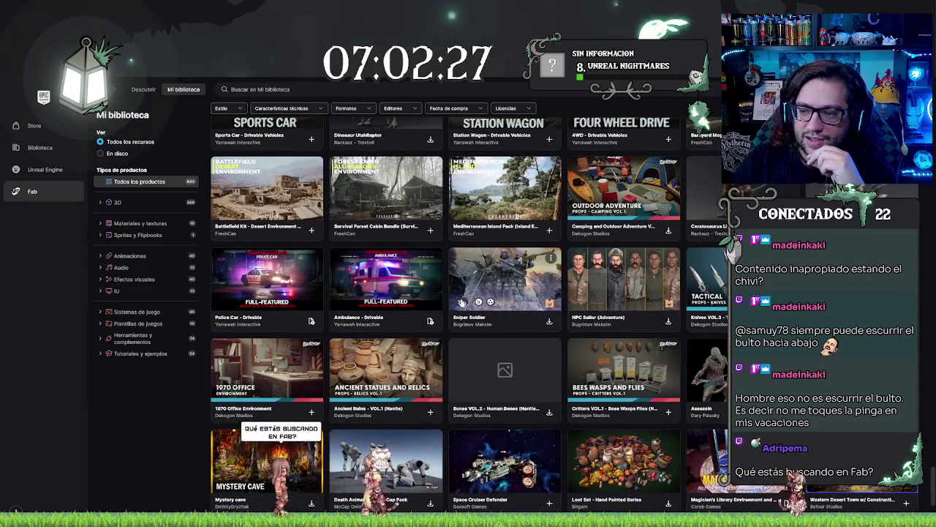
{"action": "scroll", "coordinate": [585, 307], "scroll_direction": "up", "scroll_amount": 5}
{"action": "scroll", "coordinate": [521, 256], "scroll_direction": "down", "scroll_amount": 6}
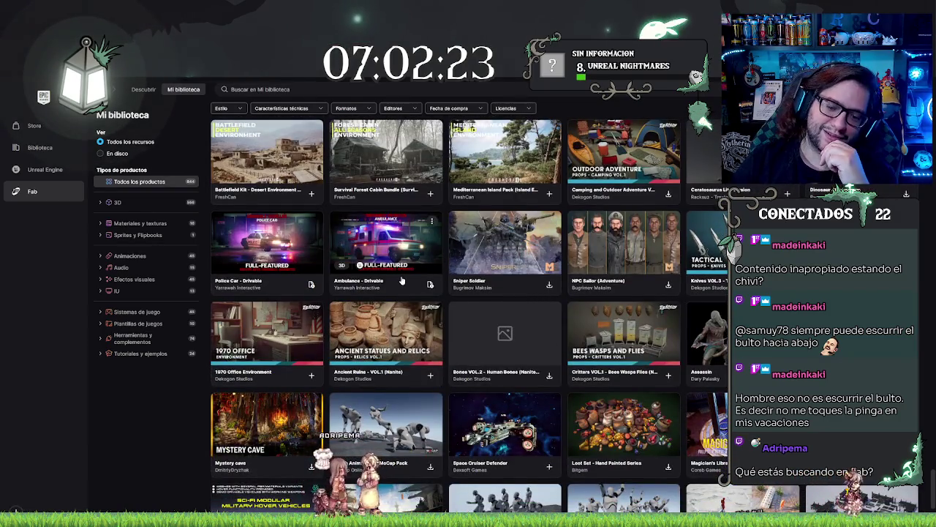
{"action": "scroll", "coordinate": [401, 278], "scroll_direction": "down", "scroll_amount": 2}
{"action": "scroll", "coordinate": [401, 277], "scroll_direction": "down", "scroll_amount": 2}
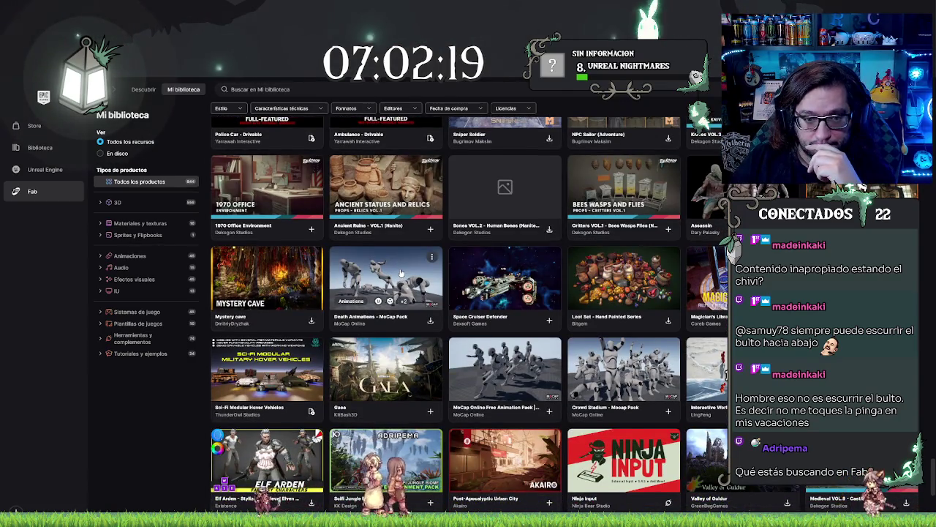
{"action": "scroll", "coordinate": [400, 272], "scroll_direction": "down", "scroll_amount": 2}
{"action": "scroll", "coordinate": [401, 273], "scroll_direction": "up", "scroll_amount": 1}
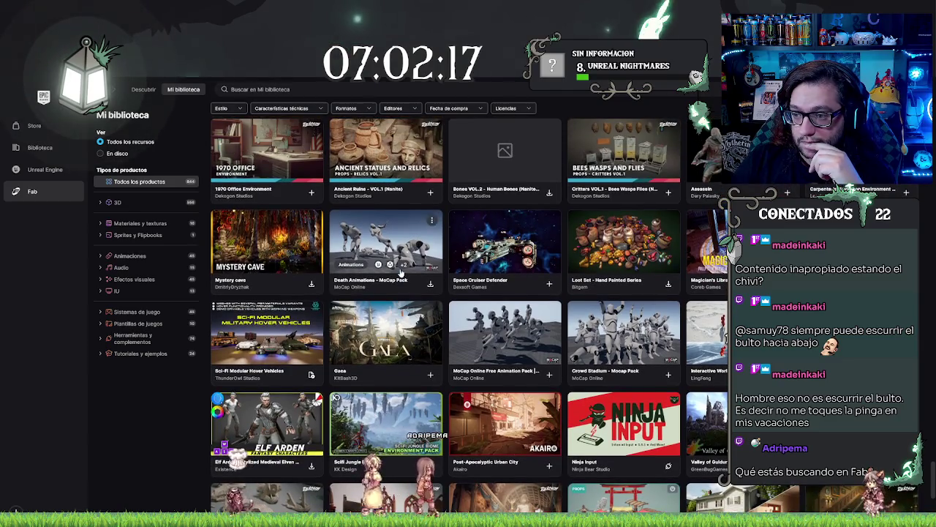
{"action": "scroll", "coordinate": [401, 273], "scroll_direction": "down", "scroll_amount": 1}
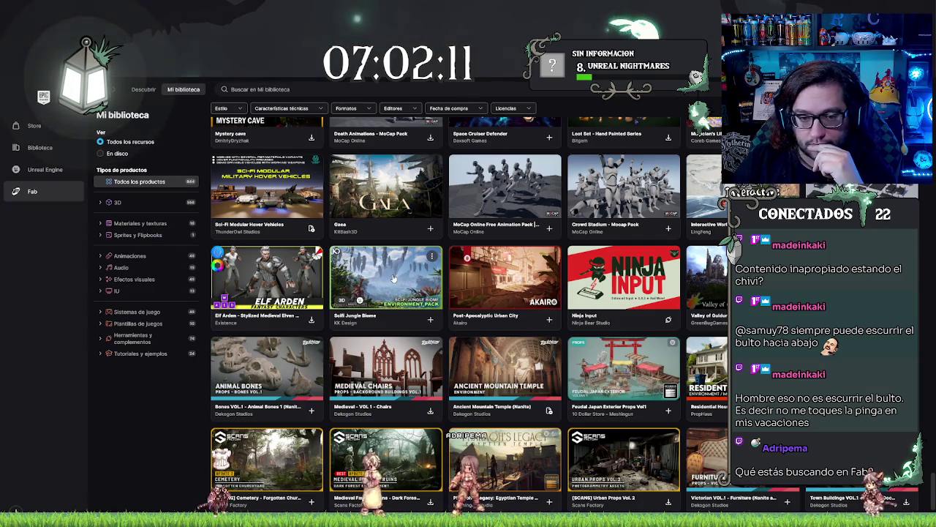
{"action": "scroll", "coordinate": [393, 278], "scroll_direction": "down", "scroll_amount": 3}
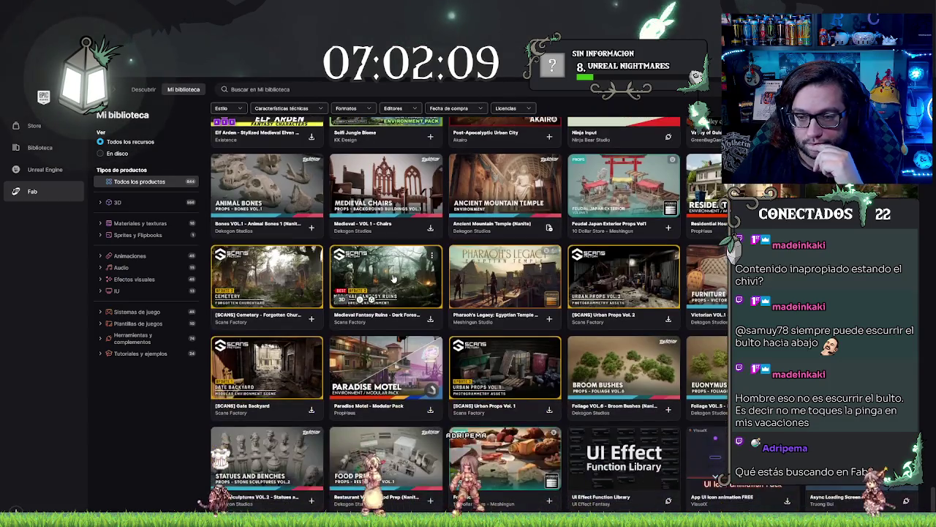
Scroll down past Free Animations Pack and Stylized Fantasy Creatures Bundle to Voxel Plugin and Triplex House Villa
{"action": "scroll", "coordinate": [392, 278], "scroll_direction": "down", "scroll_amount": 2}
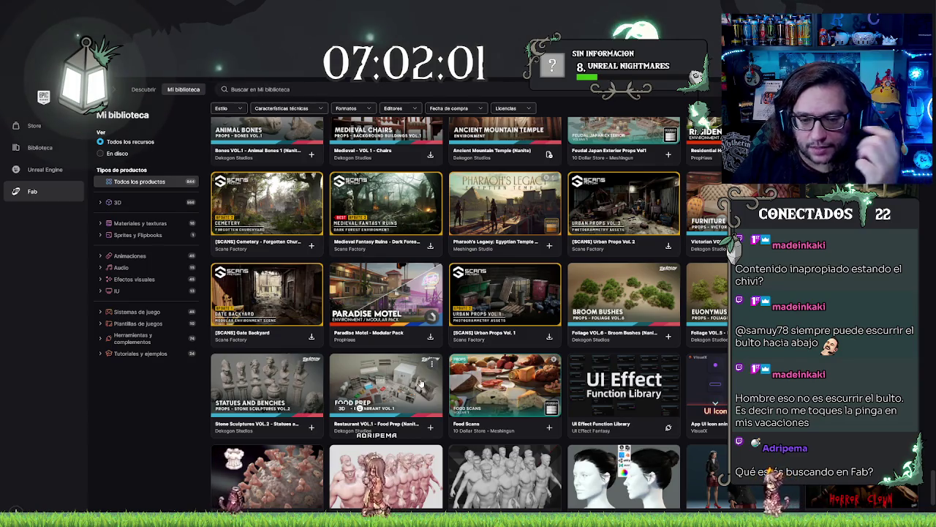
{"action": "scroll", "coordinate": [410, 374], "scroll_direction": "down", "scroll_amount": 1}
{"action": "scroll", "coordinate": [409, 374], "scroll_direction": "down", "scroll_amount": 3}
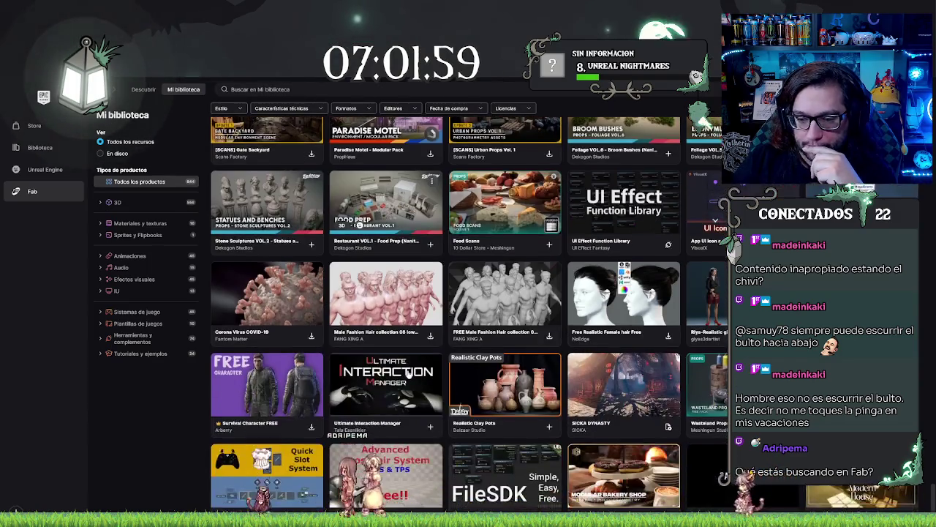
{"action": "scroll", "coordinate": [538, 333], "scroll_direction": "down", "scroll_amount": 2}
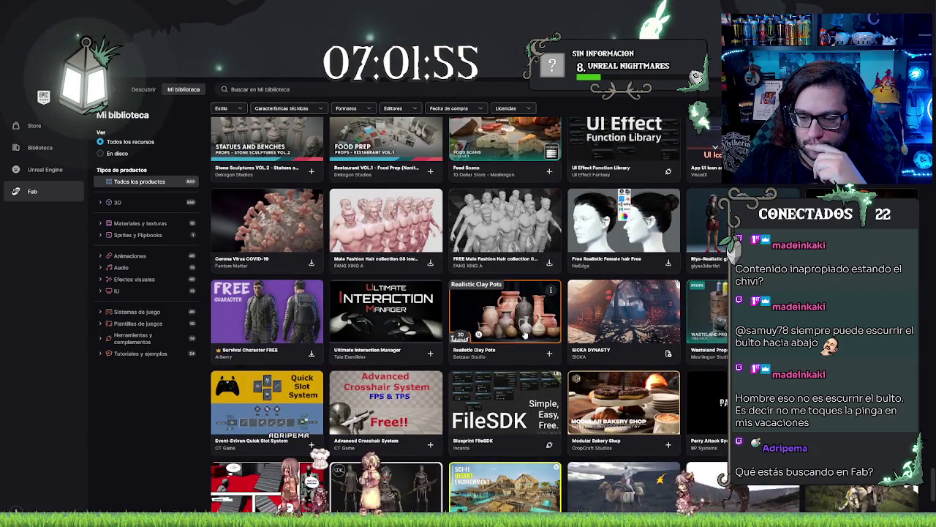
{"action": "scroll", "coordinate": [526, 334], "scroll_direction": "down", "scroll_amount": 3}
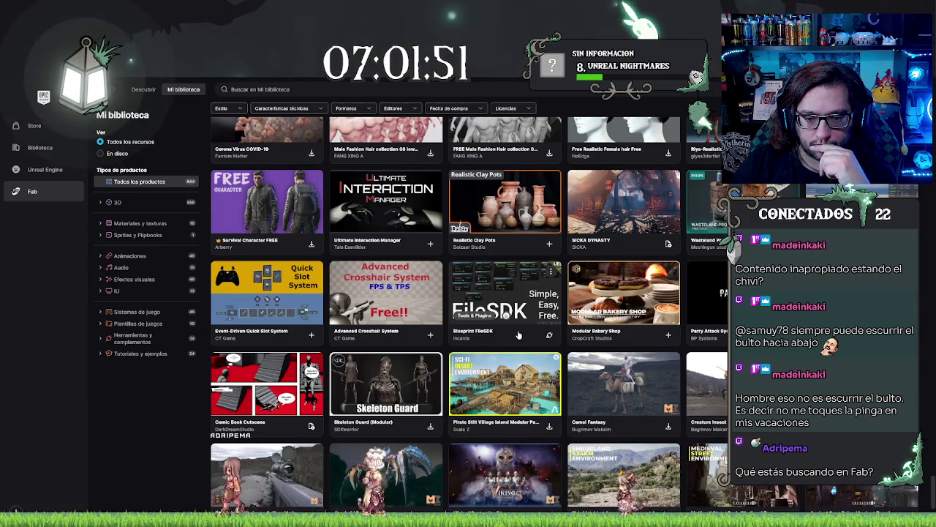
{"action": "scroll", "coordinate": [518, 334], "scroll_direction": "down", "scroll_amount": 5}
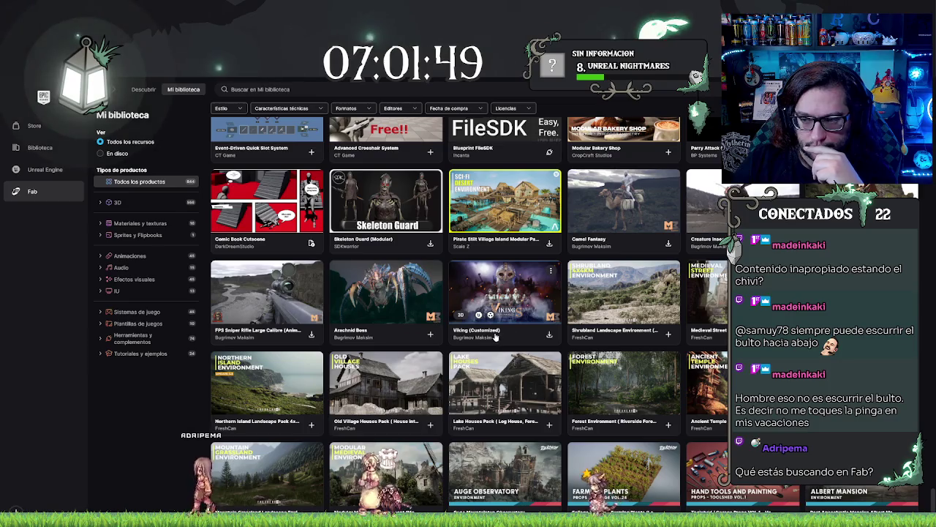
{"action": "scroll", "coordinate": [463, 341], "scroll_direction": "down", "scroll_amount": 3}
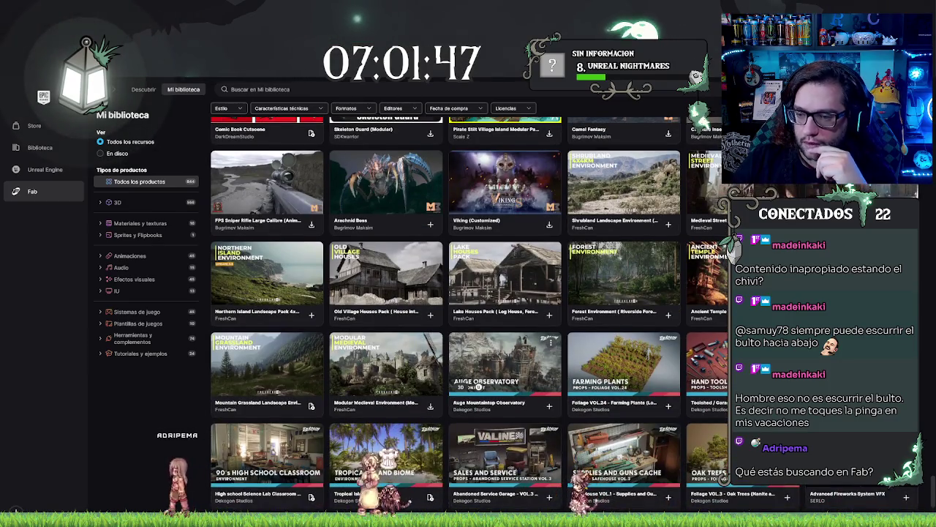
{"action": "scroll", "coordinate": [613, 312], "scroll_direction": "down", "scroll_amount": 3}
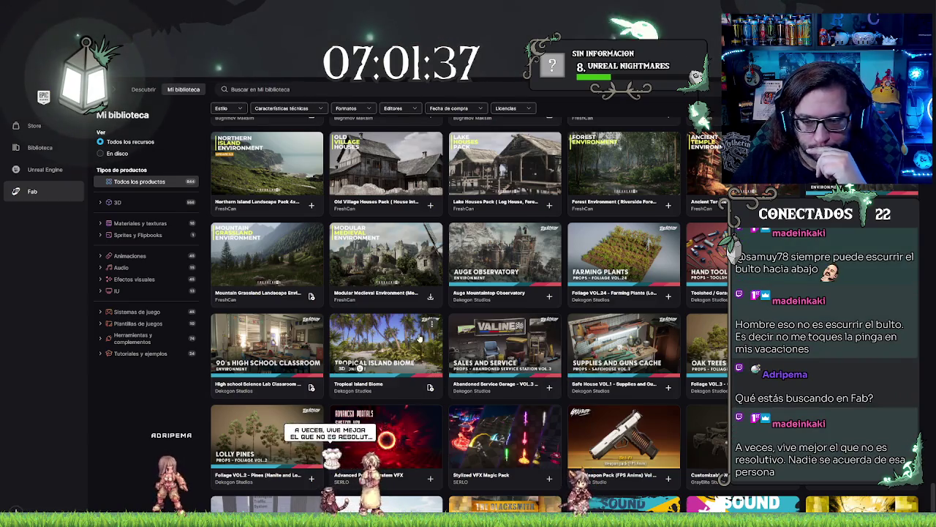
{"action": "scroll", "coordinate": [420, 338], "scroll_direction": "down", "scroll_amount": 2}
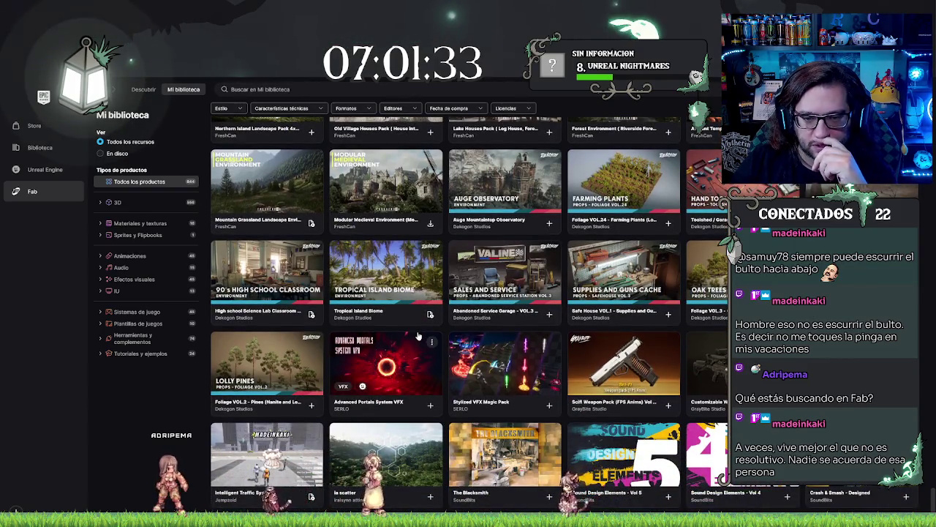
{"action": "scroll", "coordinate": [419, 336], "scroll_direction": "down", "scroll_amount": 5}
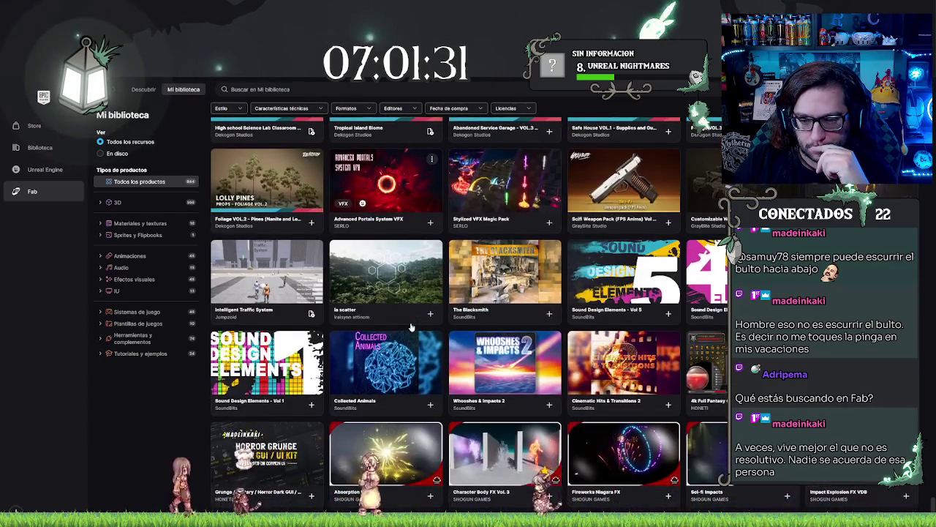
{"action": "scroll", "coordinate": [411, 327], "scroll_direction": "down", "scroll_amount": 2}
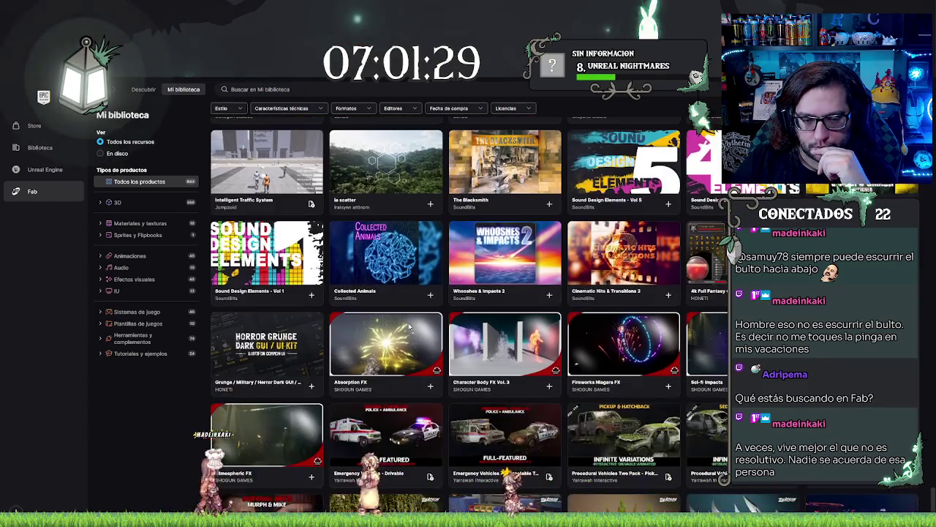
{"action": "scroll", "coordinate": [410, 328], "scroll_direction": "down", "scroll_amount": 4}
{"action": "scroll", "coordinate": [410, 328], "scroll_direction": "up", "scroll_amount": 1}
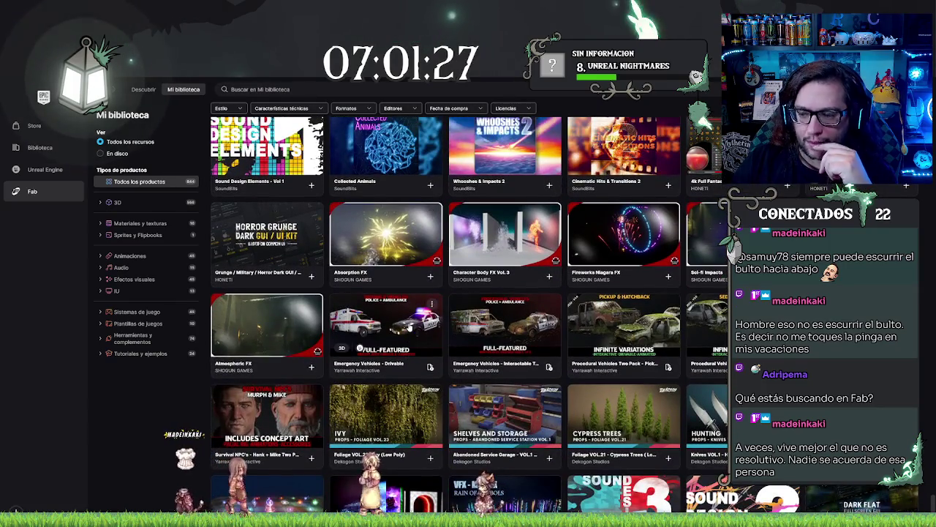
{"action": "scroll", "coordinate": [409, 329], "scroll_direction": "down", "scroll_amount": 2}
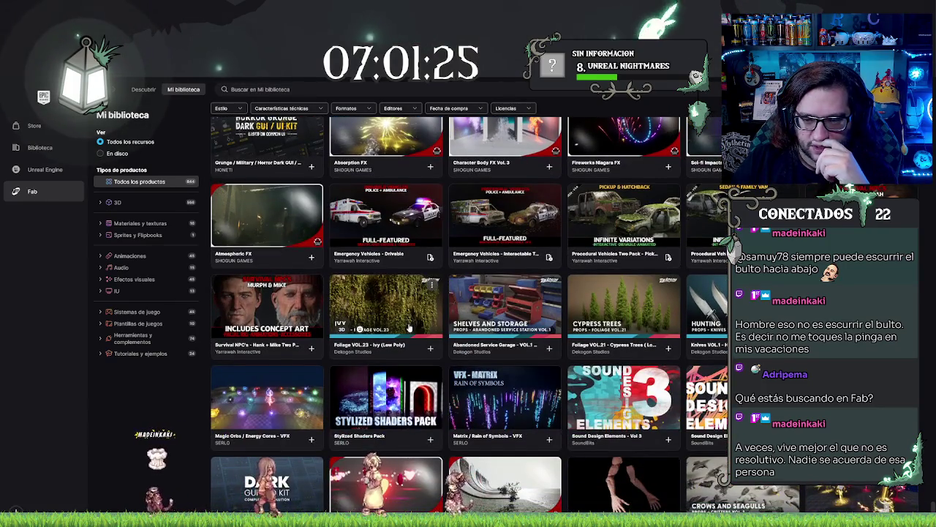
{"action": "scroll", "coordinate": [410, 329], "scroll_direction": "down", "scroll_amount": 2}
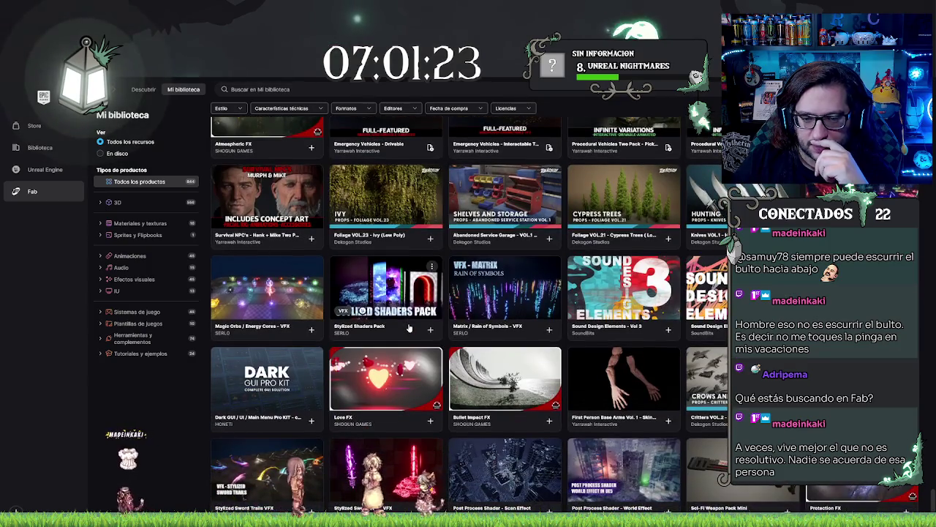
{"action": "scroll", "coordinate": [410, 329], "scroll_direction": "down", "scroll_amount": 2}
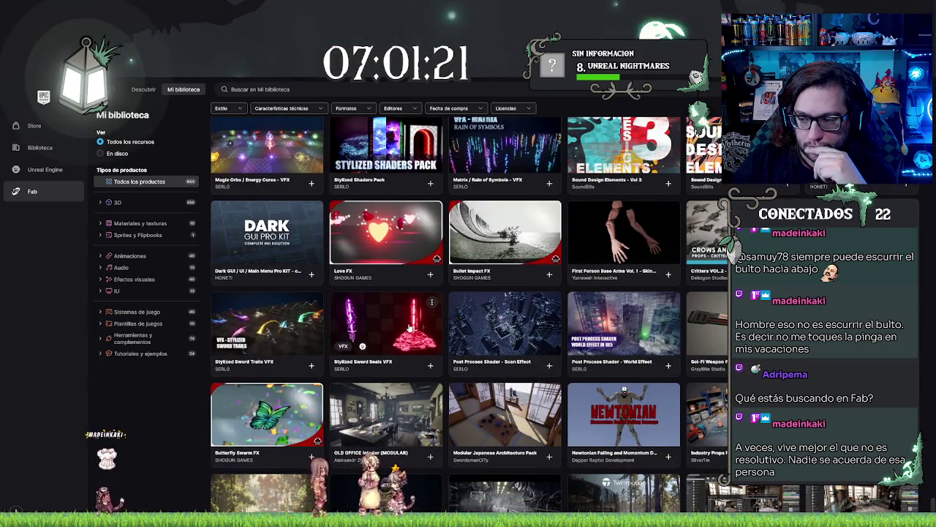
{"action": "scroll", "coordinate": [410, 328], "scroll_direction": "down", "scroll_amount": 3}
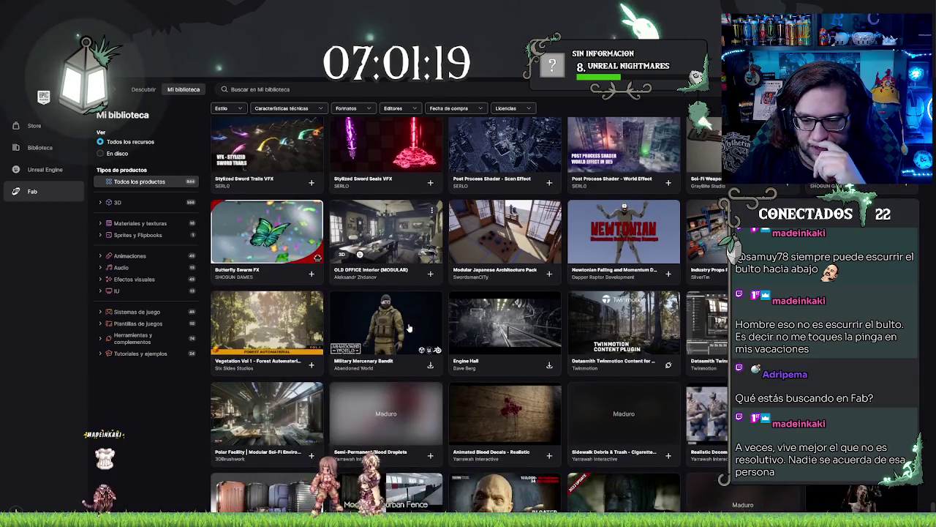
{"action": "scroll", "coordinate": [399, 322], "scroll_direction": "down", "scroll_amount": 2}
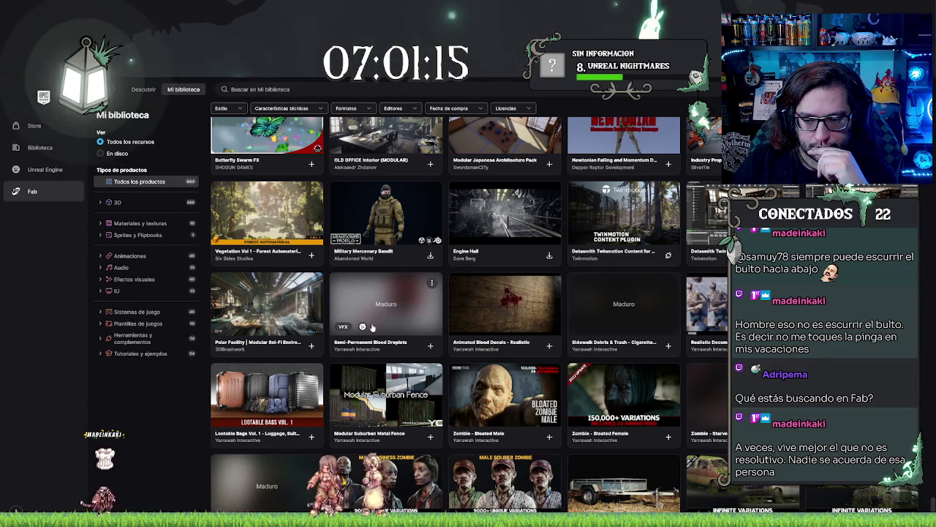
{"action": "scroll", "coordinate": [371, 327], "scroll_direction": "down", "scroll_amount": 2}
{"action": "scroll", "coordinate": [371, 327], "scroll_direction": "down", "scroll_amount": 1}
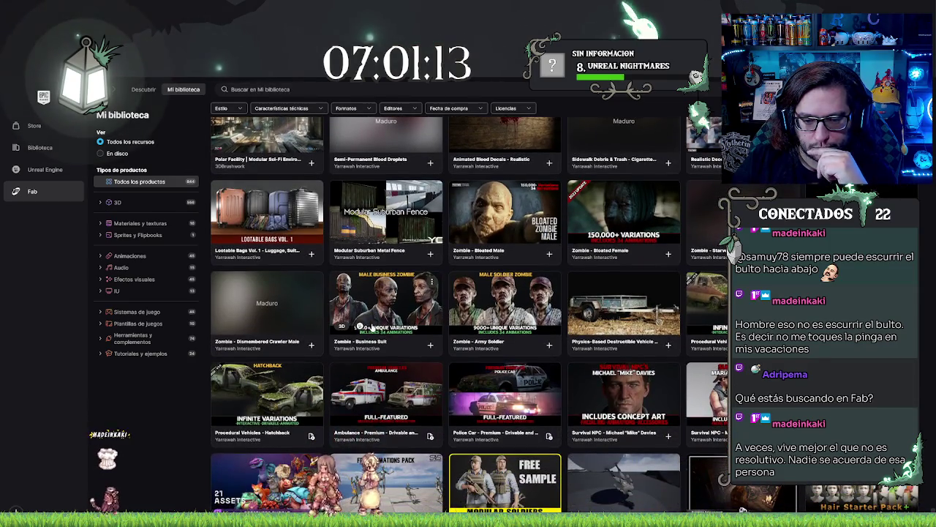
{"action": "scroll", "coordinate": [372, 327], "scroll_direction": "down", "scroll_amount": 2}
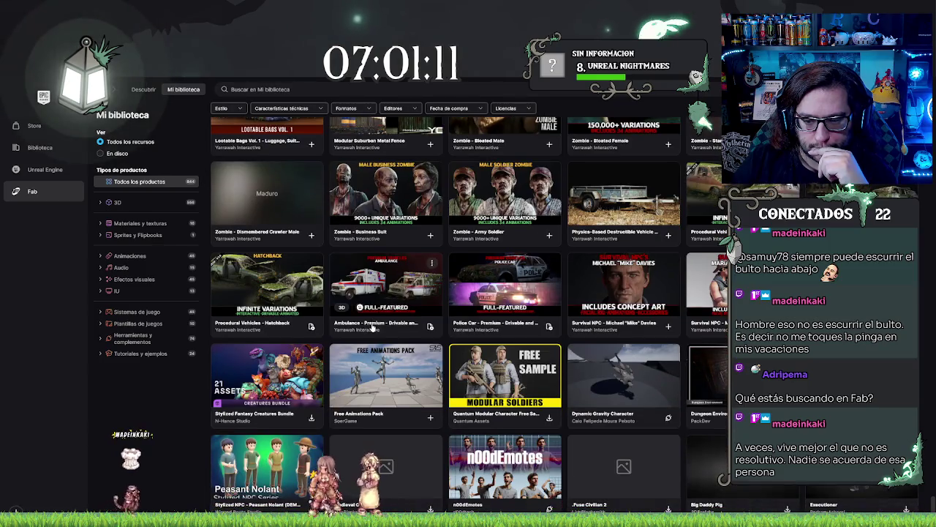
{"action": "scroll", "coordinate": [372, 327], "scroll_direction": "down", "scroll_amount": 1}
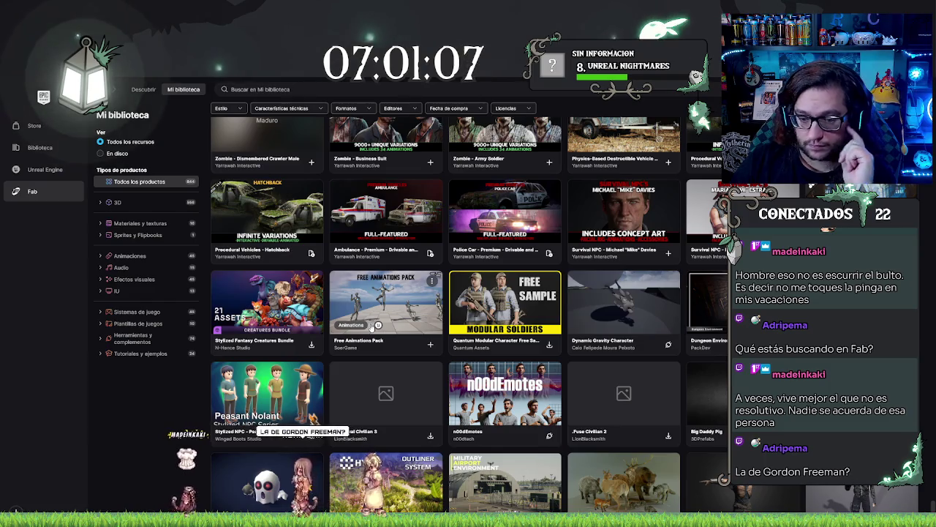
{"action": "scroll", "coordinate": [372, 326], "scroll_direction": "down", "scroll_amount": 7}
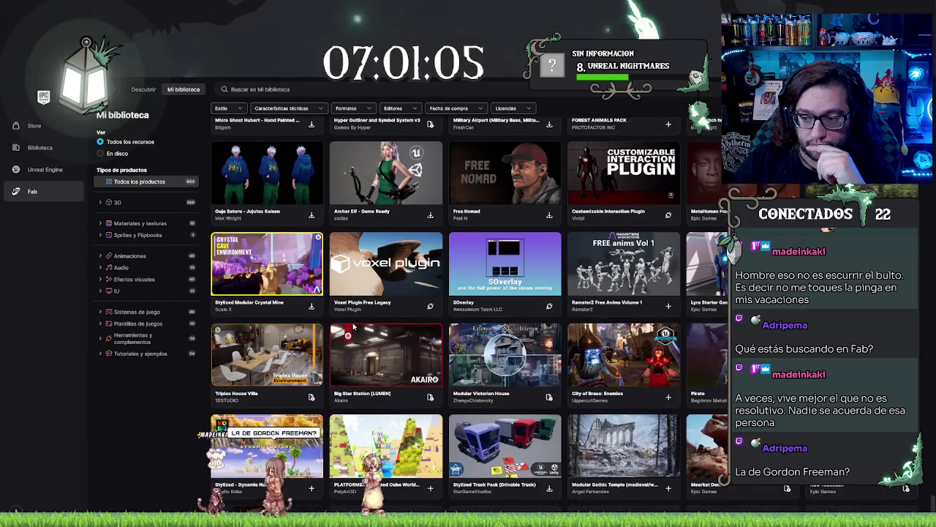
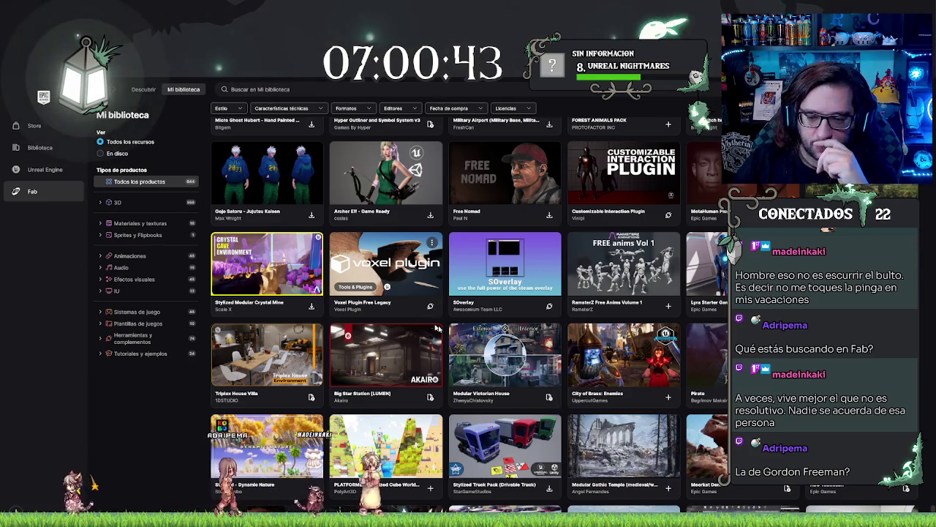
Browse the owned asset library, then search it for 'switch'
{"action": "scroll", "coordinate": [431, 326], "scroll_direction": "up", "scroll_amount": 3}
{"action": "scroll", "coordinate": [561, 312], "scroll_direction": "up", "scroll_amount": 2}
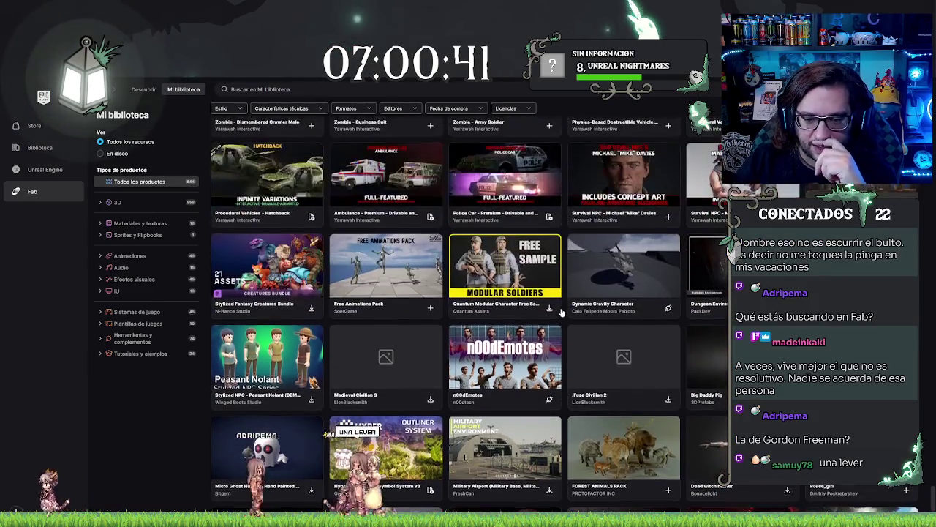
{"action": "scroll", "coordinate": [561, 313], "scroll_direction": "down", "scroll_amount": 1}
{"action": "scroll", "coordinate": [561, 312], "scroll_direction": "down", "scroll_amount": 1}
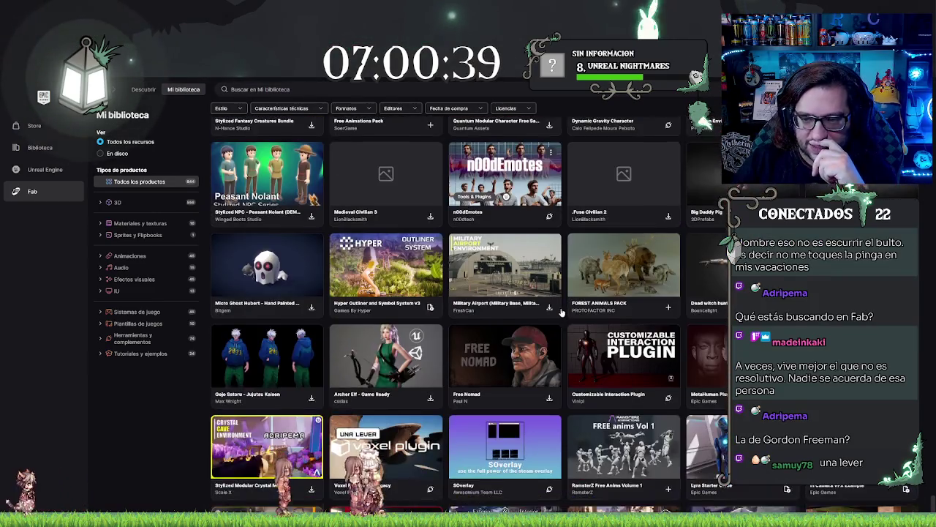
{"action": "scroll", "coordinate": [561, 312], "scroll_direction": "down", "scroll_amount": 4}
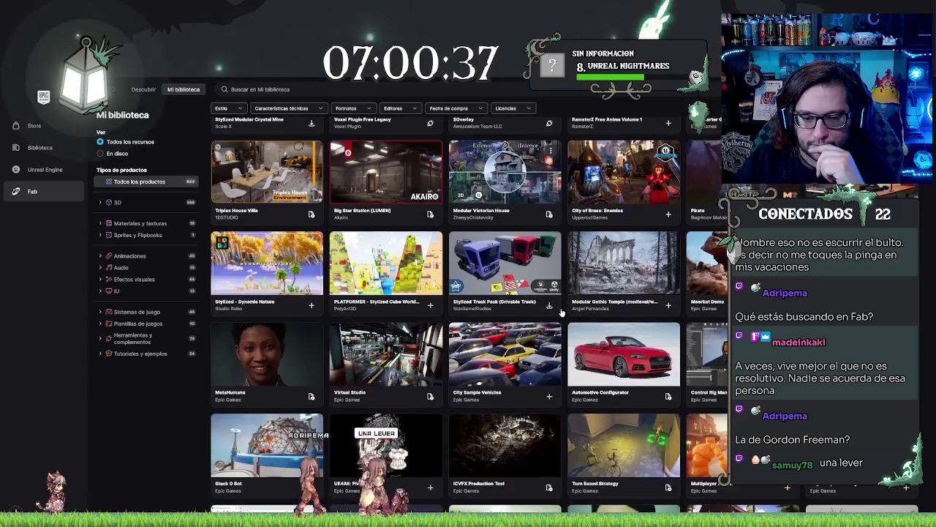
{"action": "scroll", "coordinate": [561, 312], "scroll_direction": "down", "scroll_amount": 3}
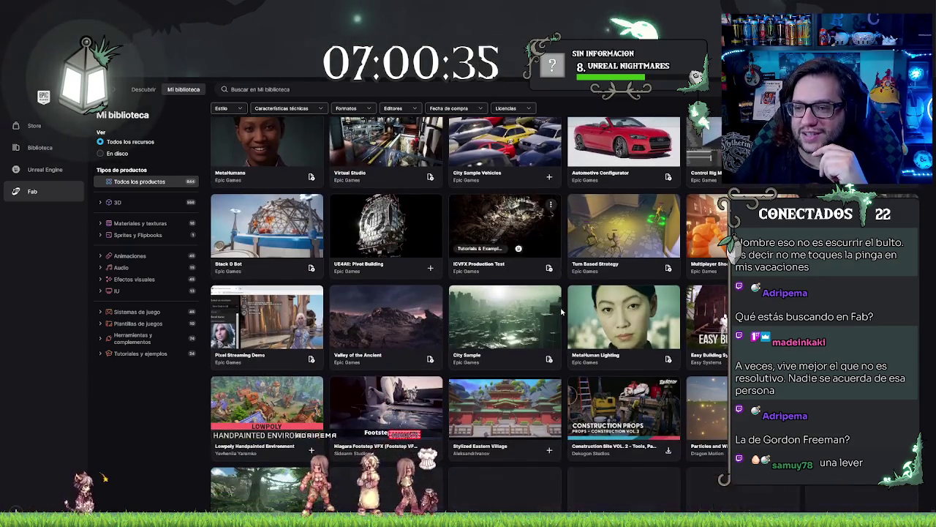
{"action": "scroll", "coordinate": [561, 312], "scroll_direction": "down", "scroll_amount": 1}
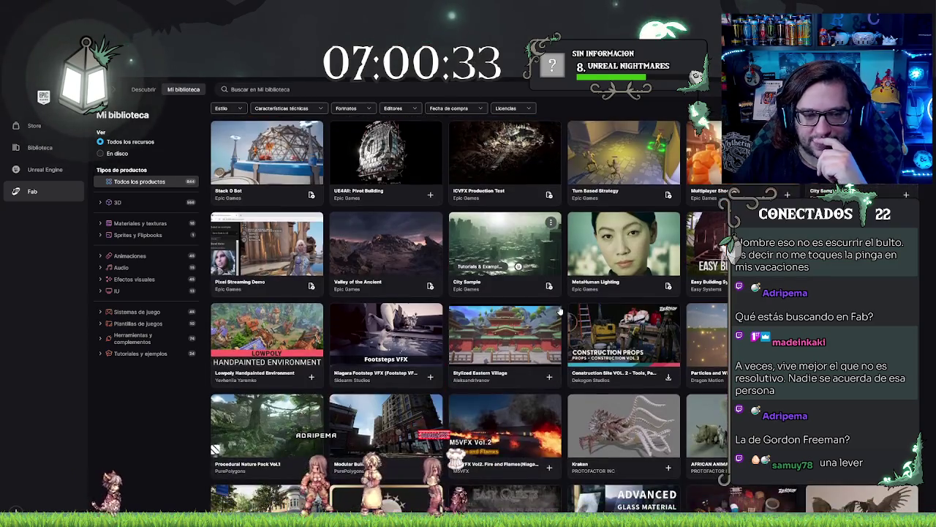
{"action": "scroll", "coordinate": [557, 311], "scroll_direction": "down", "scroll_amount": 1}
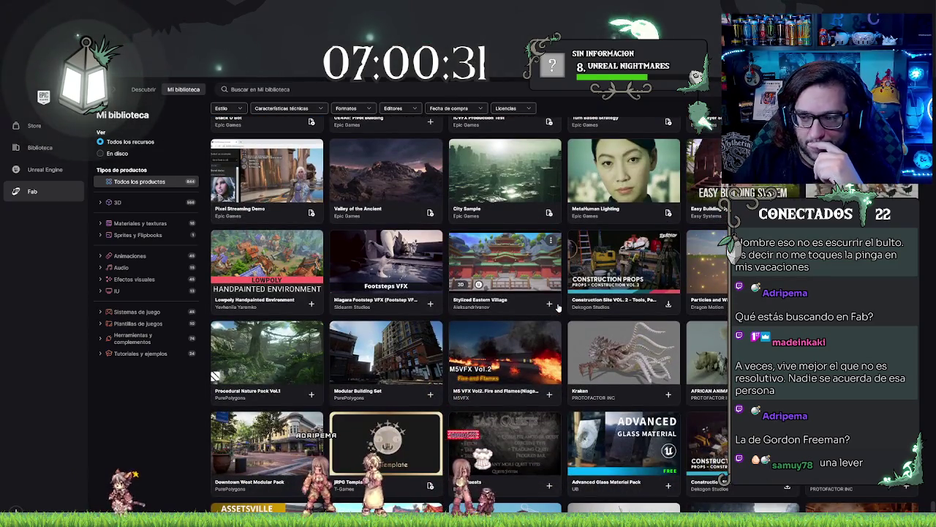
{"action": "scroll", "coordinate": [558, 308], "scroll_direction": "down", "scroll_amount": 3}
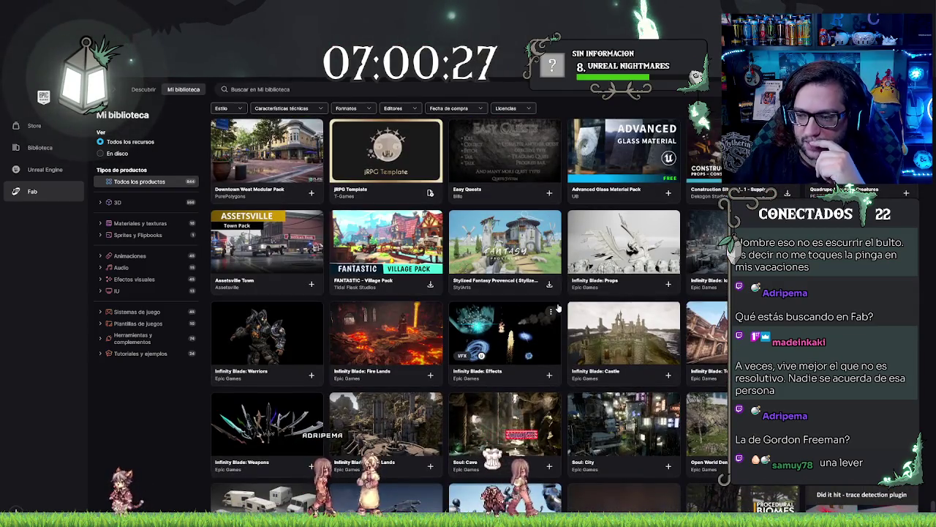
{"action": "scroll", "coordinate": [558, 308], "scroll_direction": "down", "scroll_amount": 3}
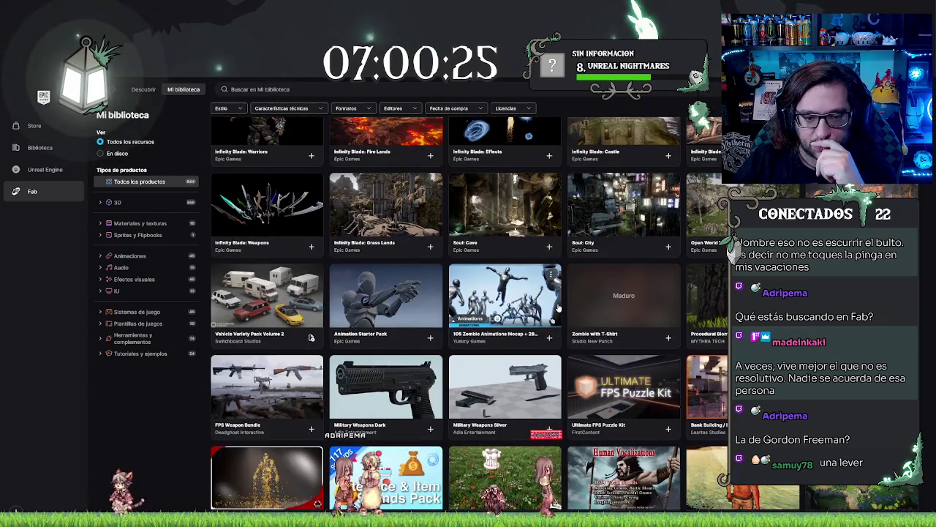
{"action": "scroll", "coordinate": [558, 308], "scroll_direction": "down", "scroll_amount": 5}
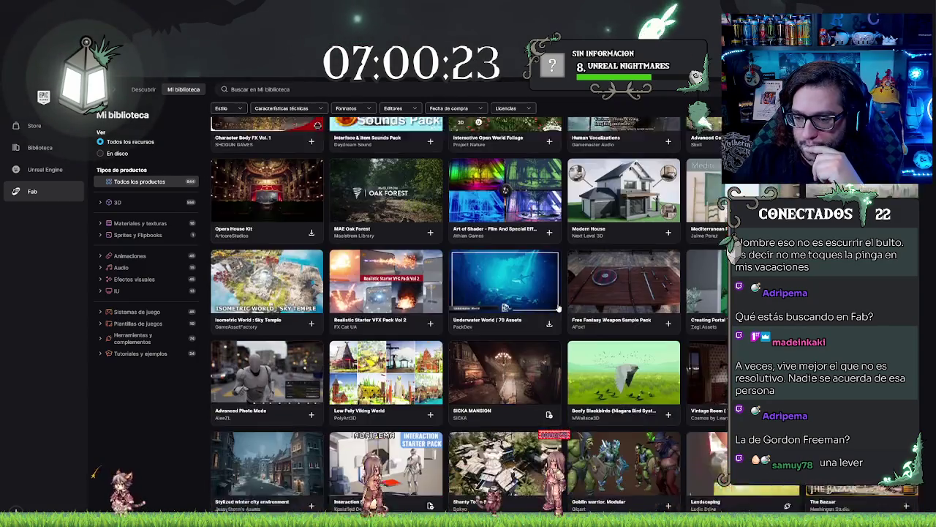
{"action": "scroll", "coordinate": [557, 308], "scroll_direction": "down", "scroll_amount": 3}
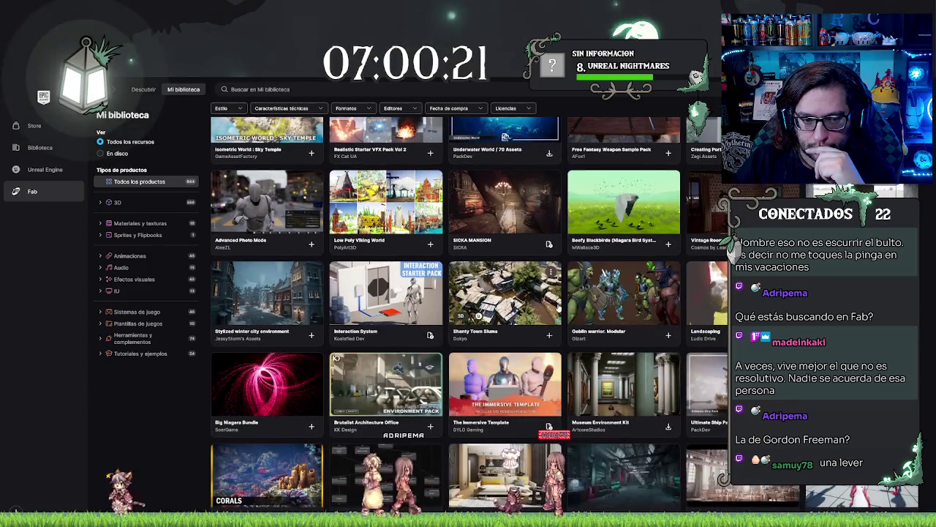
{"action": "scroll", "coordinate": [558, 308], "scroll_direction": "down", "scroll_amount": 1}
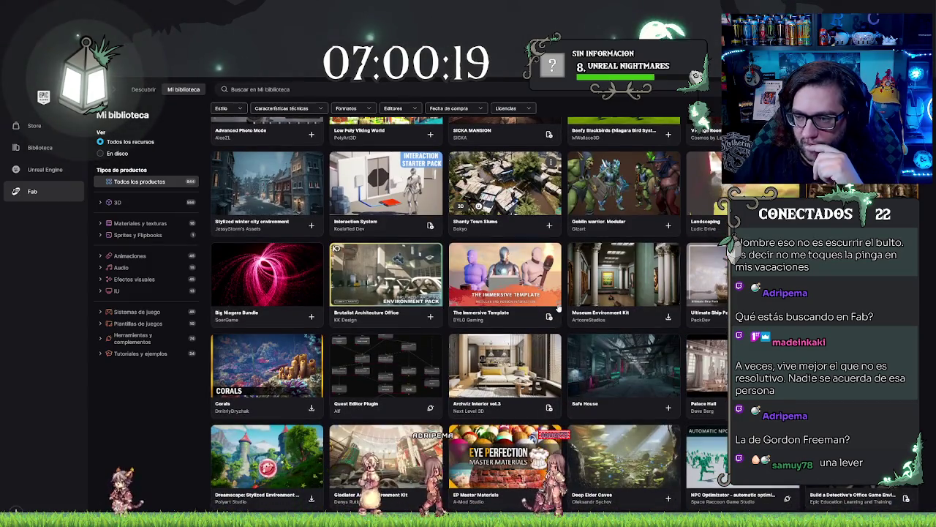
{"action": "scroll", "coordinate": [558, 308], "scroll_direction": "down", "scroll_amount": 1}
{"action": "scroll", "coordinate": [557, 308], "scroll_direction": "down", "scroll_amount": 2}
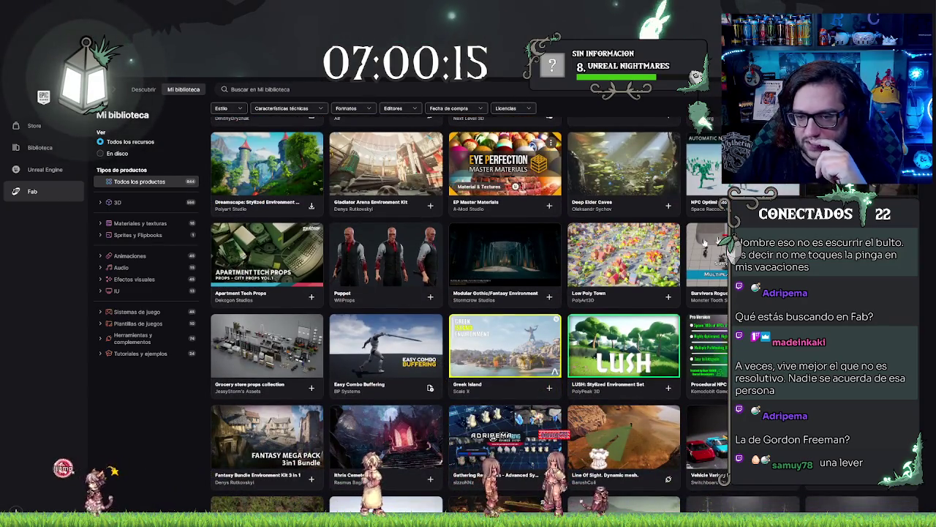
{"action": "scroll", "coordinate": [685, 331], "scroll_direction": "down", "scroll_amount": 1}
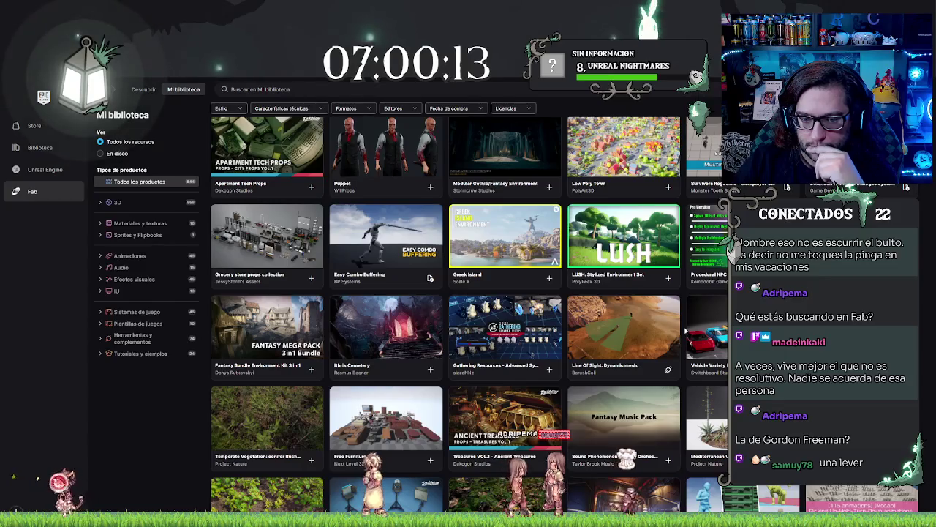
{"action": "scroll", "coordinate": [686, 331], "scroll_direction": "down", "scroll_amount": 2}
{"action": "scroll", "coordinate": [685, 332], "scroll_direction": "down", "scroll_amount": 1}
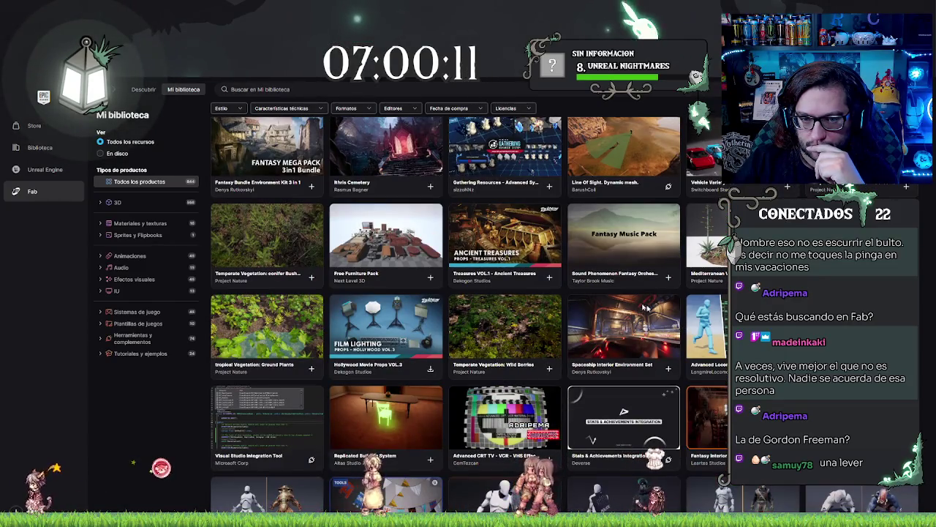
{"action": "scroll", "coordinate": [713, 278], "scroll_direction": "down", "scroll_amount": 1}
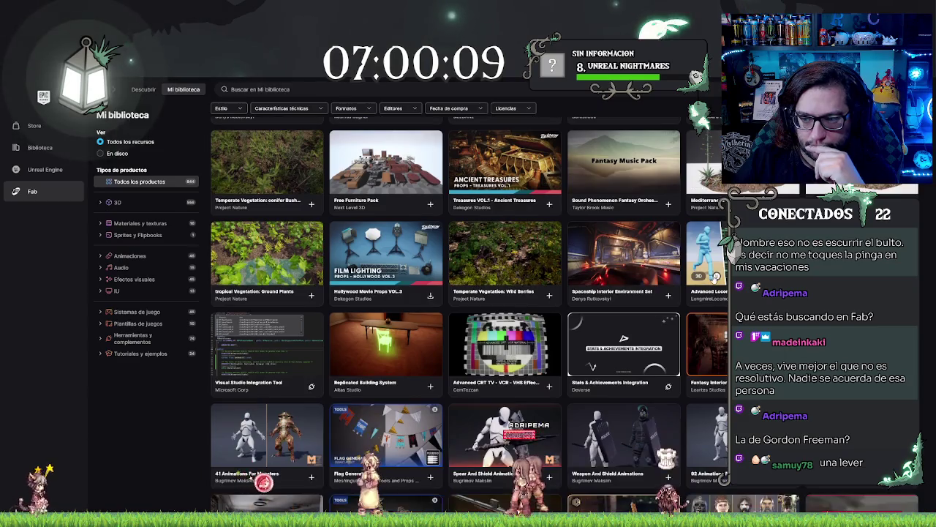
{"action": "scroll", "coordinate": [714, 279], "scroll_direction": "down", "scroll_amount": 1}
{"action": "scroll", "coordinate": [713, 279], "scroll_direction": "down", "scroll_amount": 2}
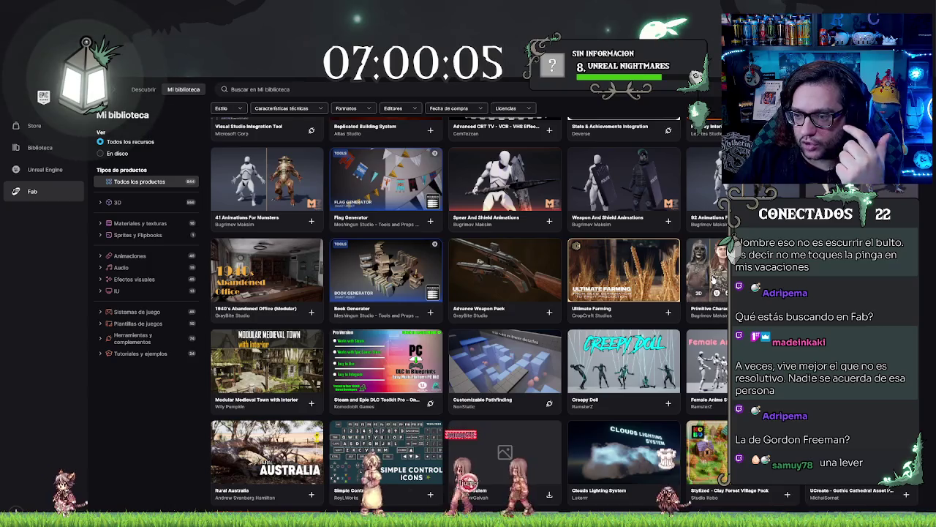
{"action": "scroll", "coordinate": [714, 279], "scroll_direction": "down", "scroll_amount": 1}
{"action": "scroll", "coordinate": [708, 278], "scroll_direction": "down", "scroll_amount": 1}
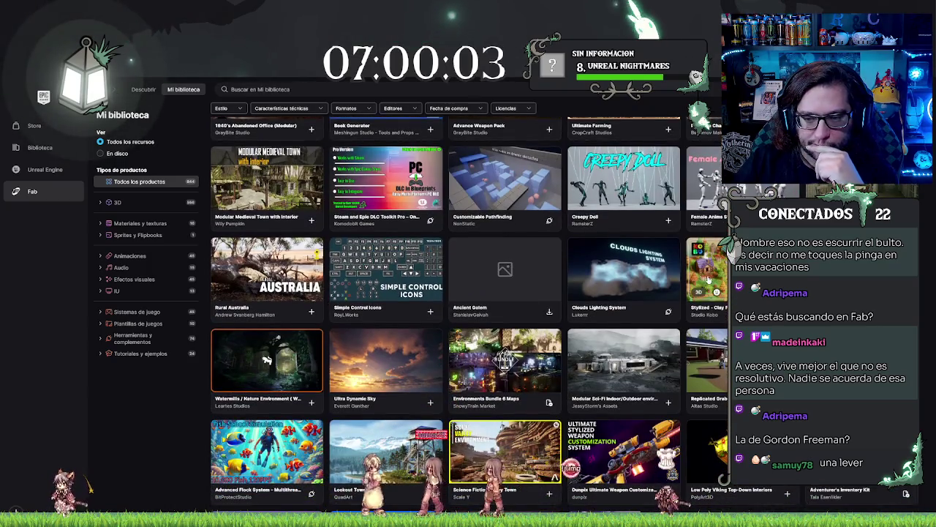
{"action": "scroll", "coordinate": [708, 279], "scroll_direction": "down", "scroll_amount": 1}
{"action": "scroll", "coordinate": [708, 280], "scroll_direction": "down", "scroll_amount": 1}
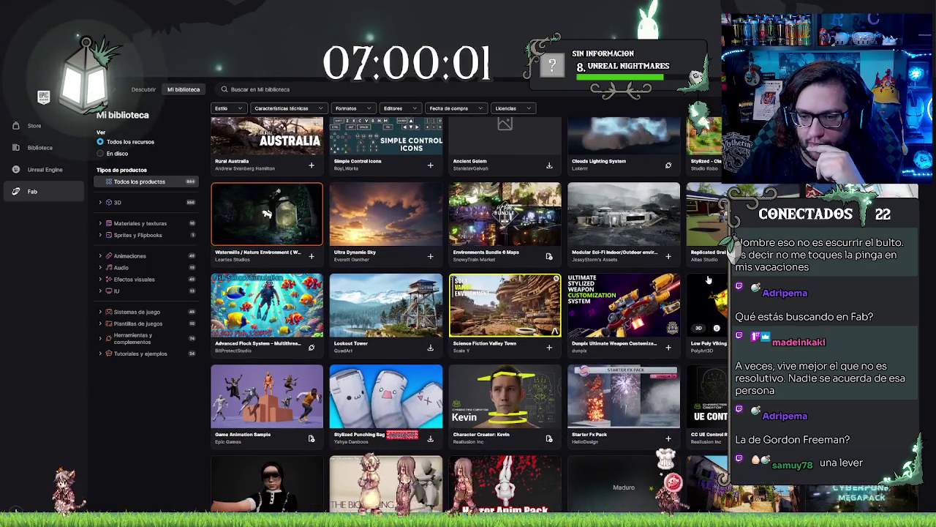
{"action": "scroll", "coordinate": [708, 279], "scroll_direction": "down", "scroll_amount": 3}
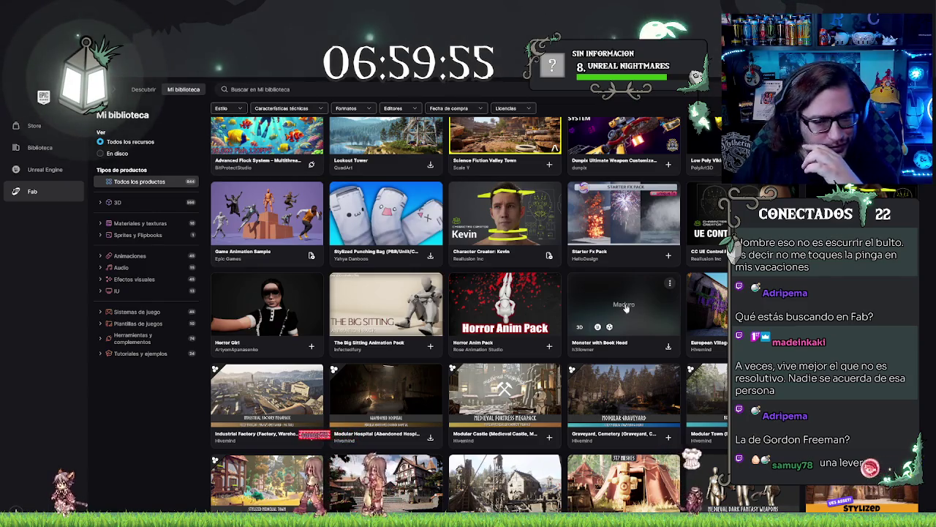
{"action": "scroll", "coordinate": [626, 307], "scroll_direction": "down", "scroll_amount": 1}
{"action": "scroll", "coordinate": [607, 305], "scroll_direction": "down", "scroll_amount": 1}
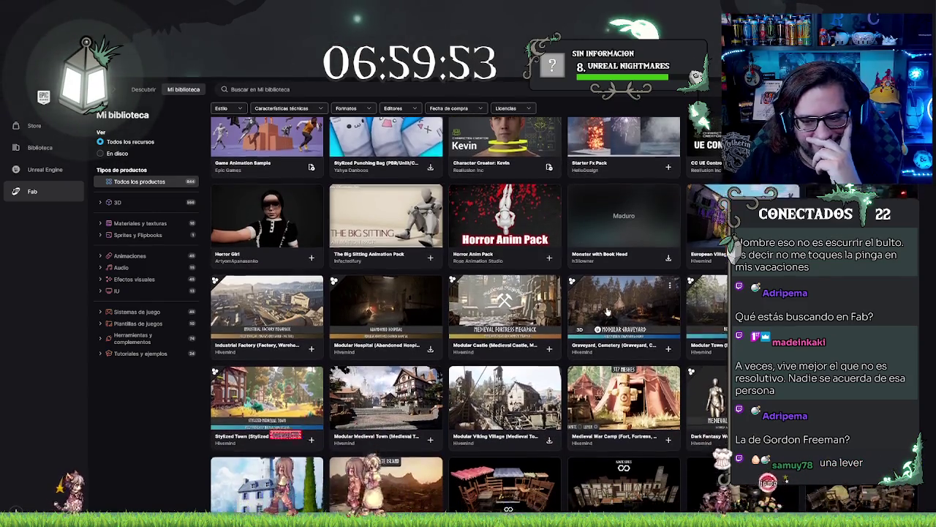
{"action": "scroll", "coordinate": [596, 302], "scroll_direction": "down", "scroll_amount": 1}
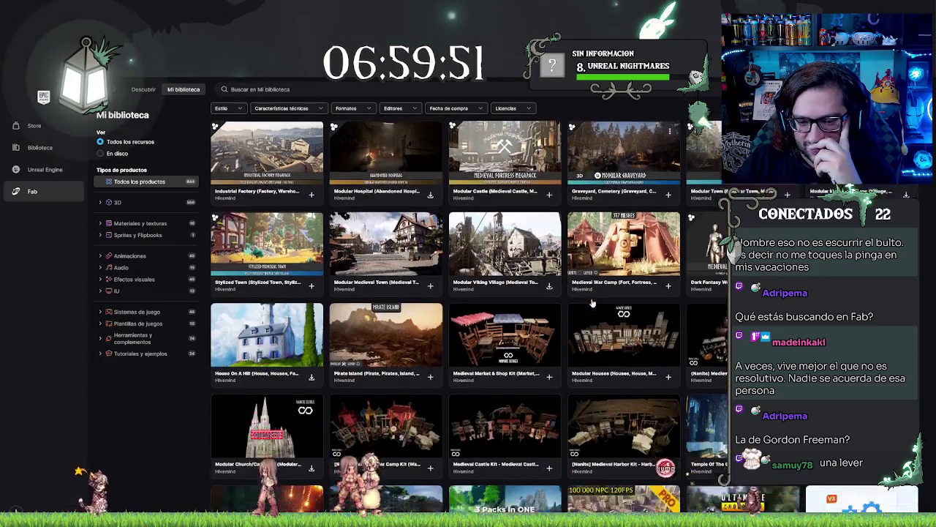
{"action": "scroll", "coordinate": [594, 303], "scroll_direction": "down", "scroll_amount": 3}
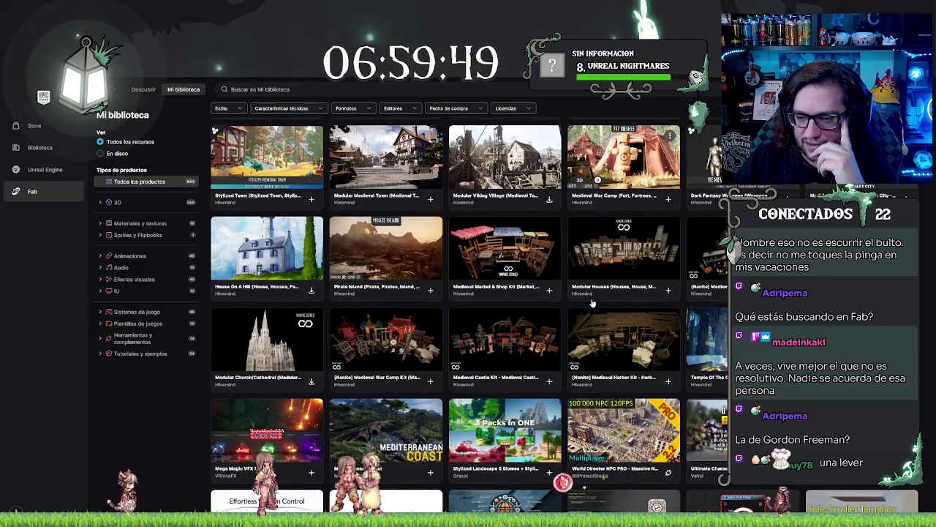
{"action": "scroll", "coordinate": [593, 302], "scroll_direction": "down", "scroll_amount": 3}
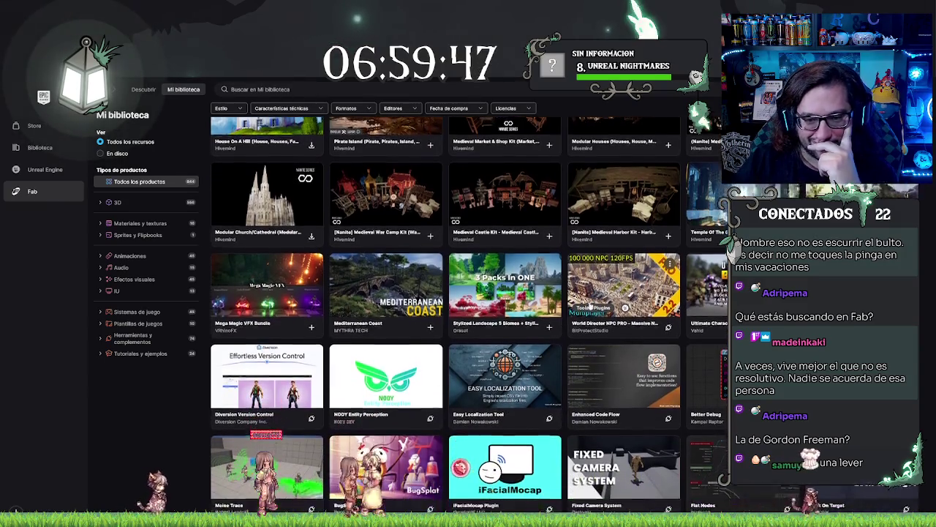
{"action": "scroll", "coordinate": [591, 302], "scroll_direction": "down", "scroll_amount": 1}
{"action": "scroll", "coordinate": [591, 302], "scroll_direction": "down", "scroll_amount": 2}
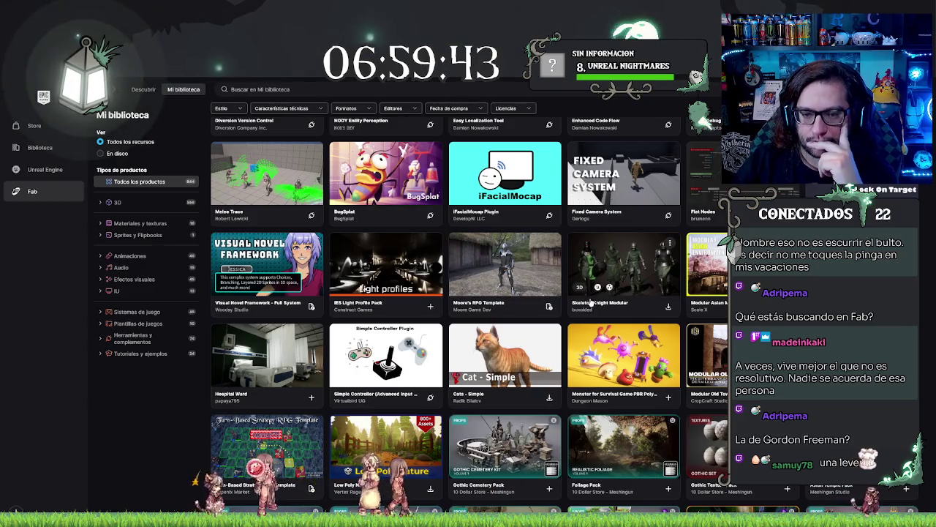
{"action": "scroll", "coordinate": [591, 302], "scroll_direction": "down", "scroll_amount": 2}
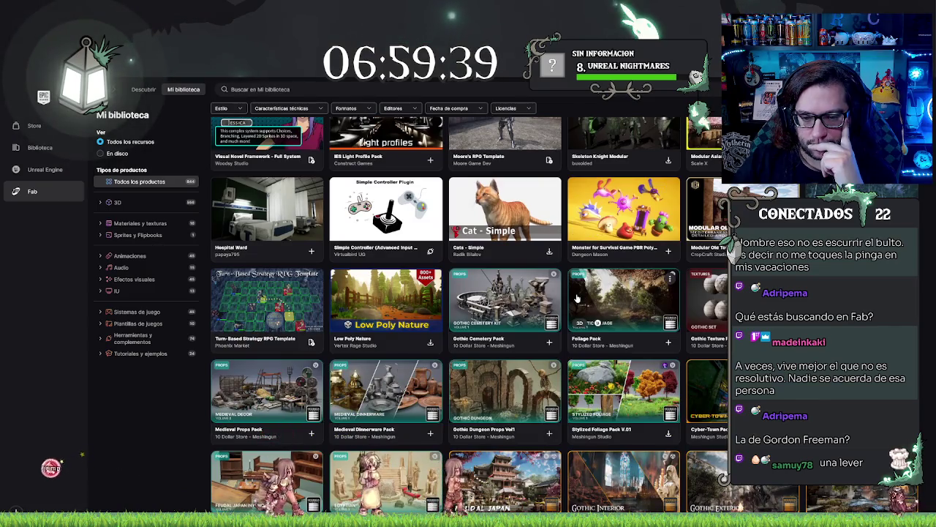
{"action": "scroll", "coordinate": [578, 298], "scroll_direction": "down", "scroll_amount": 2}
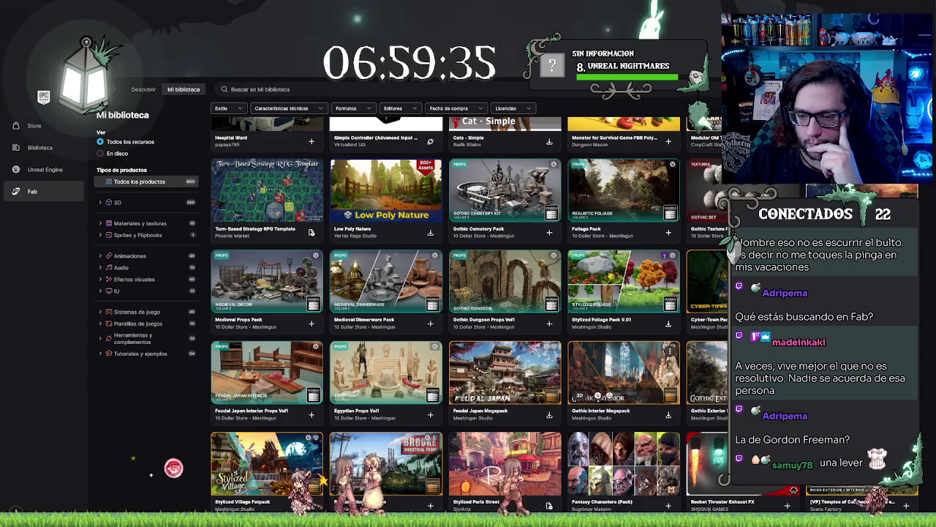
{"action": "scroll", "coordinate": [267, 344], "scroll_direction": "down", "scroll_amount": 4}
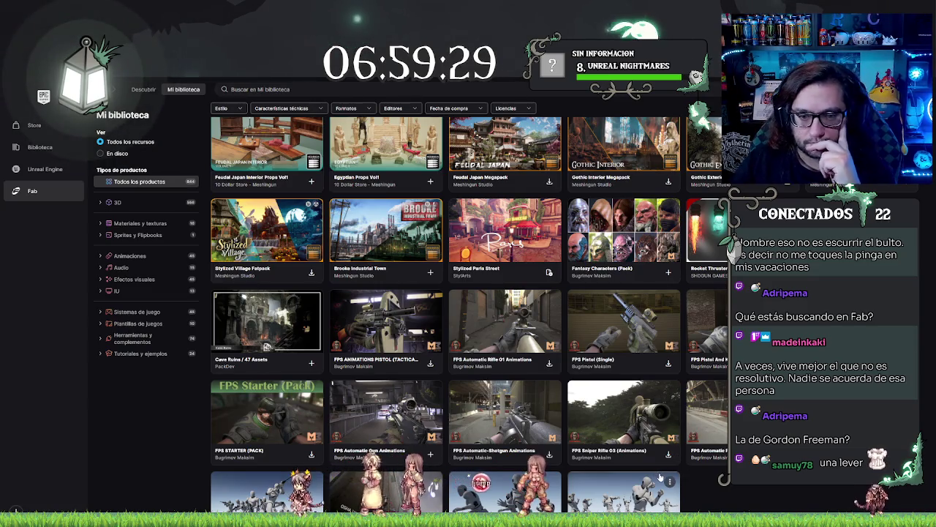
{"action": "left_click", "coordinate": [252, 89]}
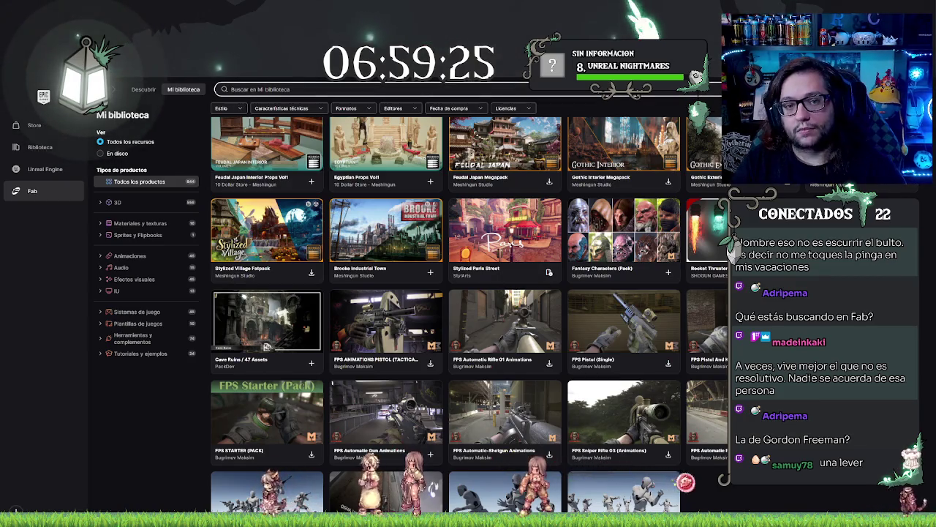
{"action": "type", "text": "switch"}
{"action": "key", "text": "Return"}
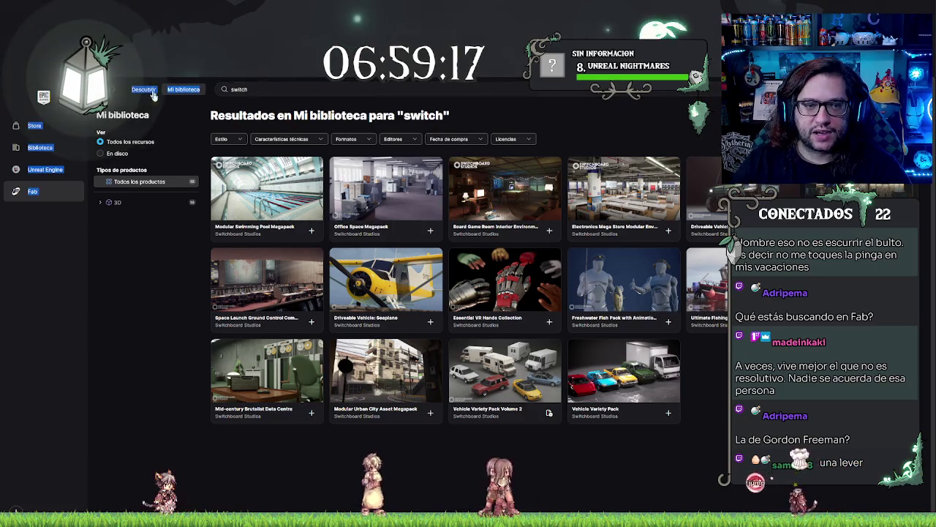
Rerun the 'switch' library search and open the Space Launch Ground Control details
{"action": "left_click", "coordinate": [237, 89]}
{"action": "key", "text": "Return"}
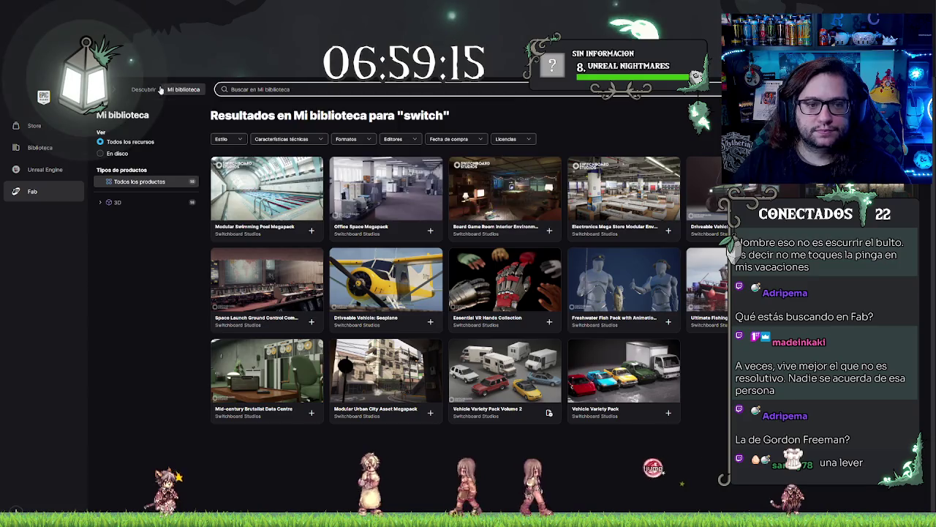
{"action": "mouse_move", "coordinate": [144, 91]}
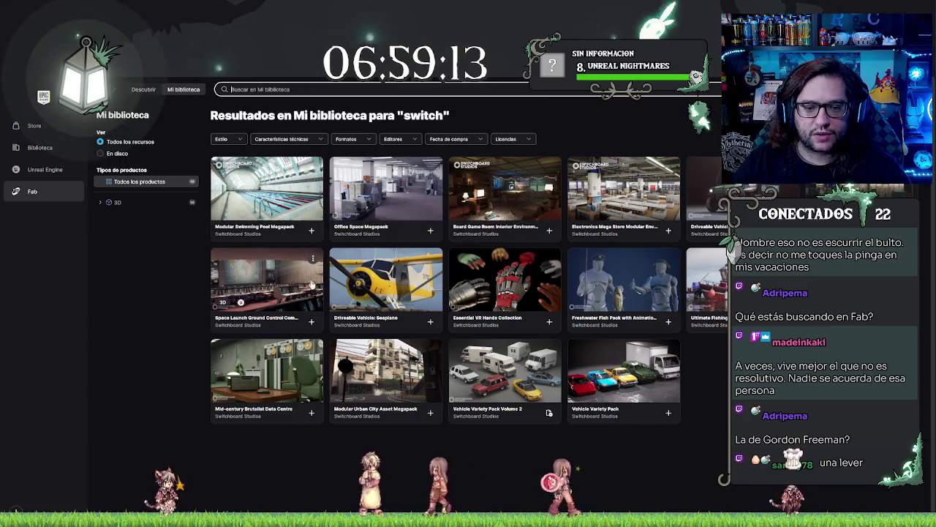
{"action": "left_click", "coordinate": [313, 287]}
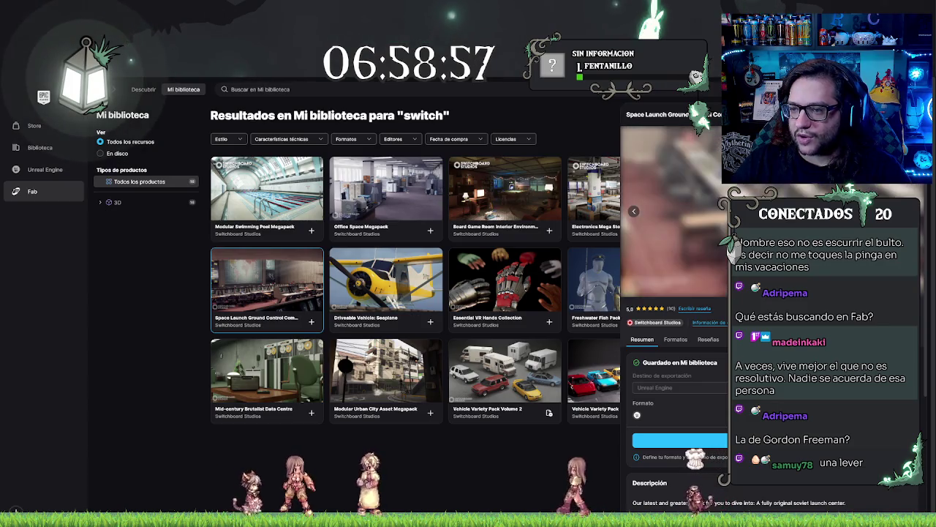
Go to Descubrir and search the Fab store for 'switch'
{"action": "left_click", "coordinate": [144, 89]}
{"action": "left_click", "coordinate": [260, 90]}
{"action": "type", "text": "switch"}
{"action": "key", "text": "Return"}
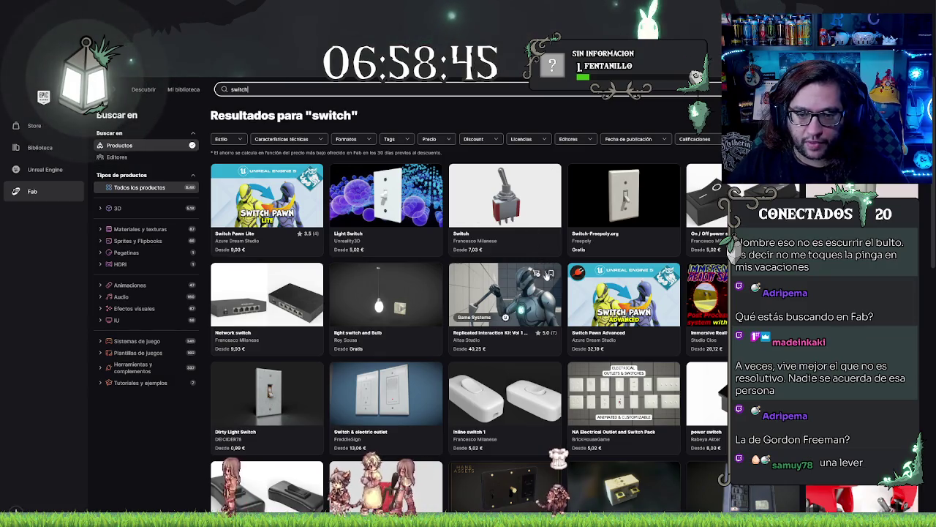
{"action": "scroll", "coordinate": [500, 294], "scroll_direction": "down", "scroll_amount": 2}
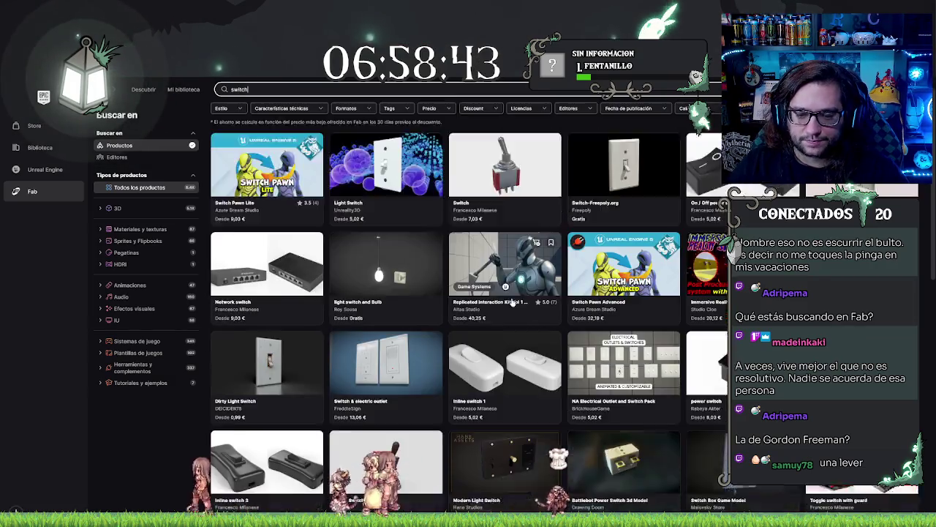
Open the CC0 - Switch product details and browse its page
{"action": "left_click", "coordinate": [394, 332]}
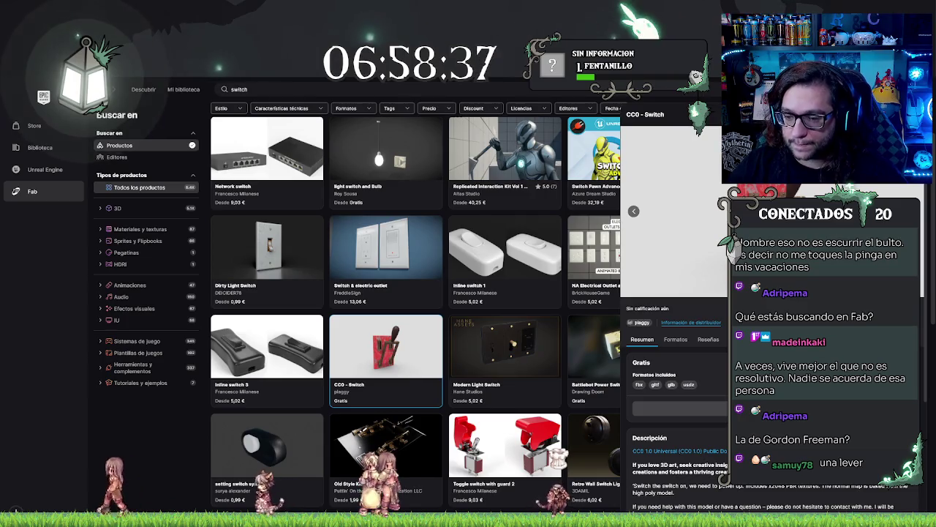
{"action": "scroll", "coordinate": [673, 307], "scroll_direction": "down", "scroll_amount": 1}
{"action": "scroll", "coordinate": [673, 308], "scroll_direction": "down", "scroll_amount": 1}
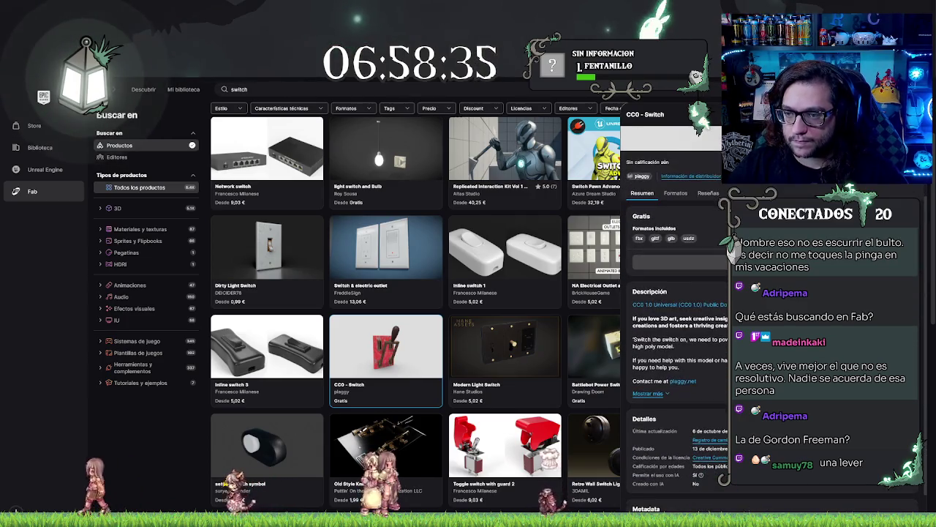
{"action": "scroll", "coordinate": [673, 307], "scroll_direction": "up", "scroll_amount": 2}
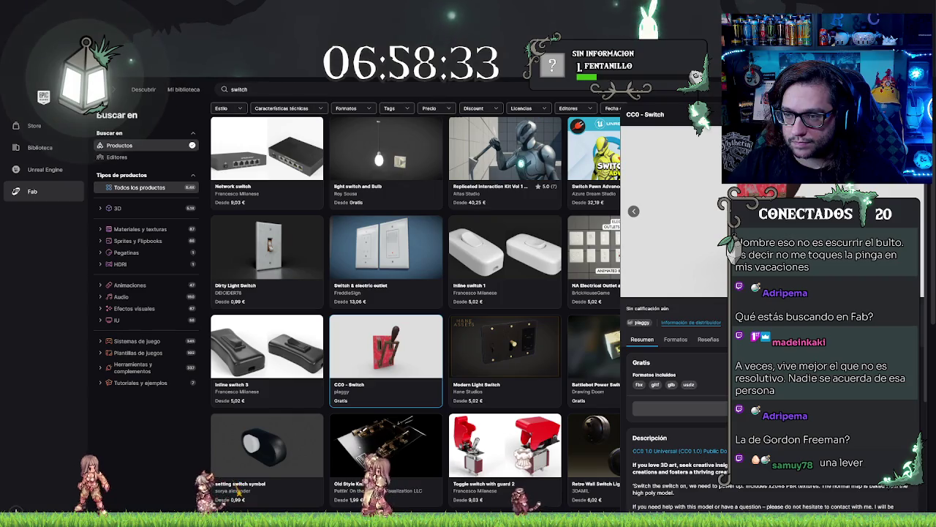
{"action": "scroll", "coordinate": [673, 307], "scroll_direction": "down", "scroll_amount": 1}
{"action": "scroll", "coordinate": [607, 364], "scroll_direction": "down", "scroll_amount": 1}
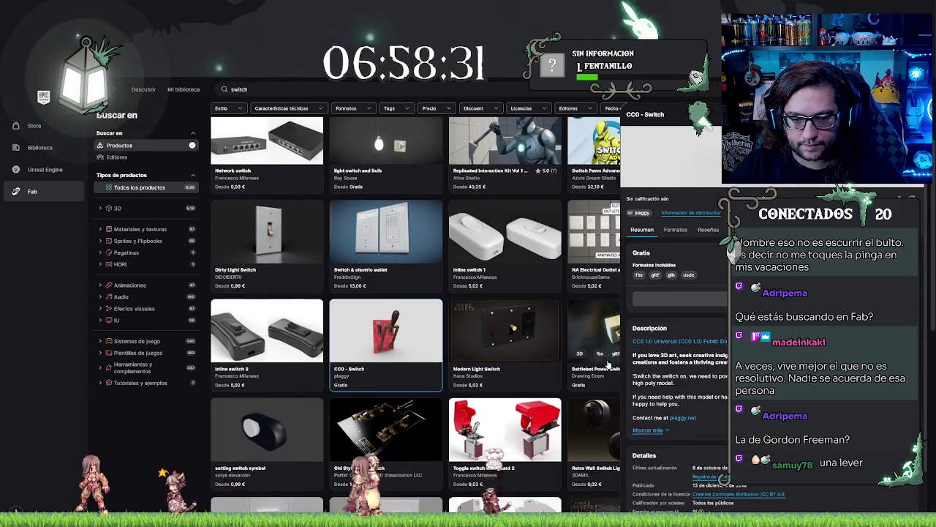
{"action": "scroll", "coordinate": [608, 363], "scroll_direction": "down", "scroll_amount": 1}
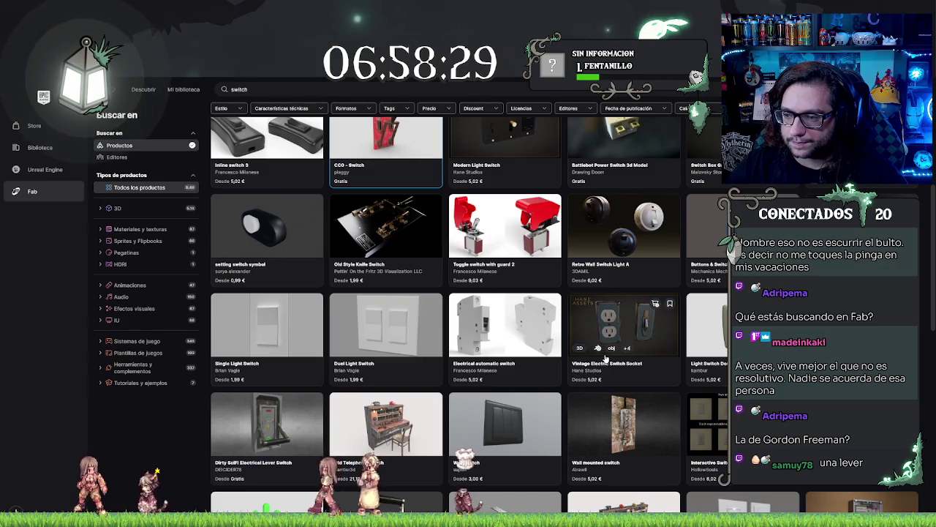
{"action": "scroll", "coordinate": [606, 356], "scroll_direction": "up", "scroll_amount": 1}
{"action": "scroll", "coordinate": [601, 351], "scroll_direction": "up", "scroll_amount": 2}
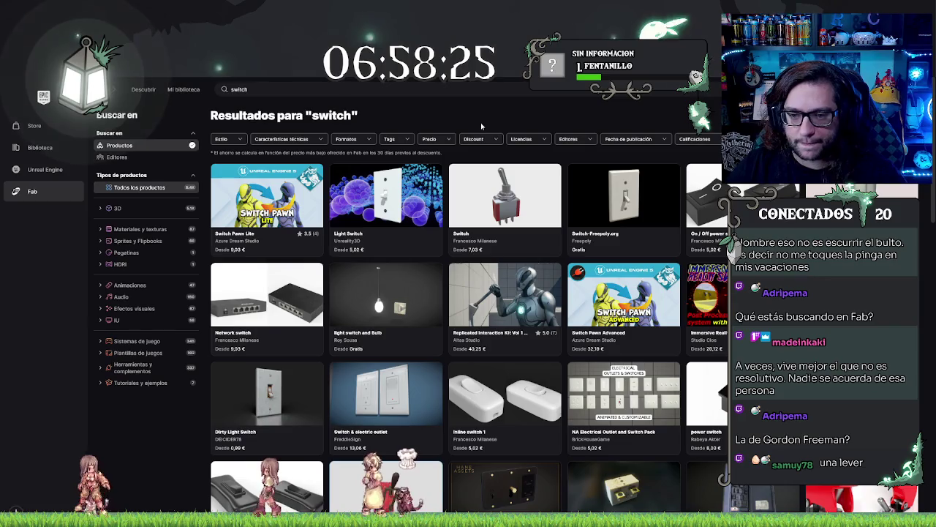
{"action": "scroll", "coordinate": [409, 242], "scroll_direction": "down", "scroll_amount": 1}
{"action": "scroll", "coordinate": [403, 253], "scroll_direction": "up", "scroll_amount": 1}
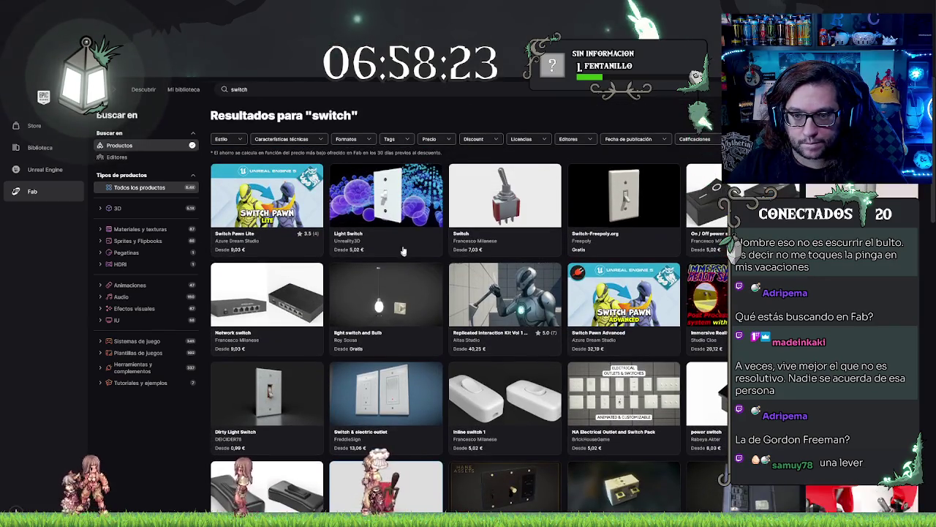
{"action": "left_click", "coordinate": [432, 140]}
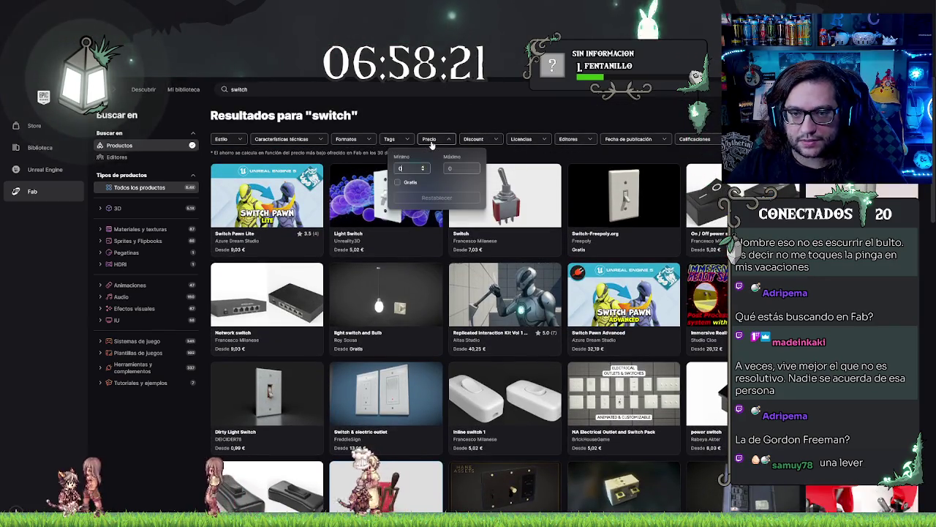
Filter to Gratis items and inspect the Rusty green lever's formats, reviews and previews
{"action": "left_click", "coordinate": [398, 184]}
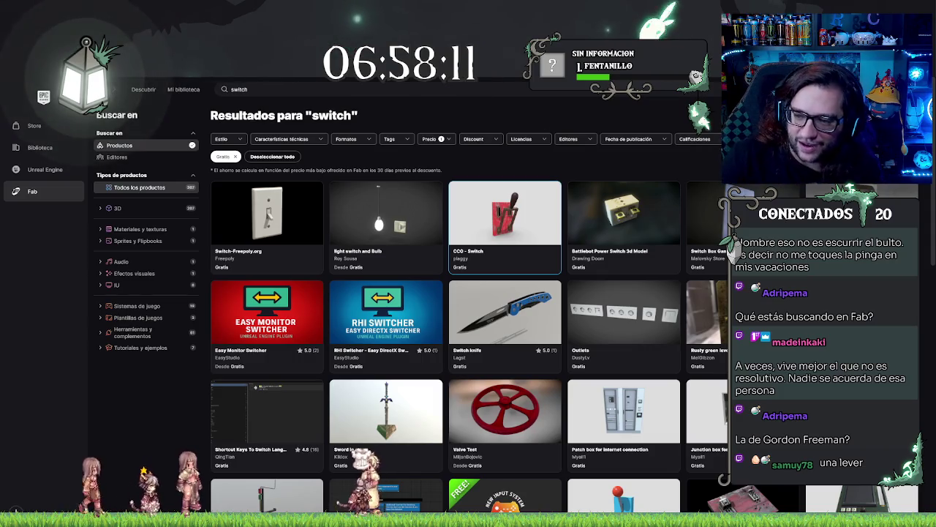
{"action": "left_click", "coordinate": [706, 315]}
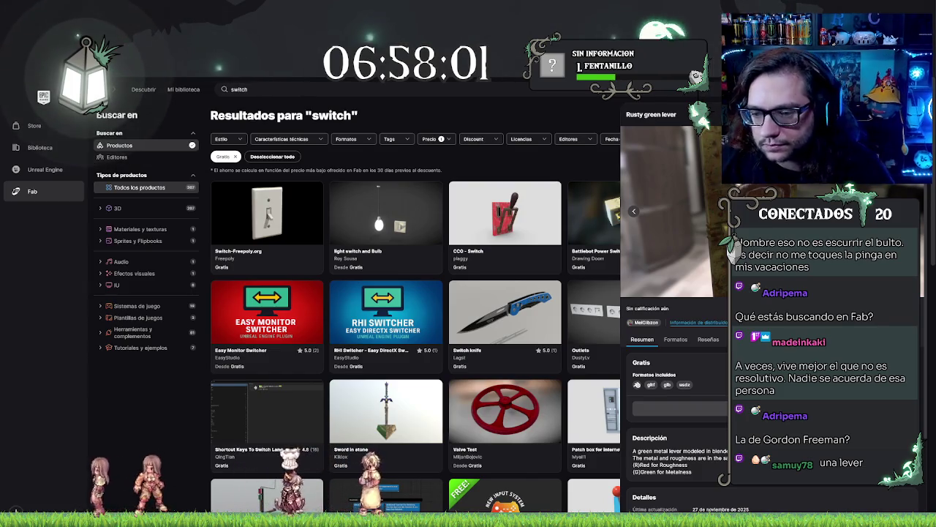
{"action": "left_click", "coordinate": [676, 339]}
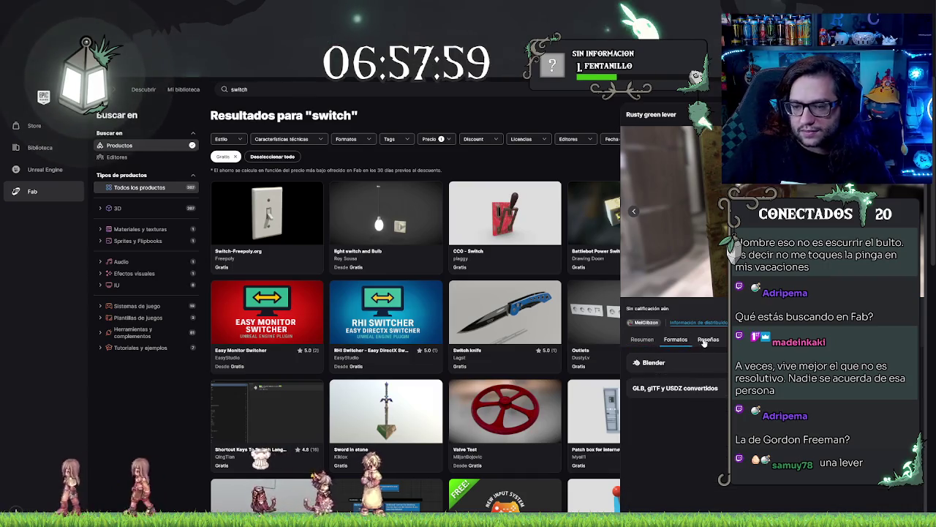
{"action": "left_click", "coordinate": [704, 341]}
{"action": "left_click", "coordinate": [641, 341]}
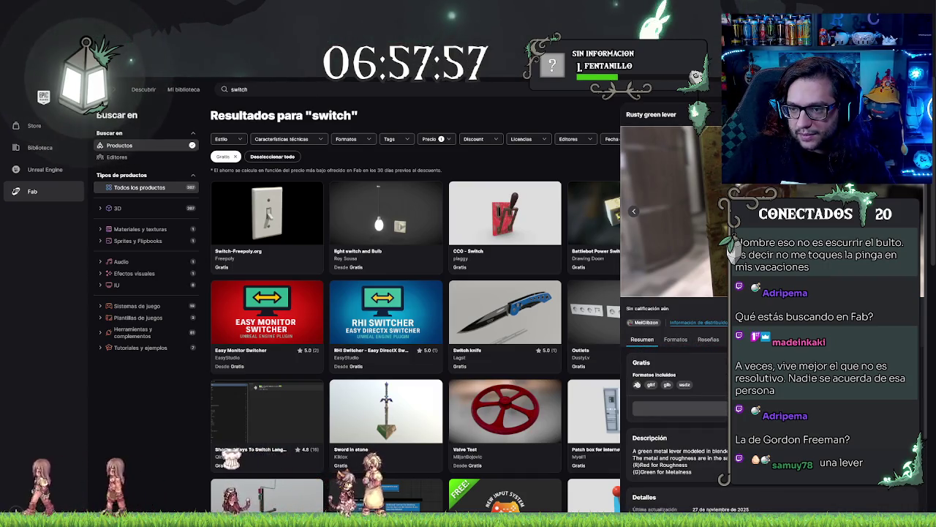
{"action": "left_click", "coordinate": [634, 212]}
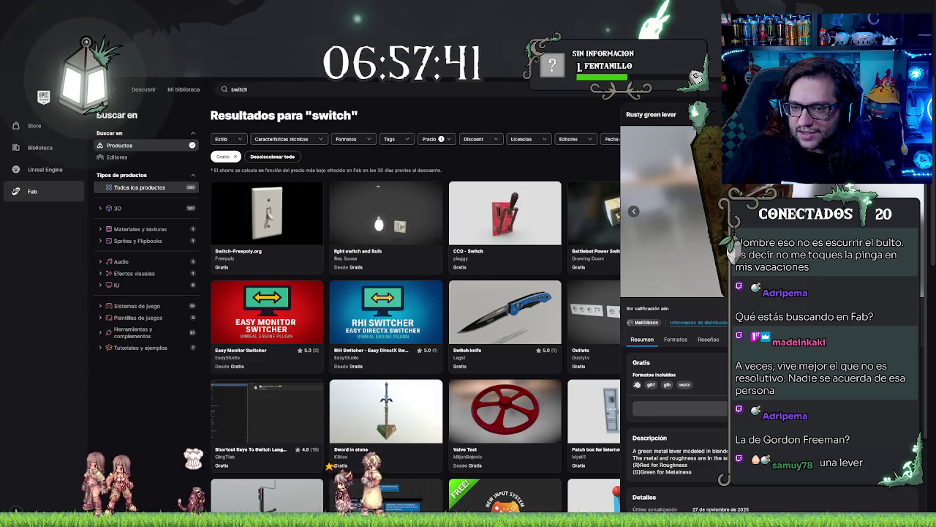
{"action": "scroll", "coordinate": [708, 413], "scroll_direction": "down", "scroll_amount": 2}
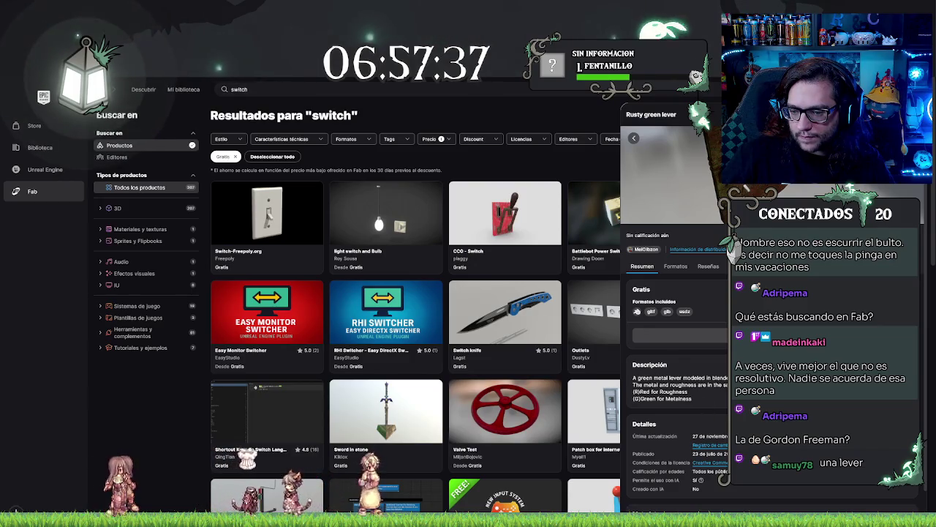
{"action": "scroll", "coordinate": [673, 330], "scroll_direction": "down", "scroll_amount": 3}
{"action": "scroll", "coordinate": [673, 256], "scroll_direction": "up", "scroll_amount": 5}
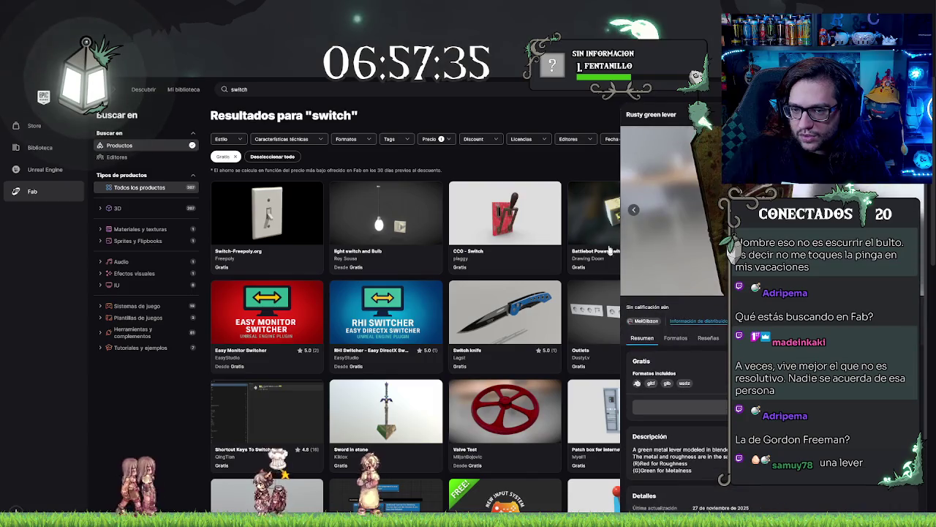
{"action": "left_click", "coordinate": [542, 181]}
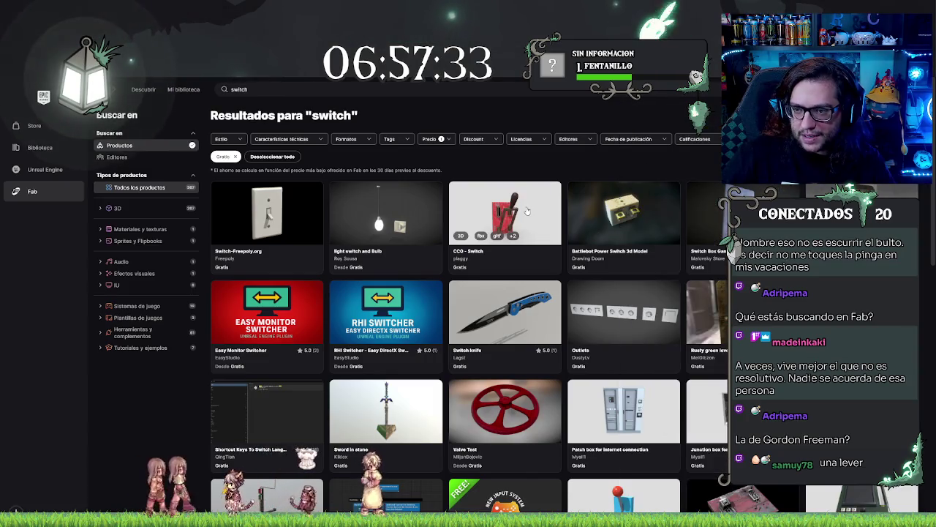
Review the CC0 - Switch description and GLB/glTF/USDZ format info, then close it
{"action": "left_click", "coordinate": [527, 210]}
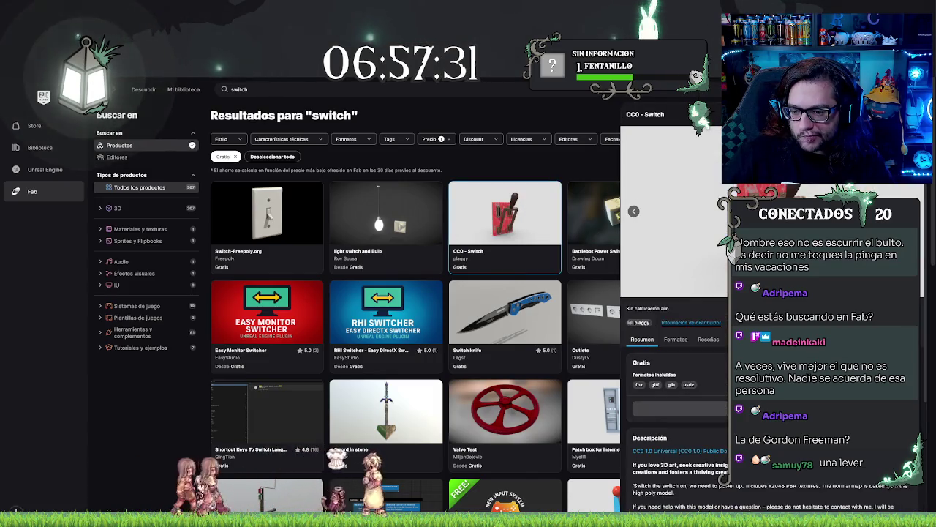
{"action": "scroll", "coordinate": [700, 406], "scroll_direction": "down", "scroll_amount": 2}
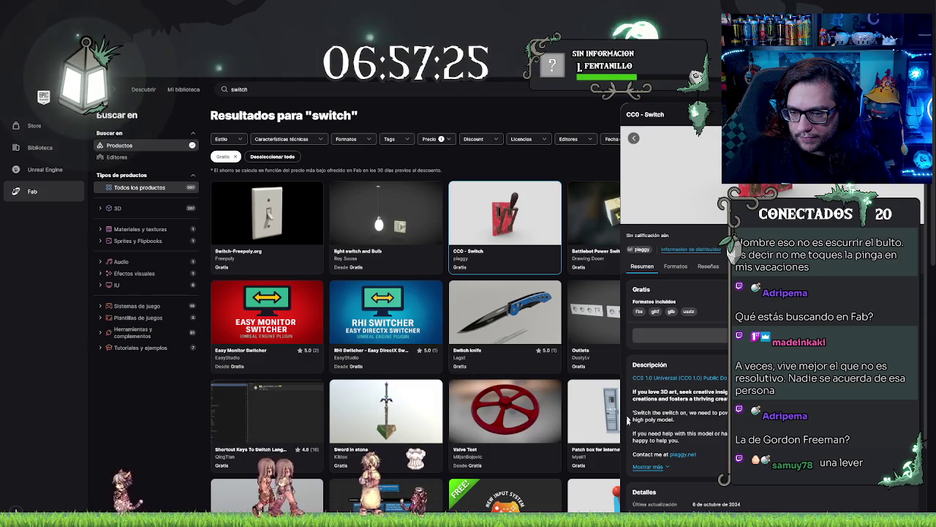
{"action": "left_click", "coordinate": [644, 468]}
{"action": "scroll", "coordinate": [673, 330], "scroll_direction": "down", "scroll_amount": 2}
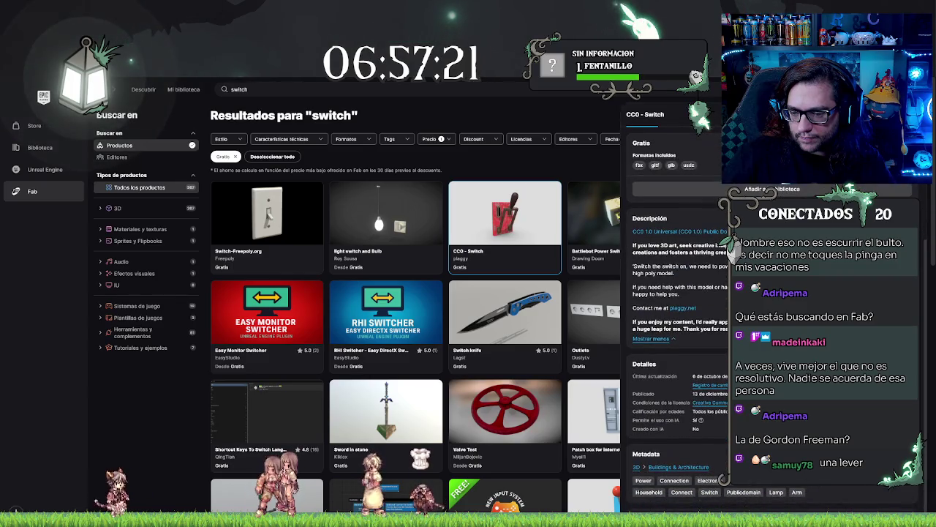
{"action": "scroll", "coordinate": [673, 314], "scroll_direction": "up", "scroll_amount": 3}
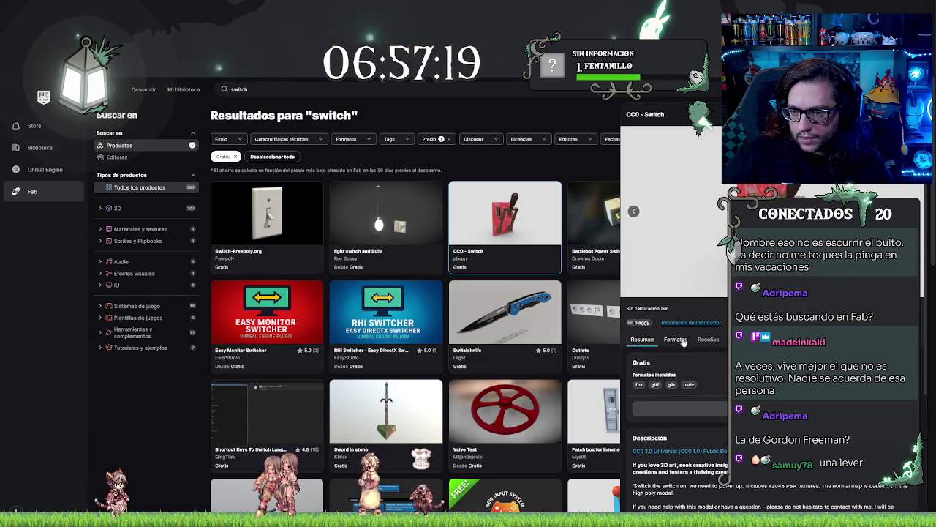
{"action": "left_click", "coordinate": [683, 341]}
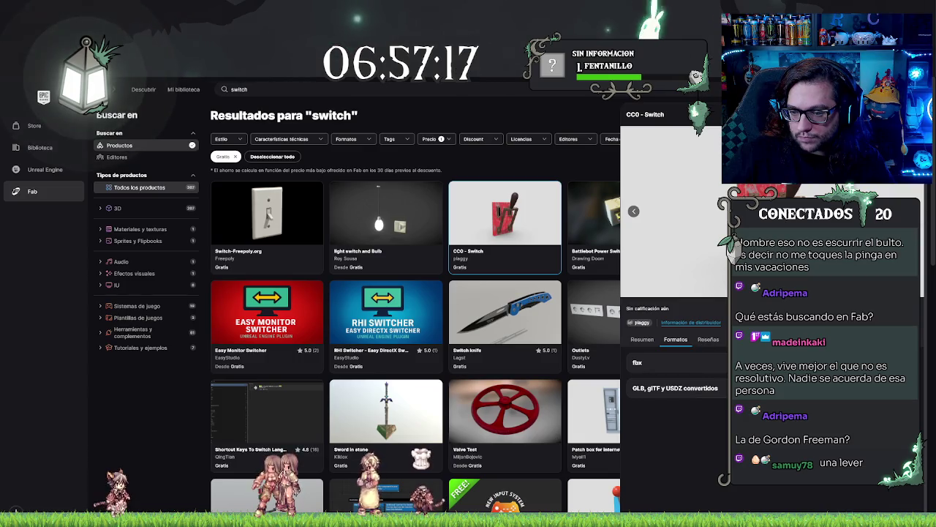
{"action": "left_click", "coordinate": [676, 388]}
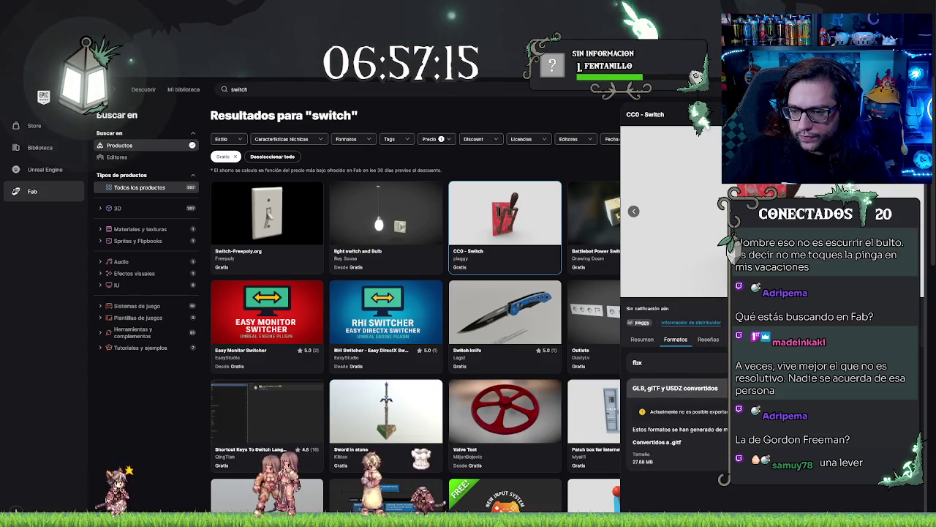
{"action": "key", "text": "Escape"}
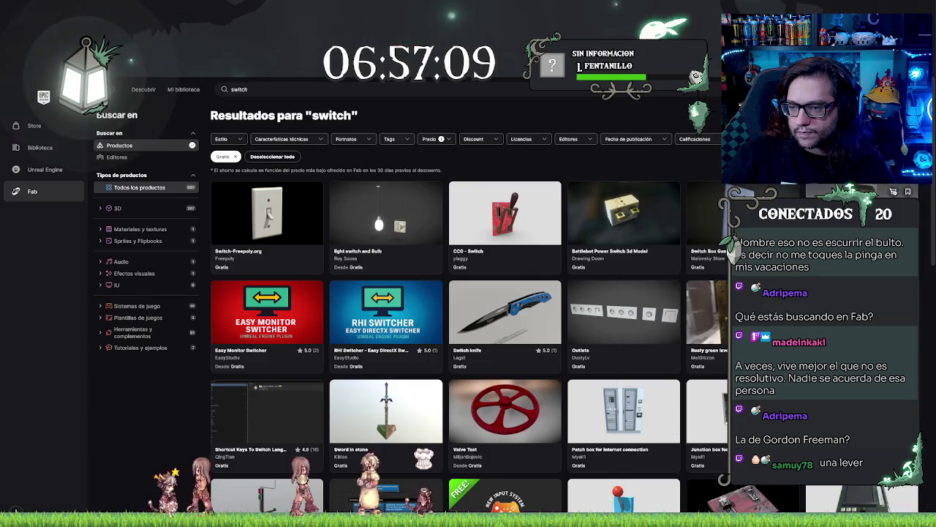
{"action": "left_click", "coordinate": [862, 219]}
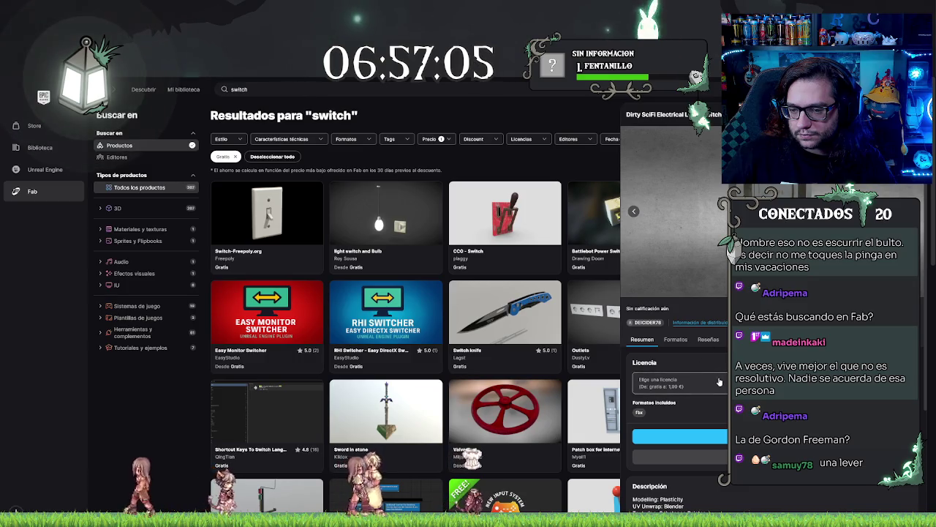
Check the Dirty SciFi lever switch's formats, reviews and preview images, then close its details
{"action": "left_click", "coordinate": [675, 339]}
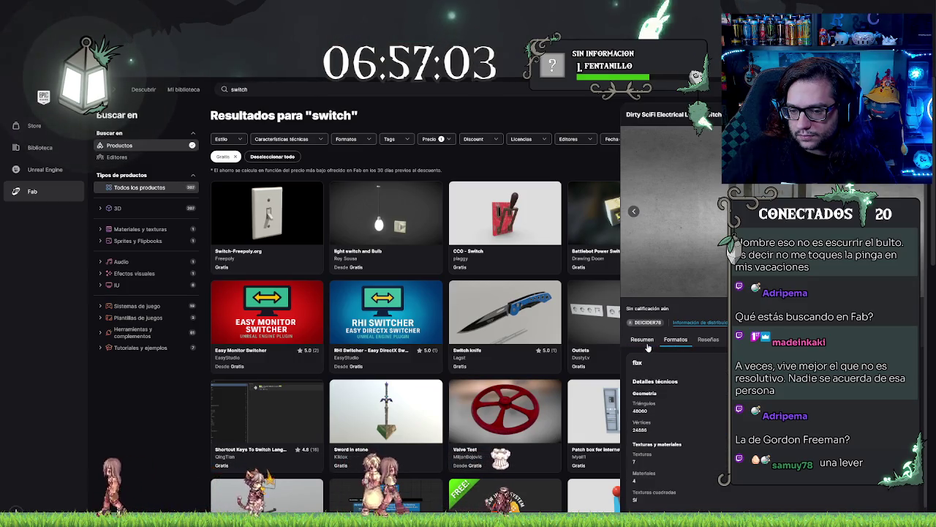
{"action": "left_click", "coordinate": [706, 340]}
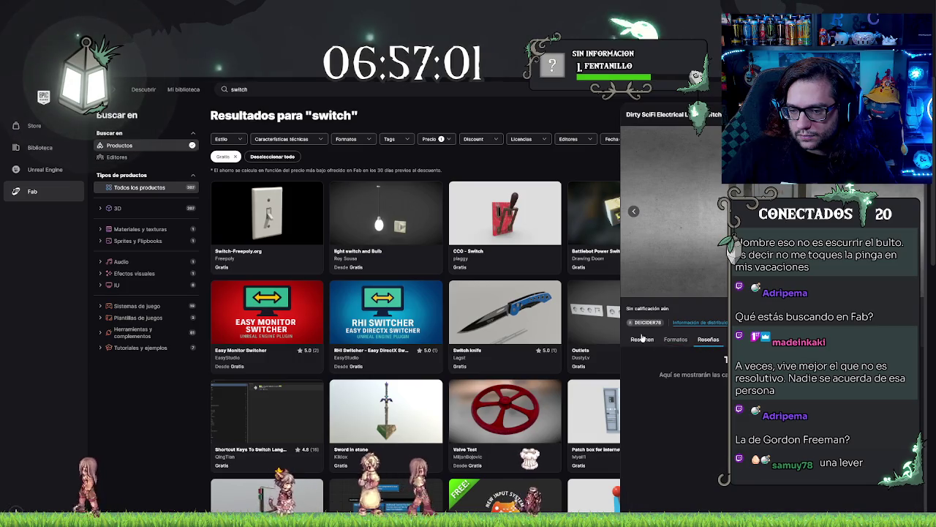
{"action": "left_click", "coordinate": [675, 340]}
{"action": "scroll", "coordinate": [671, 419], "scroll_direction": "down", "scroll_amount": 2}
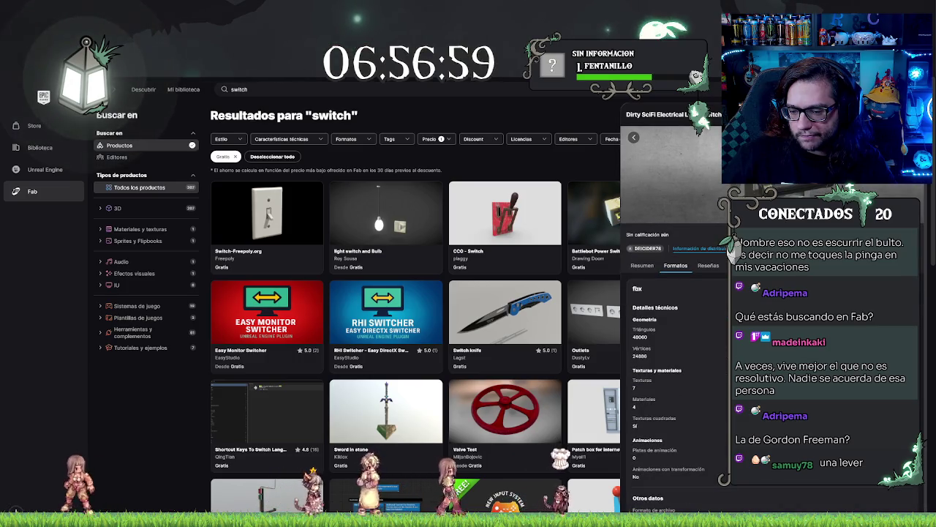
{"action": "scroll", "coordinate": [662, 403], "scroll_direction": "up", "scroll_amount": 2}
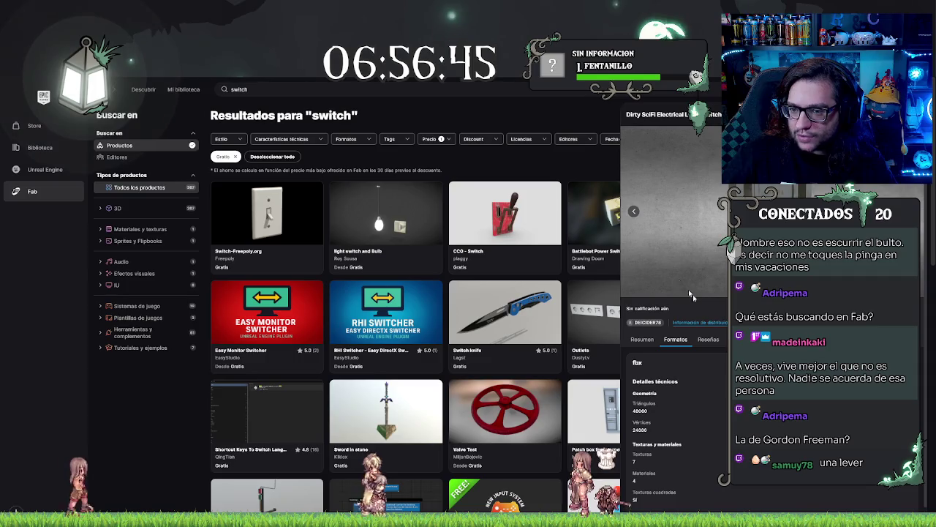
{"action": "left_click", "coordinate": [633, 213]}
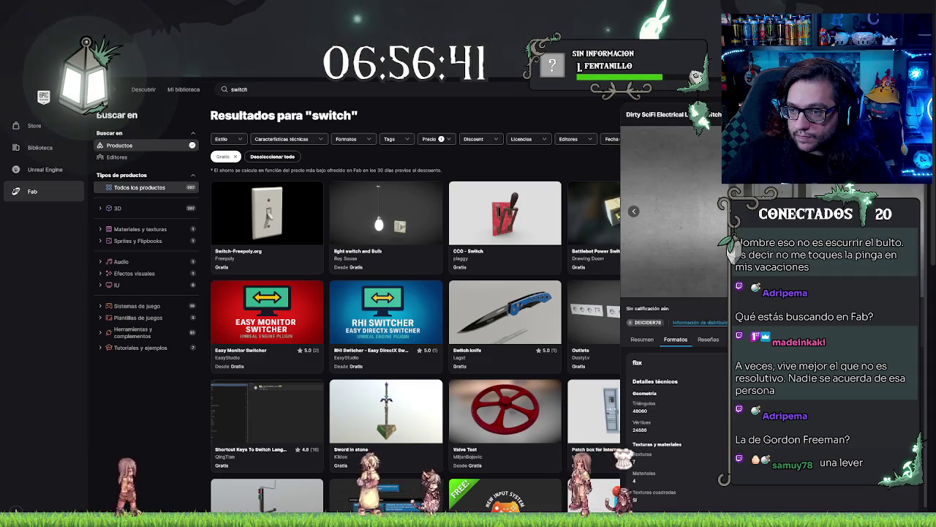
{"action": "left_click", "coordinate": [634, 211]}
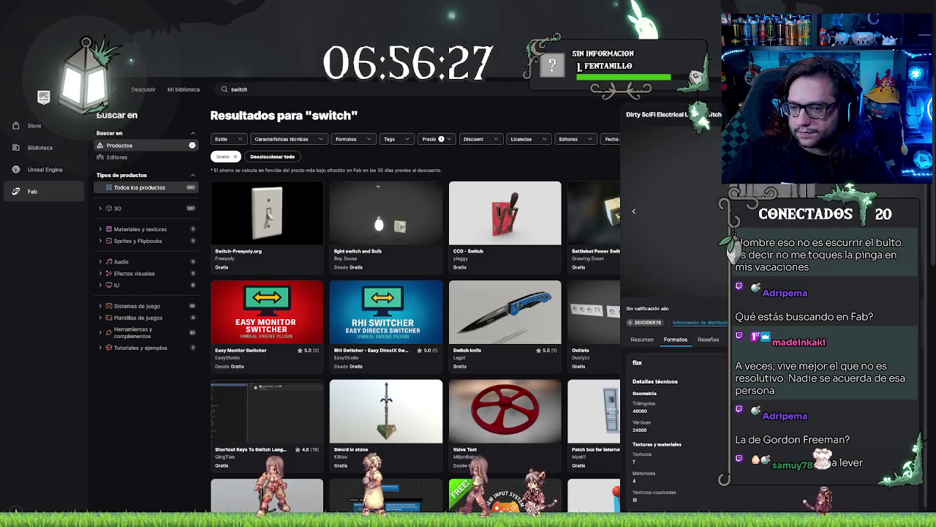
{"action": "key", "text": "Escape"}
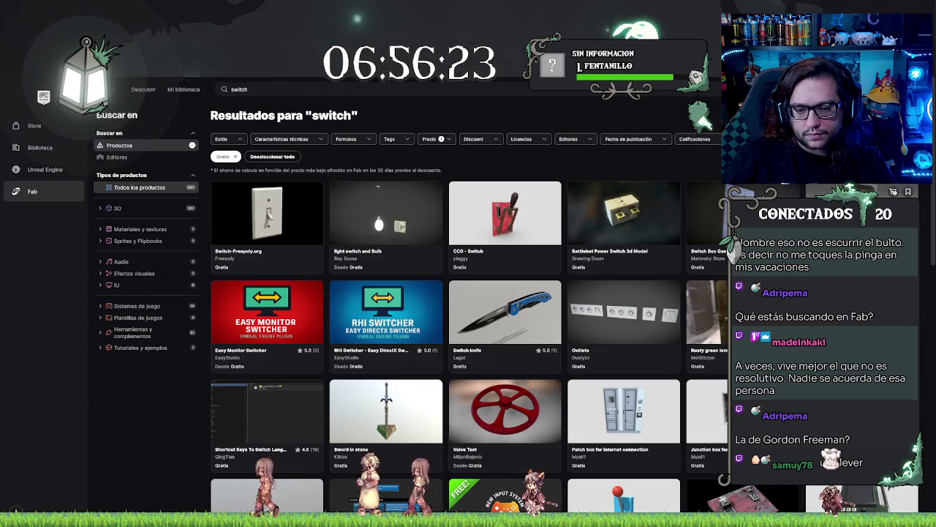
Check the Female Leather Jacket's description and formats, then reopen the Dirty SciFi Electrical Lever Switch
{"action": "scroll", "coordinate": [647, 324], "scroll_direction": "down", "scroll_amount": 3}
{"action": "scroll", "coordinate": [646, 323], "scroll_direction": "down", "scroll_amount": 5}
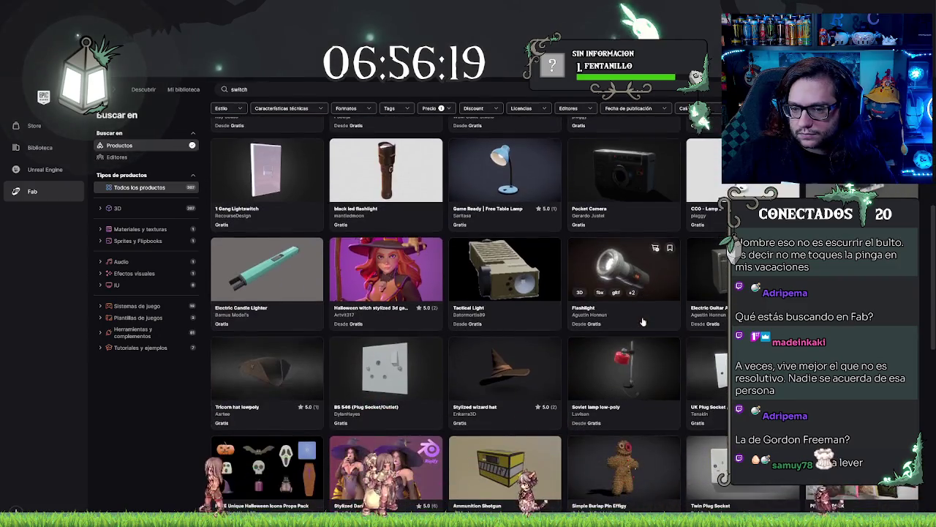
{"action": "scroll", "coordinate": [643, 322], "scroll_direction": "down", "scroll_amount": 4}
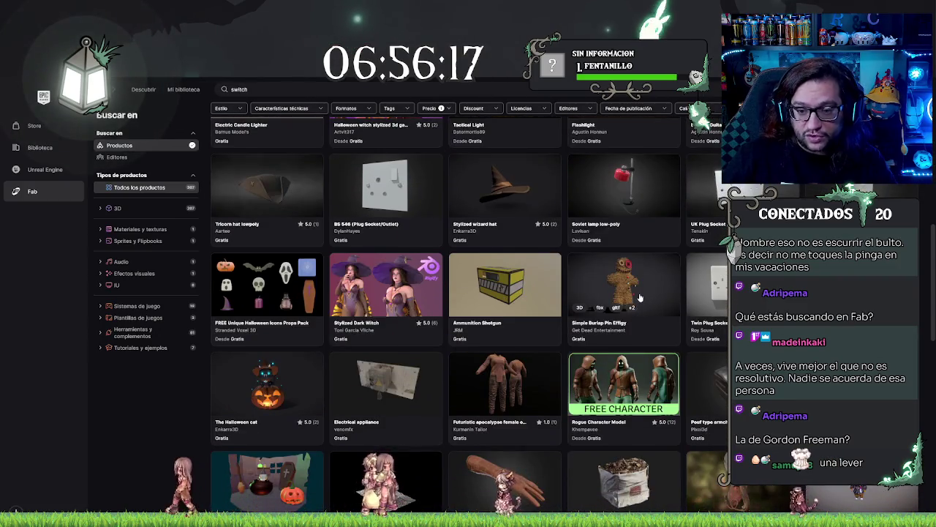
{"action": "scroll", "coordinate": [640, 298], "scroll_direction": "down", "scroll_amount": 4}
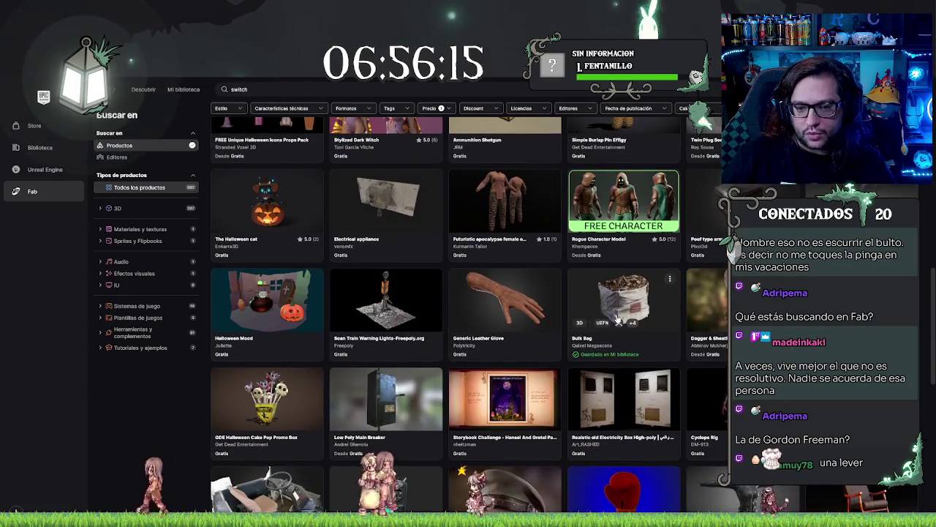
{"action": "scroll", "coordinate": [618, 320], "scroll_direction": "down", "scroll_amount": 4}
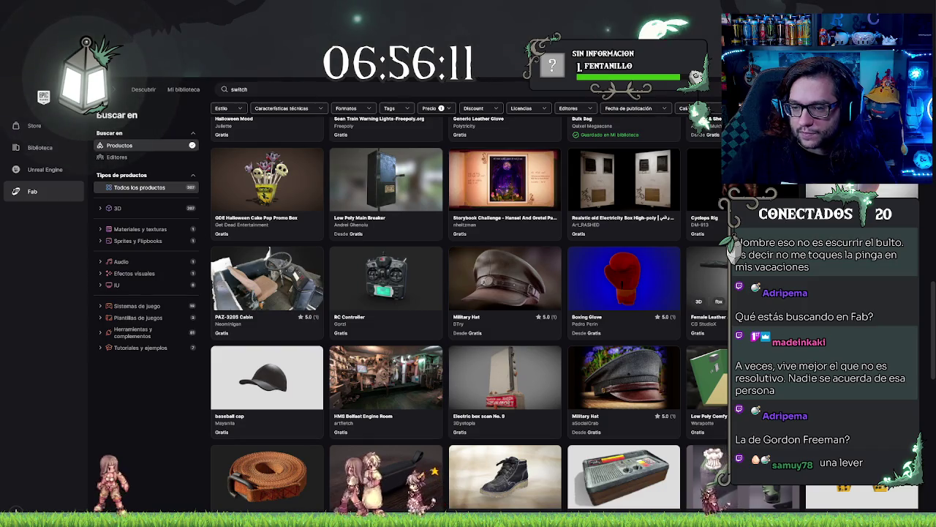
{"action": "left_click", "coordinate": [706, 286]}
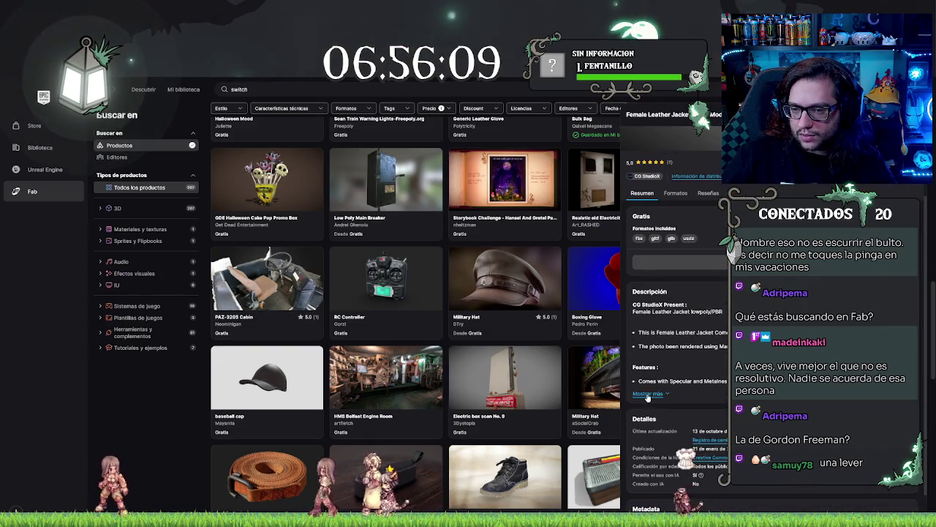
{"action": "left_click", "coordinate": [648, 393]}
{"action": "left_click", "coordinate": [675, 194]}
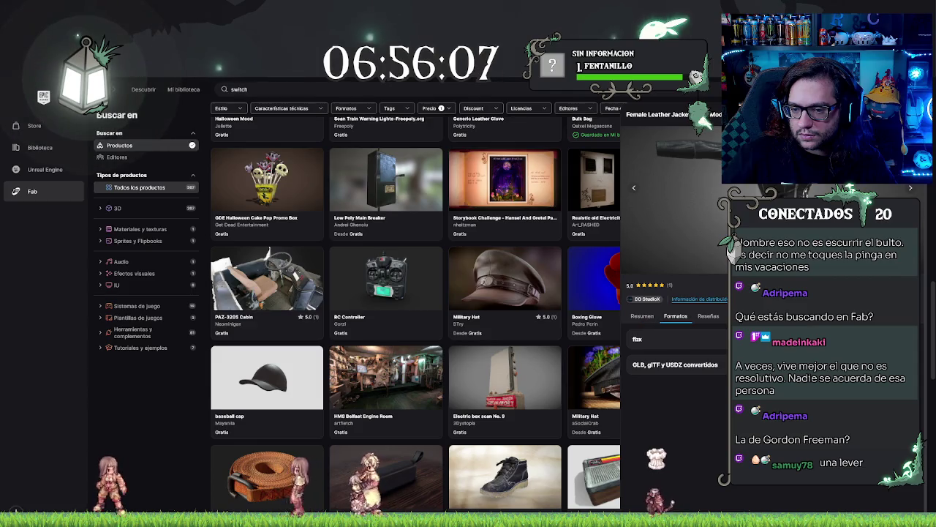
{"action": "key", "text": "Escape"}
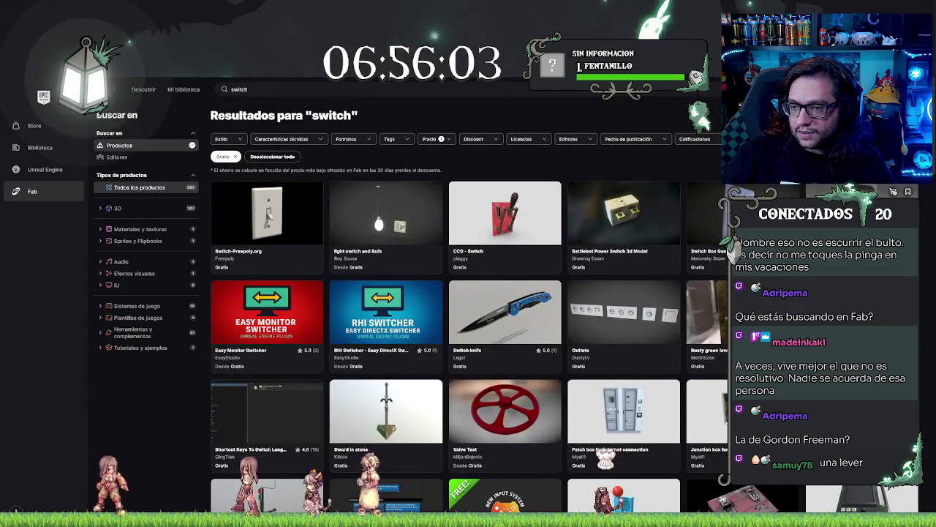
{"action": "left_click", "coordinate": [863, 220]}
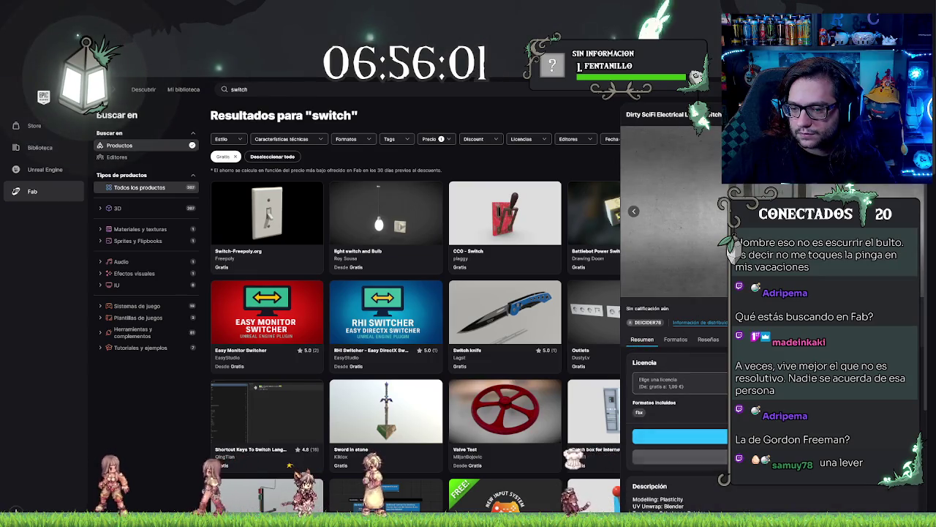
Claim the lever switch under the free Personal licence, exporting to Unreal Engine 5.6
{"action": "left_click", "coordinate": [680, 383]}
{"action": "left_click", "coordinate": [726, 413]}
{"action": "left_click", "coordinate": [681, 438]}
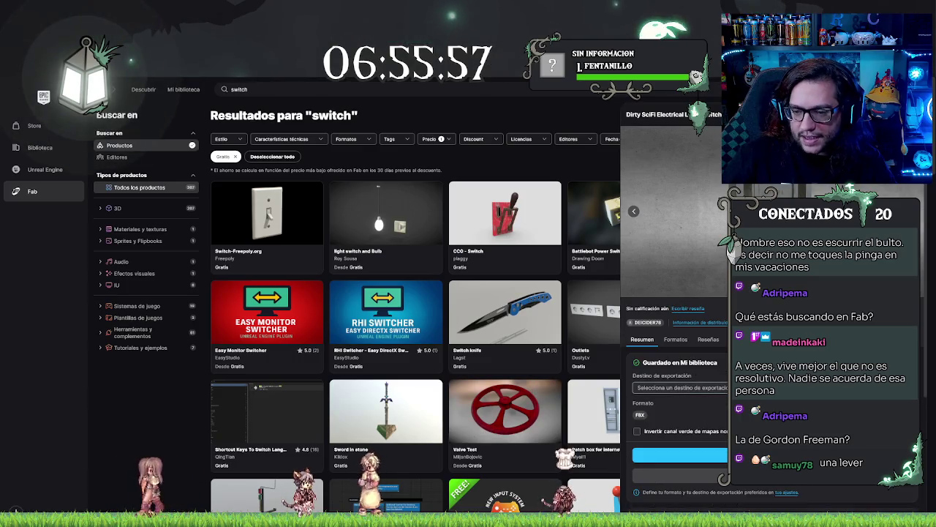
{"action": "left_click", "coordinate": [680, 387]}
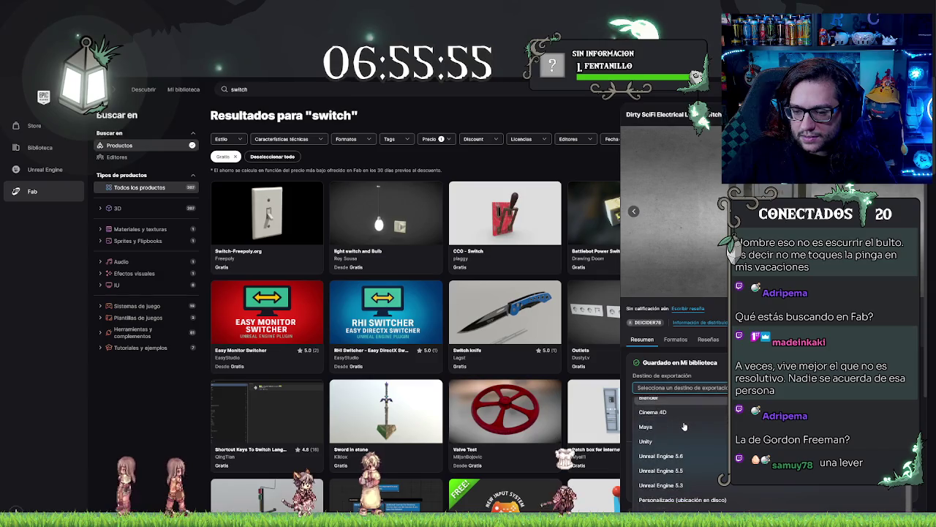
{"action": "left_click", "coordinate": [684, 457]}
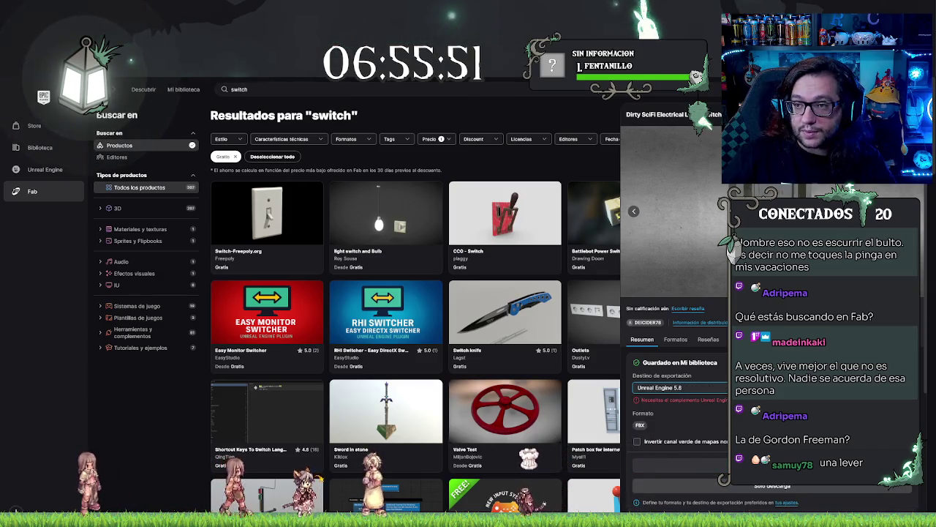
{"action": "key", "text": "alt+Tab"}
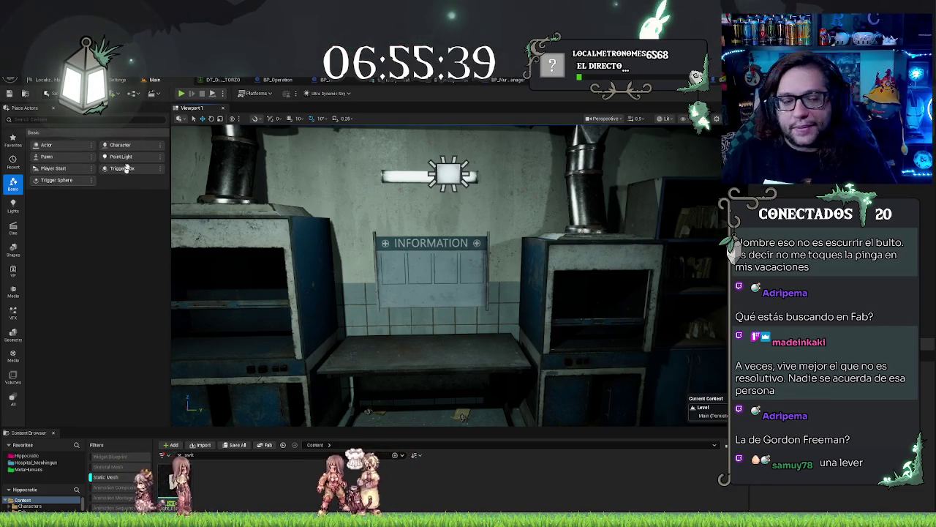
Look at Project Settings, then open the Fab panel from the editor menu
{"action": "key", "text": "Left"}
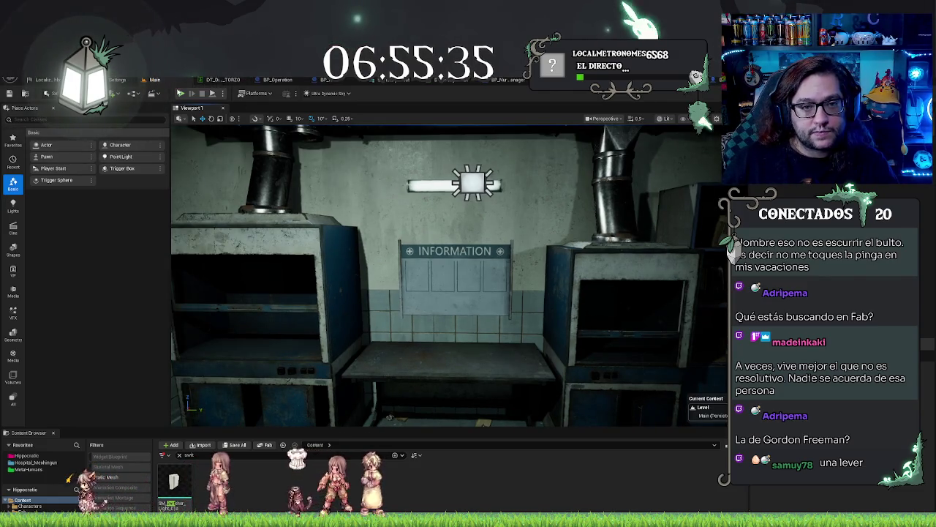
{"action": "left_click", "coordinate": [128, 89]}
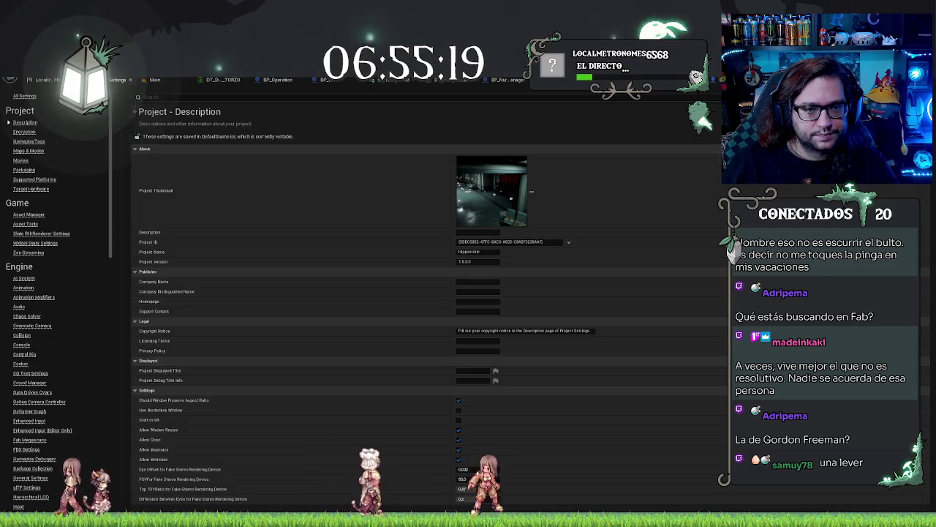
{"action": "left_click", "coordinate": [154, 81]}
{"action": "left_click", "coordinate": [42, 79]}
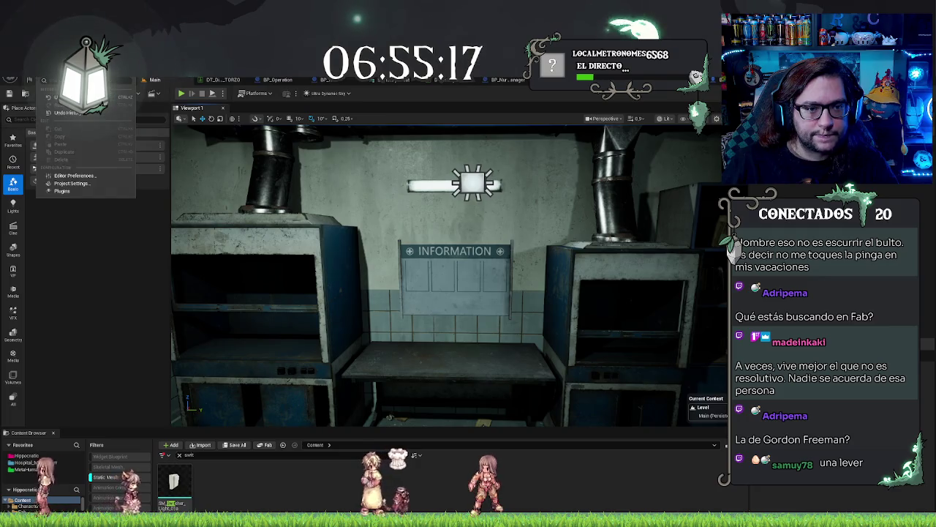
{"action": "mouse_move", "coordinate": [66, 79]}
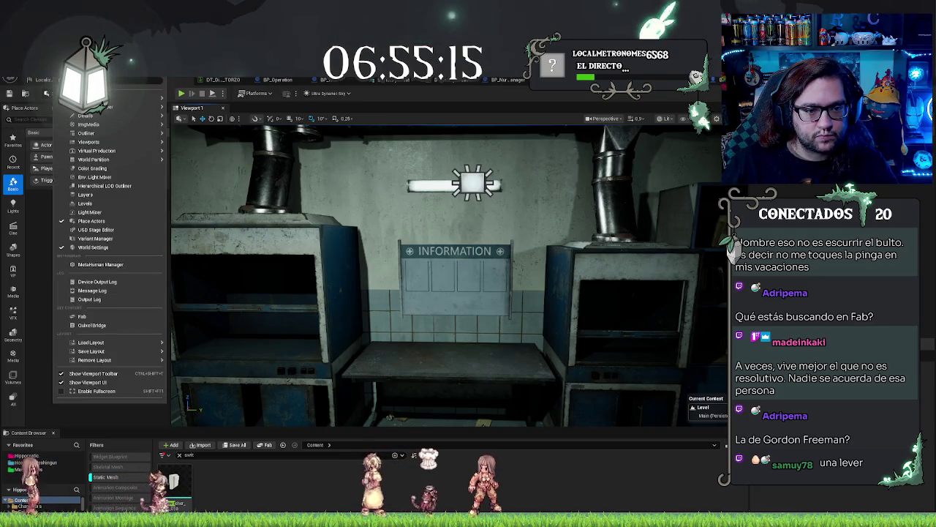
{"action": "left_click", "coordinate": [86, 316]}
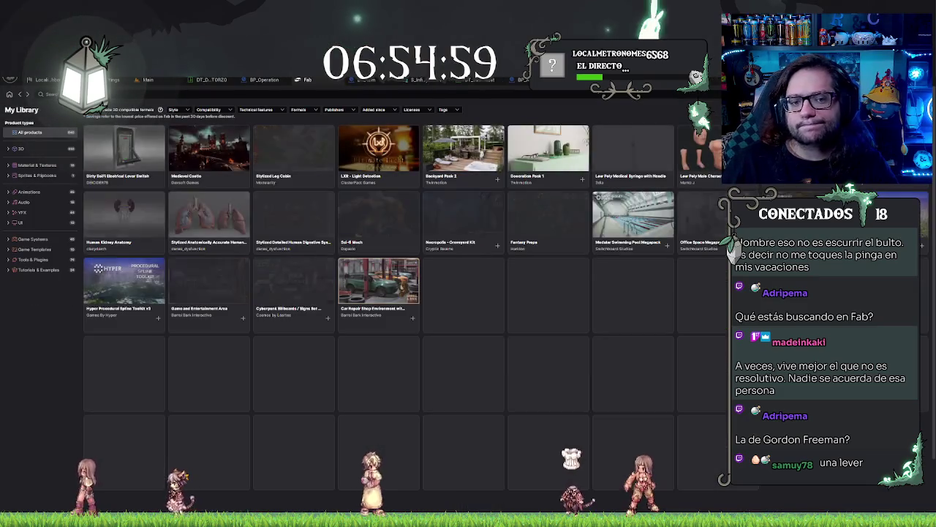
Open the Dirty SciFi Electrical Lever Switch in My Library and add it to the project
{"action": "left_click", "coordinate": [124, 147]}
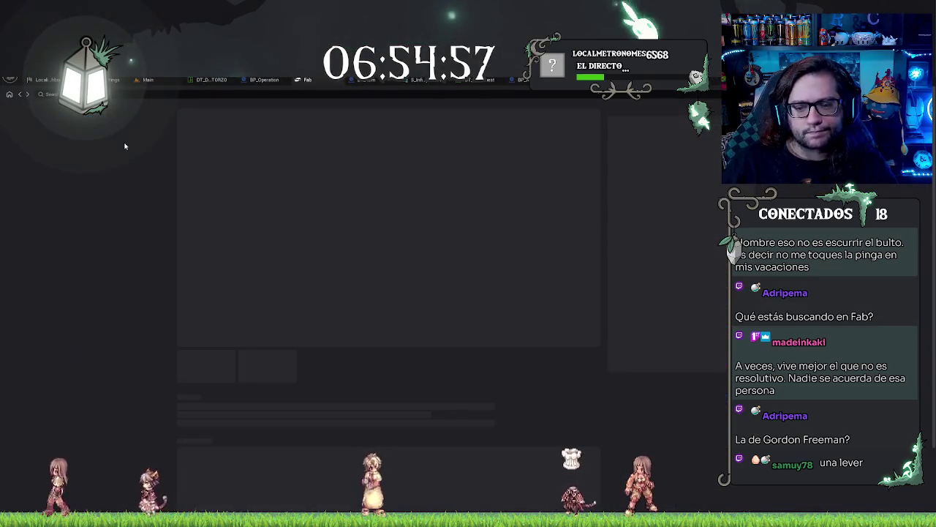
{"action": "left_click", "coordinate": [645, 193]}
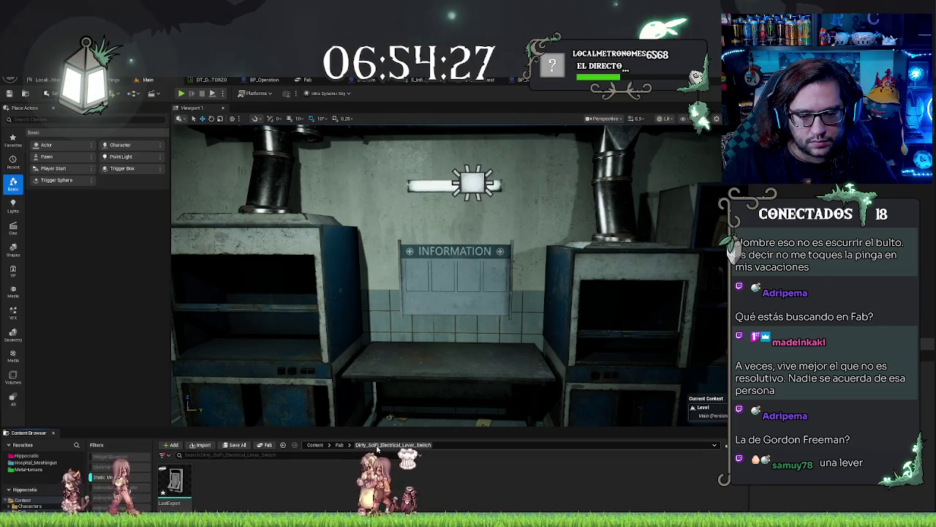
Open the electrical switch box mesh from the Fab folder and orbit its preview
{"action": "left_click", "coordinate": [340, 445]}
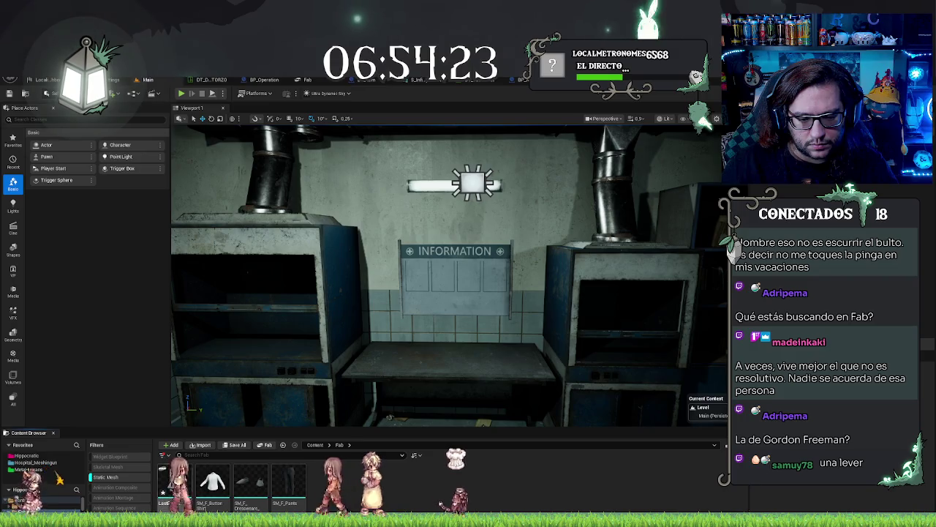
{"action": "double_click", "coordinate": [178, 483]}
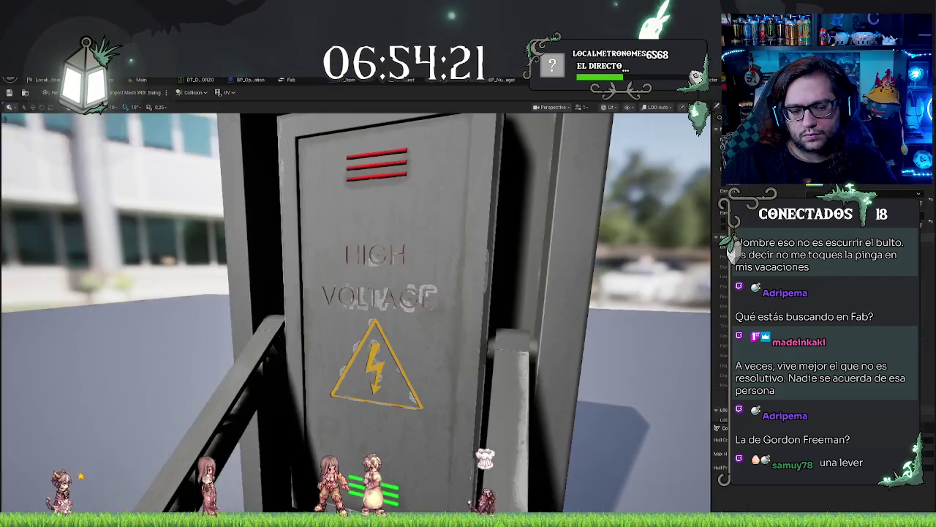
{"action": "scroll", "coordinate": [471, 361], "scroll_direction": "up", "scroll_amount": 2}
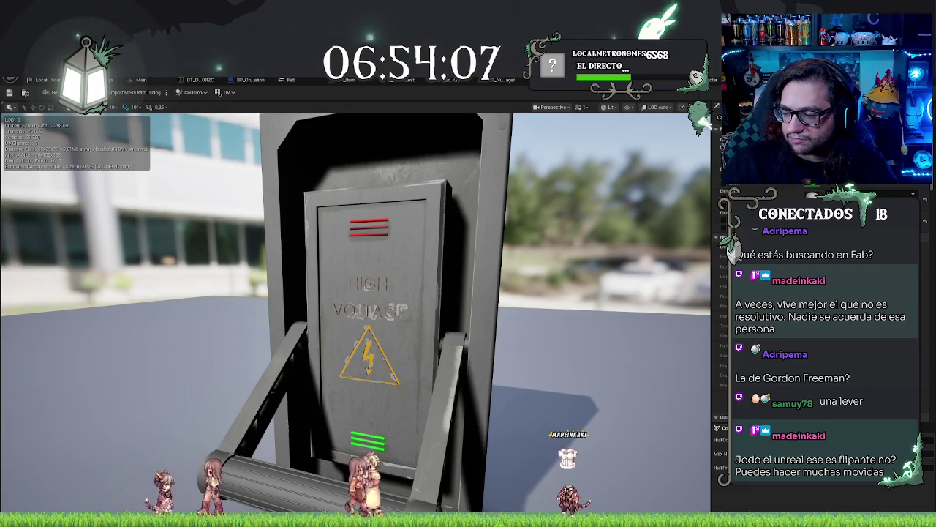
{"action": "scroll", "coordinate": [411, 401], "scroll_direction": "down", "scroll_amount": 3}
{"action": "left_click_drag", "start_coordinate": [411, 400], "coordinate": [234, 405]}
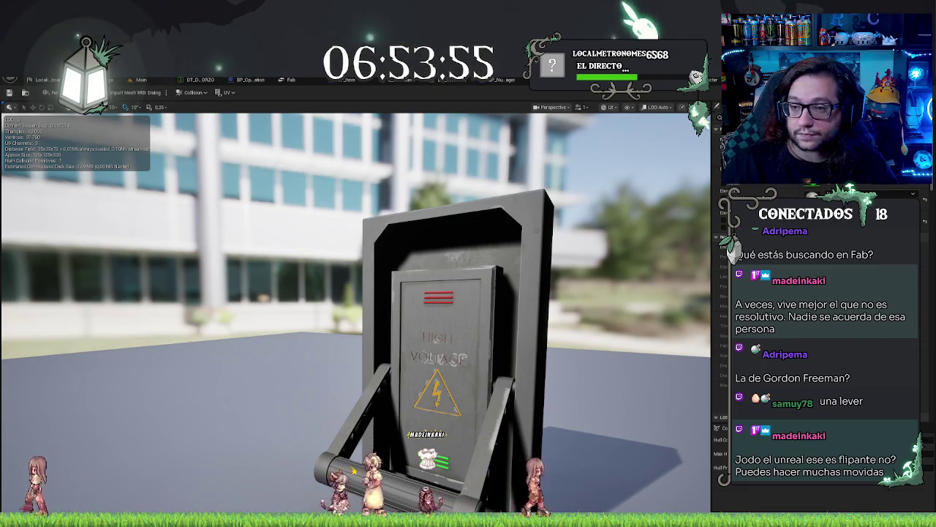
{"action": "left_click", "coordinate": [422, 432]}
Move the viewport in to view the switch box placed in the lab
{"action": "left_click_drag", "start_coordinate": [380, 432], "coordinate": [422, 431]}
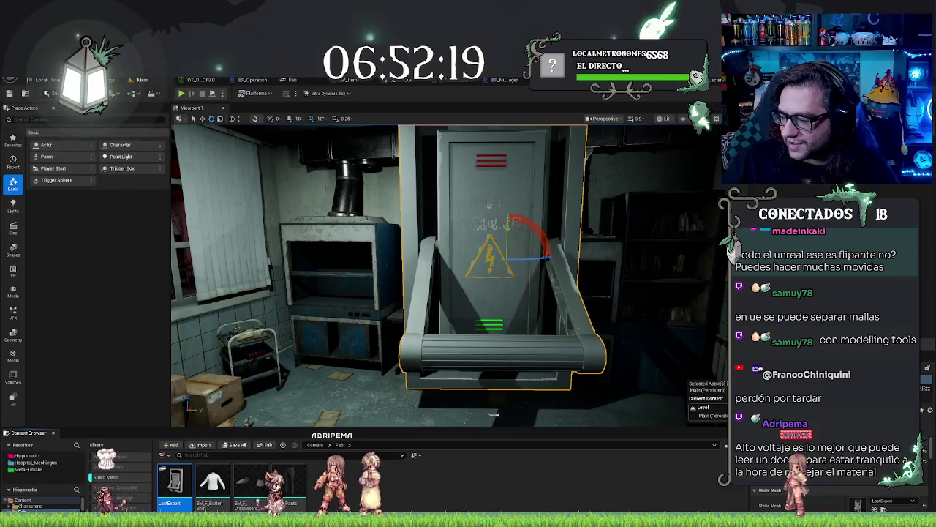
{"action": "left_click_drag", "start_coordinate": [512, 331], "coordinate": [512, 331]}
{"action": "mouse_move", "coordinate": [497, 294]}
{"action": "left_mouse_down"}
{"action": "mouse_move", "coordinate": [542, 300]}
{"action": "mouse_move", "coordinate": [429, 247]}
{"action": "mouse_move", "coordinate": [442, 364]}
{"action": "mouse_move", "coordinate": [432, 369]}
{"action": "mouse_move", "coordinate": [470, 335]}
{"action": "left_mouse_up"}
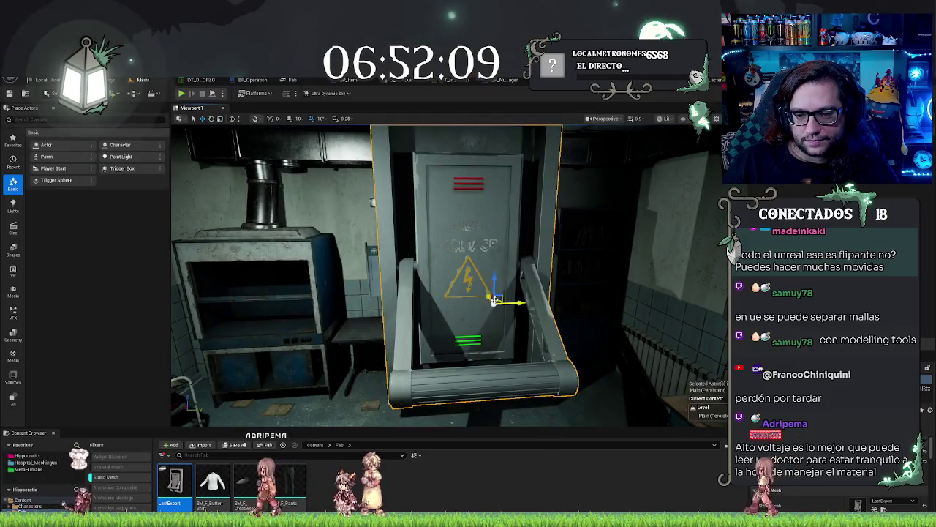
{"action": "scroll", "coordinate": [496, 300], "scroll_direction": "up", "scroll_amount": 3}
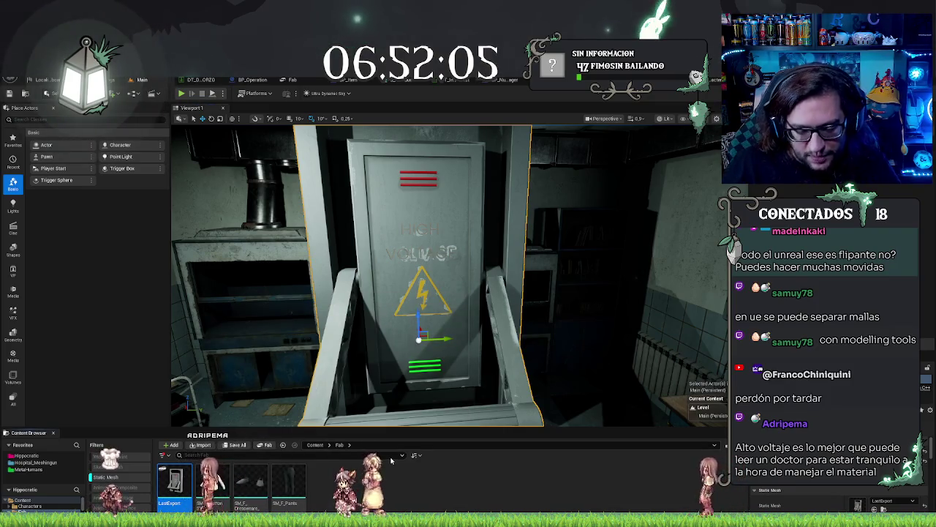
Open the lever switch's content folder and rename the mesh to LastExport_2
{"action": "double_click", "coordinate": [174, 482]}
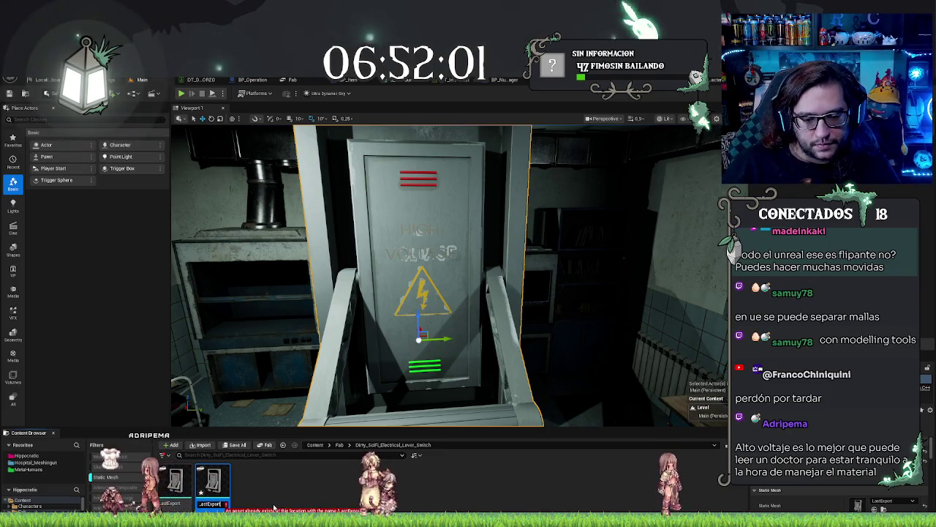
{"action": "type", "text": "_2"}
{"action": "key", "text": "Return"}
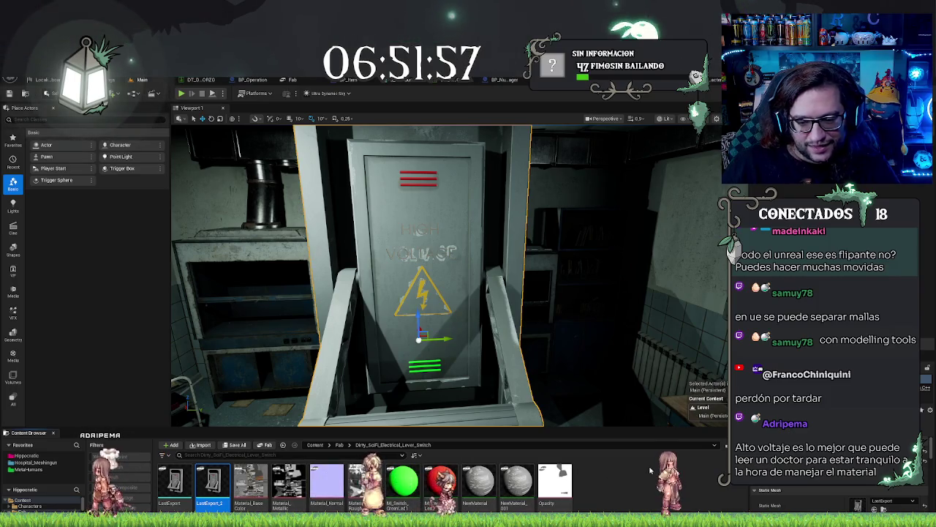
{"action": "scroll", "coordinate": [468, 293], "scroll_direction": "down", "scroll_amount": 3}
Switch the editor to Modeling Mode with the switch box in view
{"action": "left_click_drag", "start_coordinate": [468, 293], "coordinate": [536, 372]}
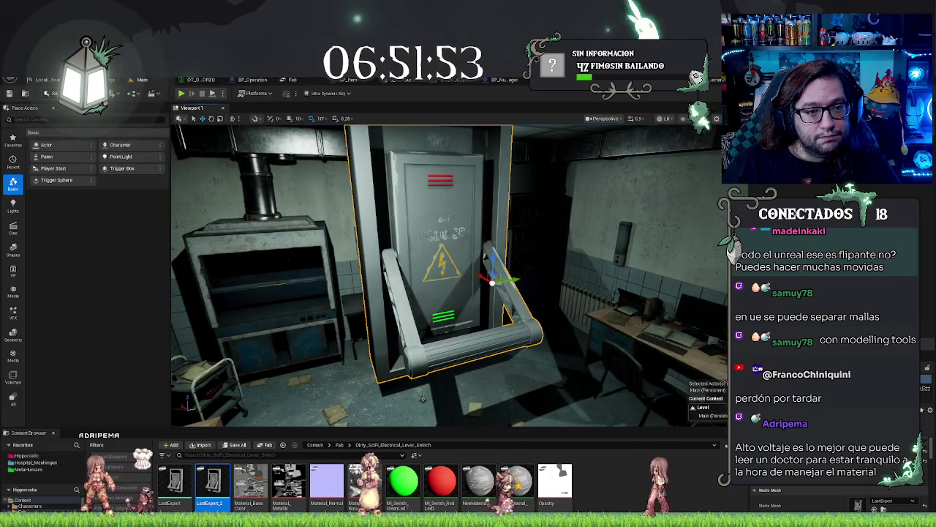
{"action": "left_click", "coordinate": [49, 93]}
{"action": "left_click", "coordinate": [76, 139]}
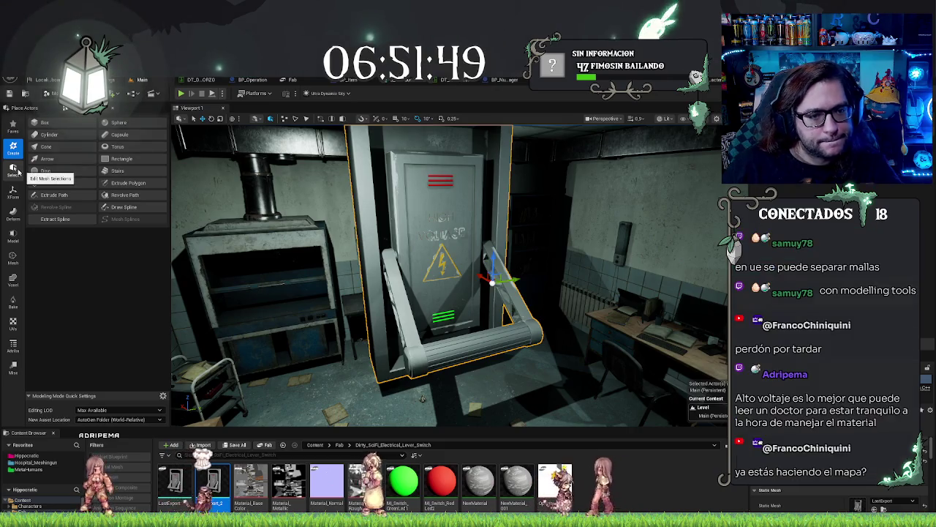
Expand the Mesh, Select and XForm tool categories and start the Split tool
{"action": "left_click", "coordinate": [15, 234]}
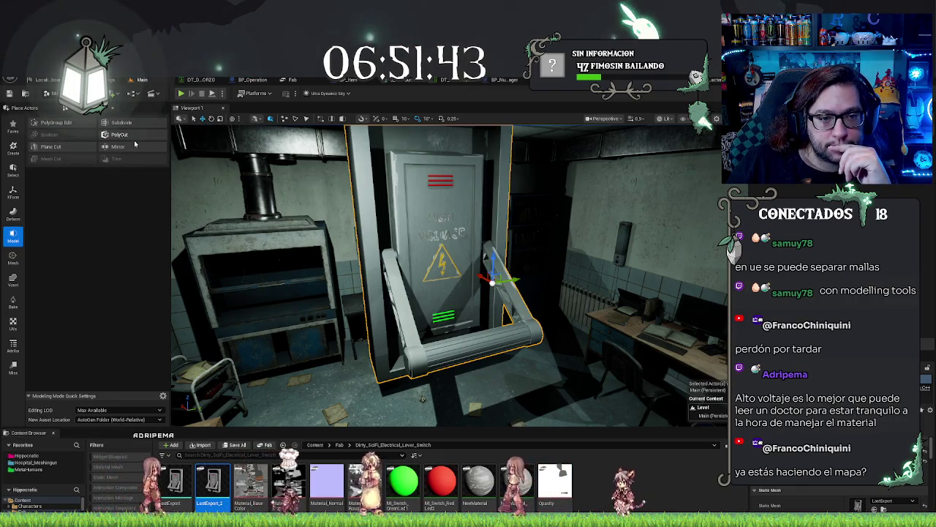
{"action": "left_click", "coordinate": [13, 258]}
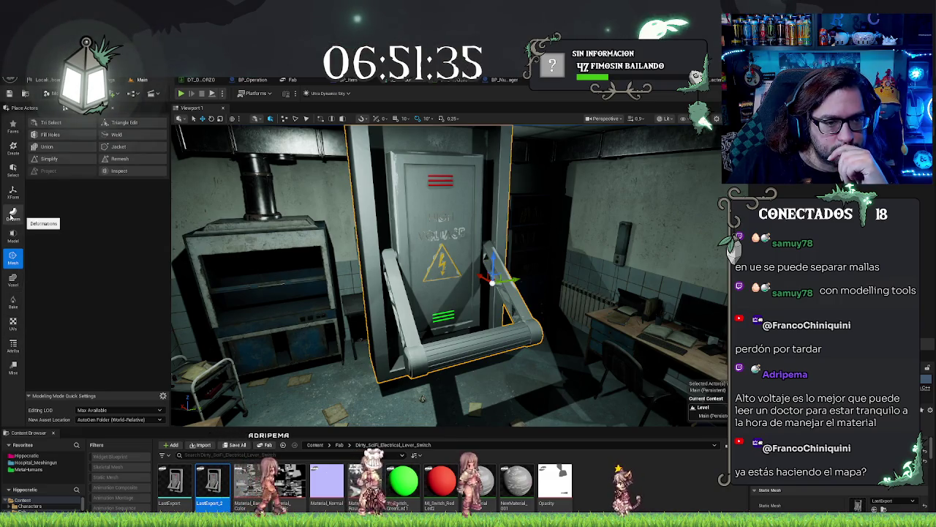
{"action": "left_click", "coordinate": [13, 167]}
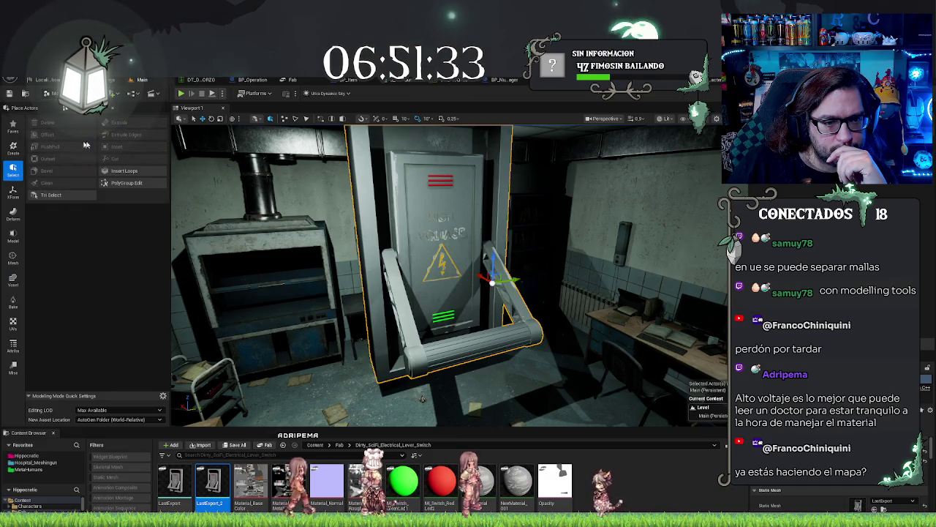
{"action": "left_click", "coordinate": [13, 192]}
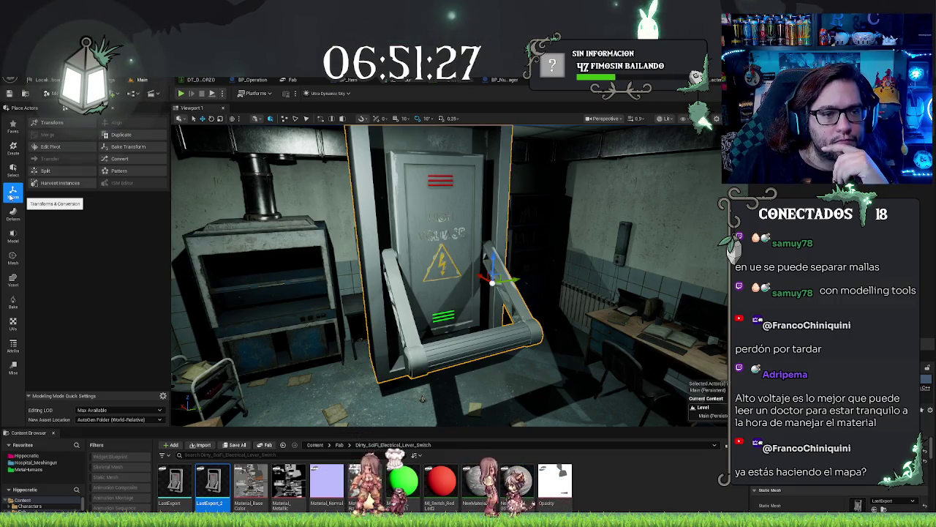
{"action": "left_click", "coordinate": [44, 170]}
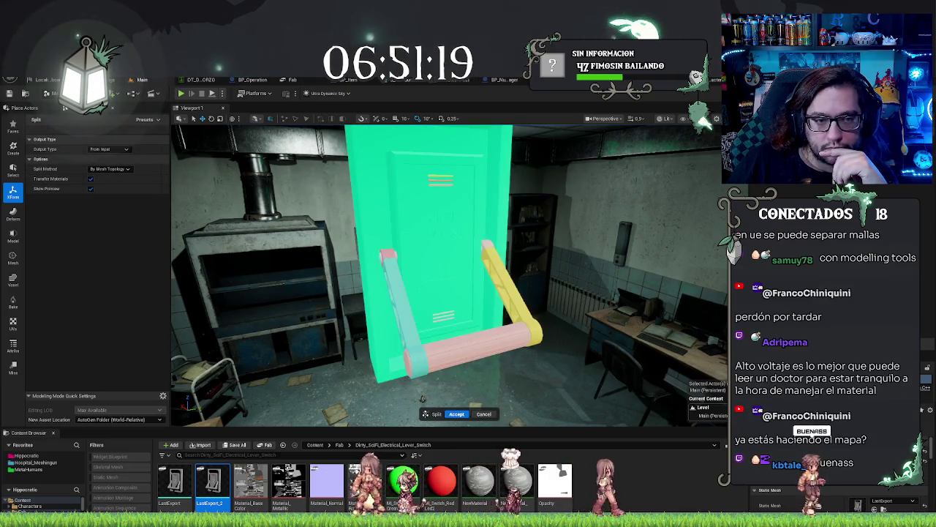
Set Split Method to By Material ID, inspect the preview, and accept the split
{"action": "left_click", "coordinate": [117, 169]}
{"action": "left_click", "coordinate": [103, 189]}
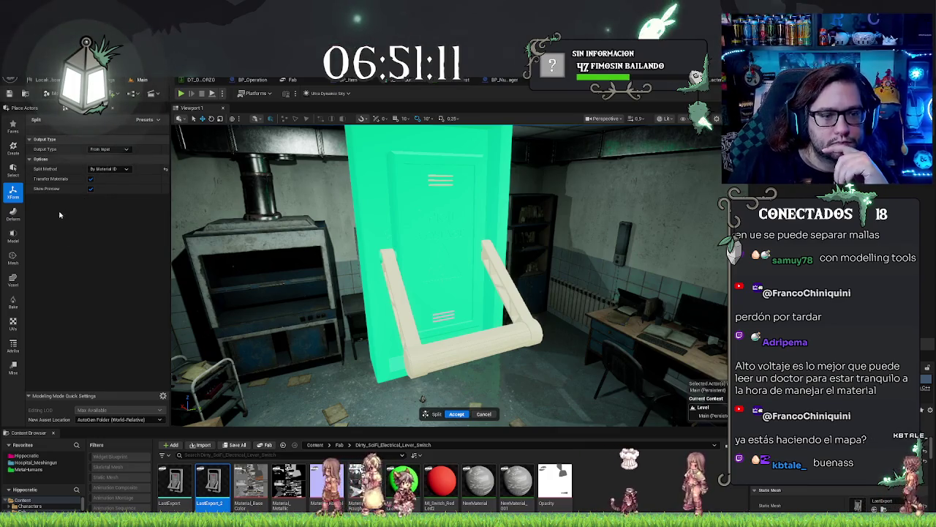
{"action": "mouse_move", "coordinate": [439, 293]}
{"action": "left_mouse_down"}
{"action": "mouse_move", "coordinate": [399, 270]}
{"action": "mouse_move", "coordinate": [417, 300]}
{"action": "mouse_move", "coordinate": [430, 390]}
{"action": "mouse_move", "coordinate": [437, 371]}
{"action": "left_mouse_up"}
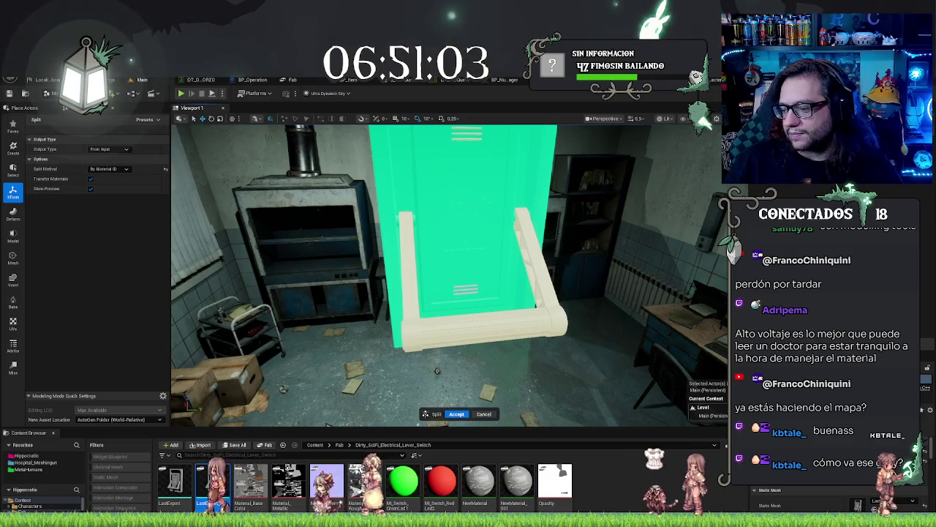
{"action": "mouse_move", "coordinate": [436, 371]}
{"action": "left_mouse_down"}
{"action": "mouse_move", "coordinate": [380, 362]}
{"action": "mouse_move", "coordinate": [417, 366]}
{"action": "left_mouse_up"}
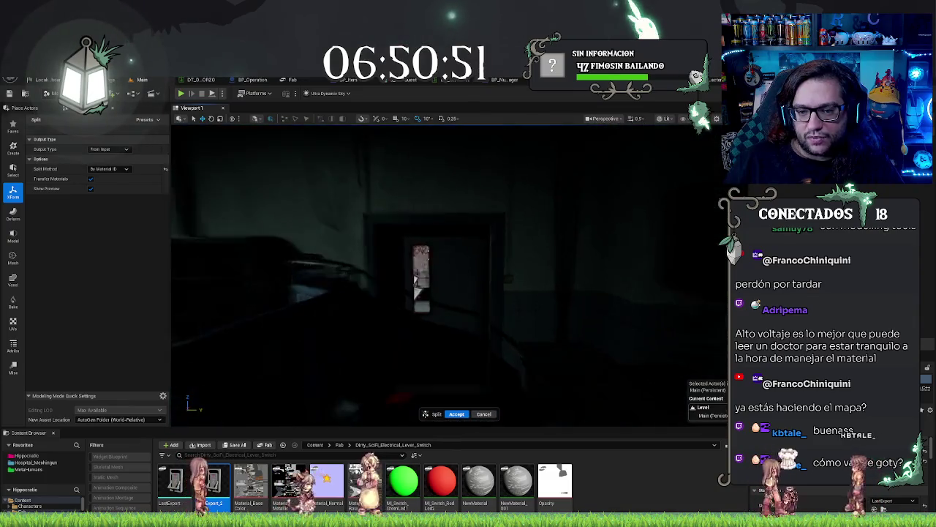
{"action": "left_click_drag", "start_coordinate": [446, 278], "coordinate": [344, 281]}
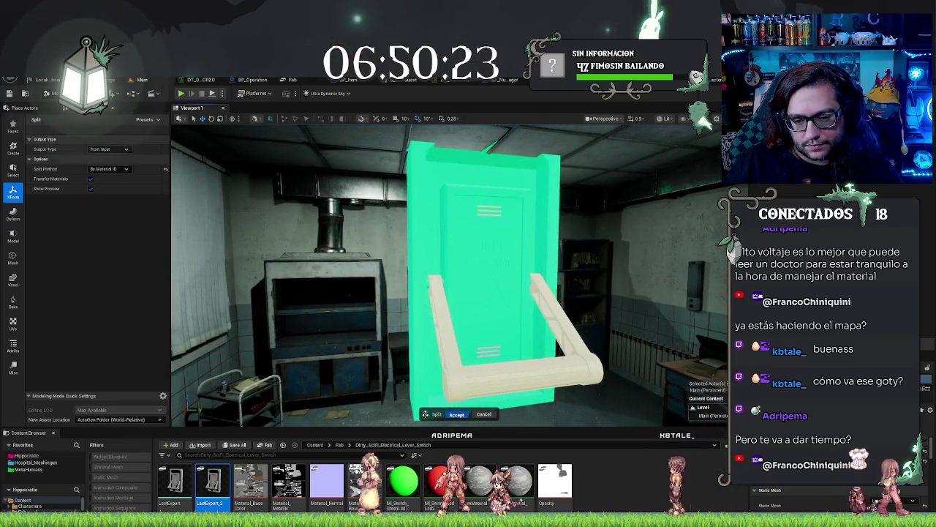
{"action": "key", "text": "Return"}
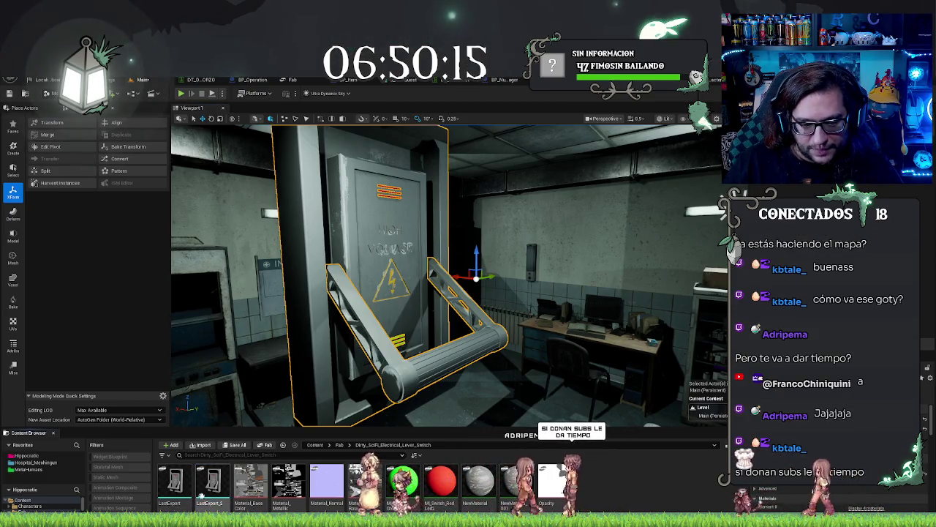
Inspect the separated lever, then leave Modeling Mode for Select mode
{"action": "scroll", "coordinate": [446, 275], "scroll_direction": "up", "scroll_amount": 3}
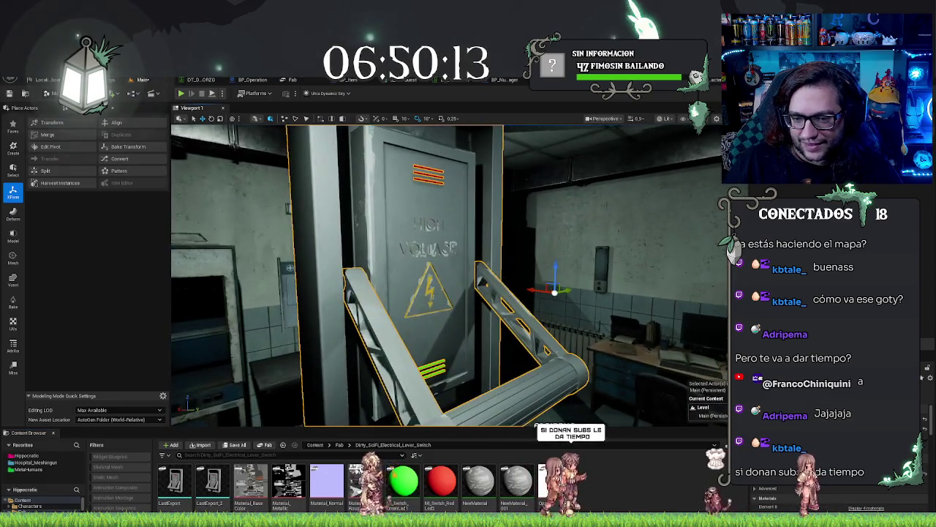
{"action": "left_click", "coordinate": [512, 322]}
{"action": "mouse_move", "coordinate": [498, 264]}
{"action": "left_mouse_down"}
{"action": "mouse_move", "coordinate": [483, 278]}
{"action": "mouse_move", "coordinate": [505, 291]}
{"action": "left_mouse_up"}
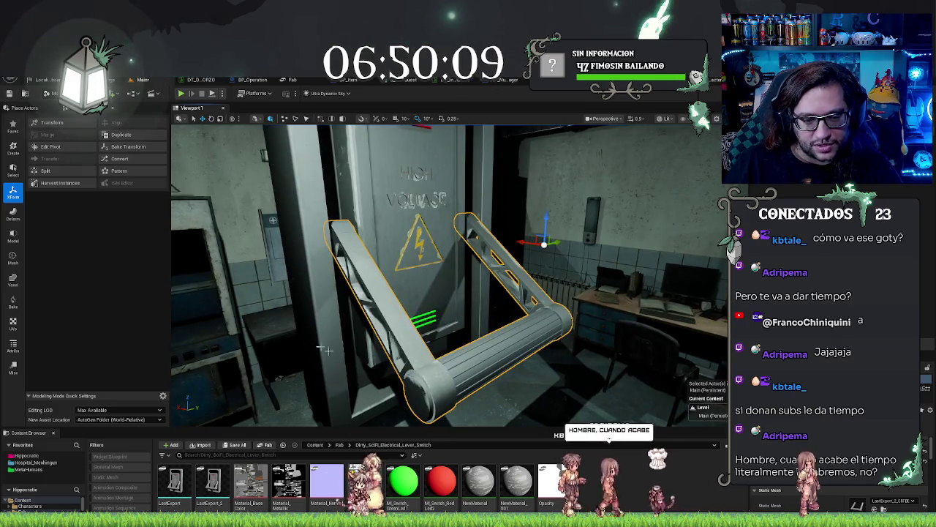
{"action": "left_click", "coordinate": [51, 93]}
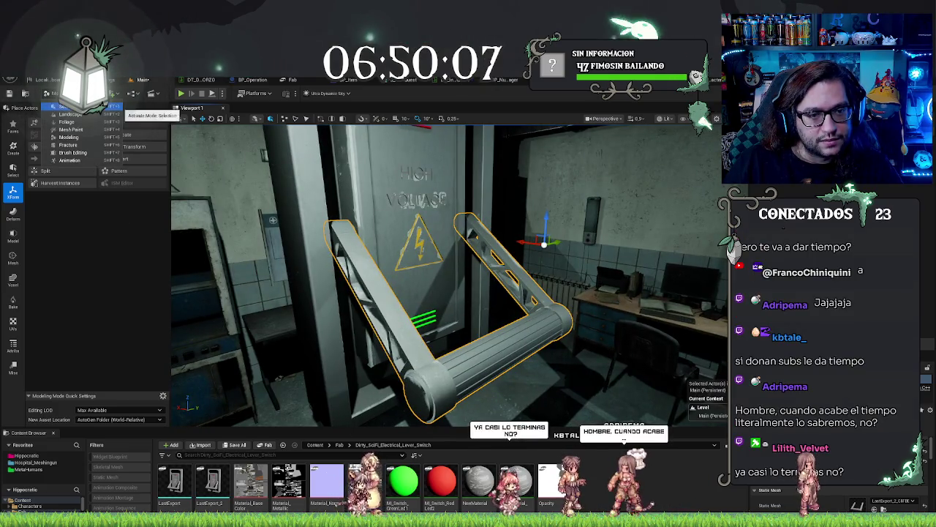
{"action": "left_click", "coordinate": [66, 107]}
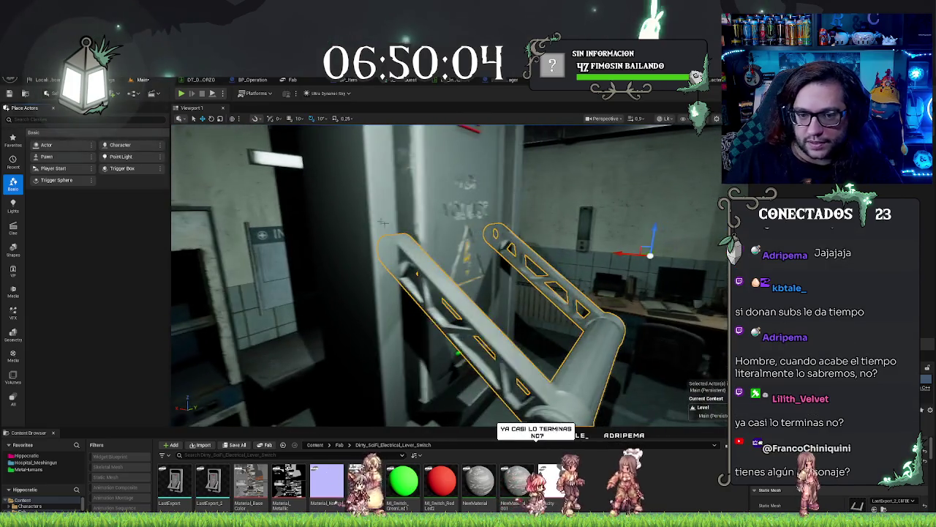
Browse to the High Voltage box's LastExport meshes via Ctrl+B and drag them toward Hippocratic
{"action": "left_click", "coordinate": [520, 197]}
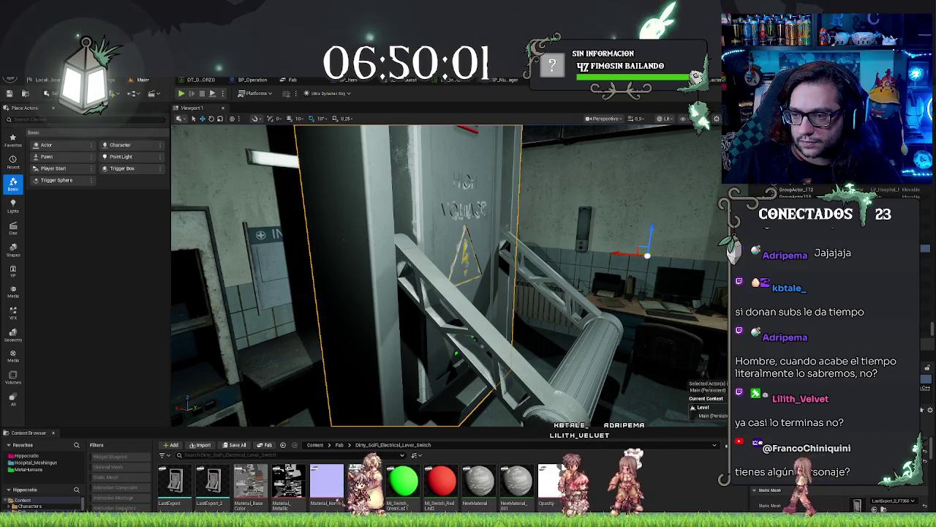
{"action": "left_click", "coordinate": [512, 307]}
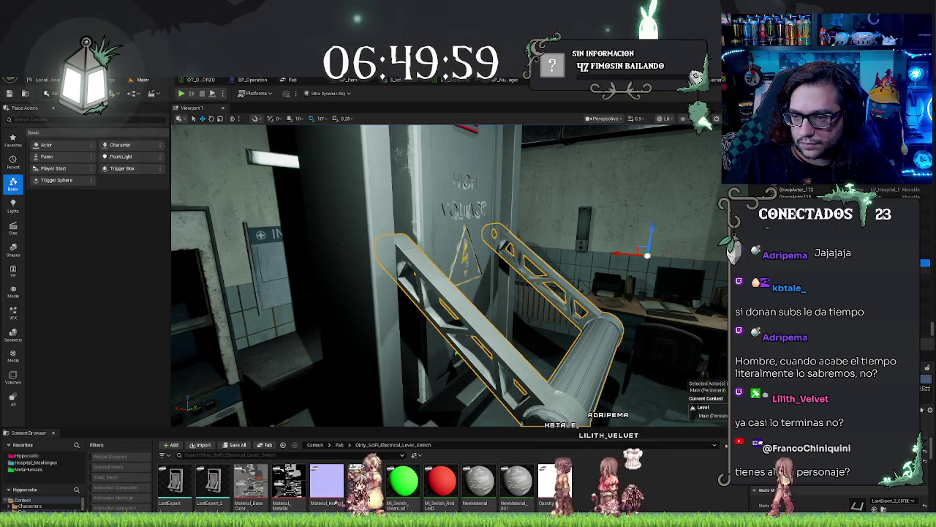
{"action": "key", "text": "Escape"}
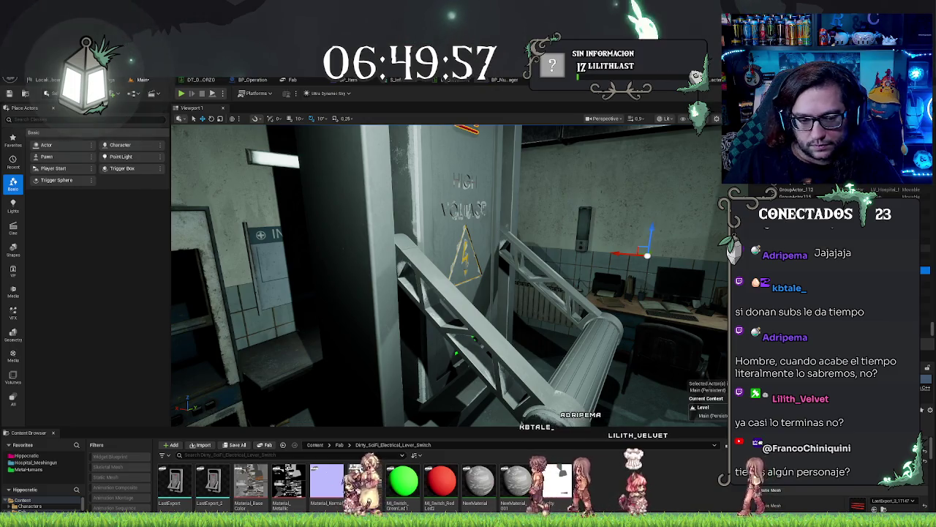
{"action": "left_click", "coordinate": [446, 205]}
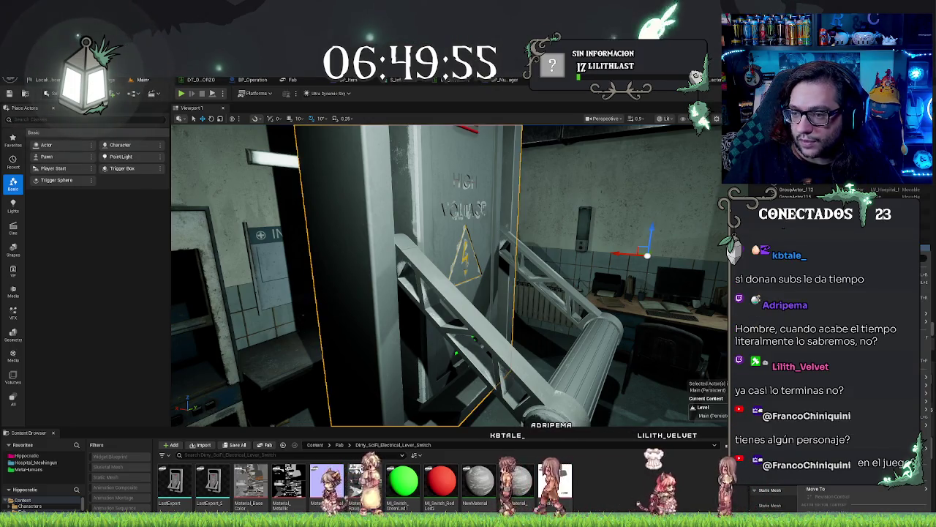
{"action": "key", "text": "ctrl+b"}
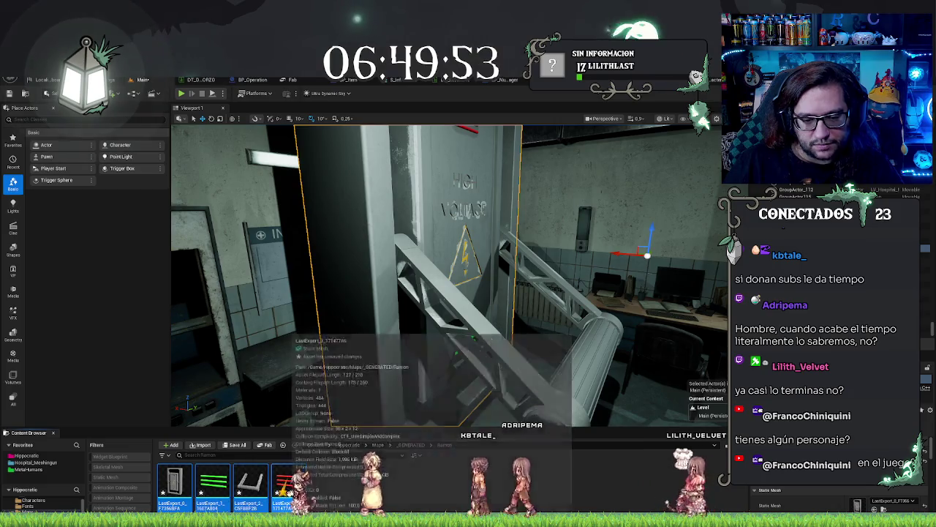
{"action": "key", "text": "Delete"}
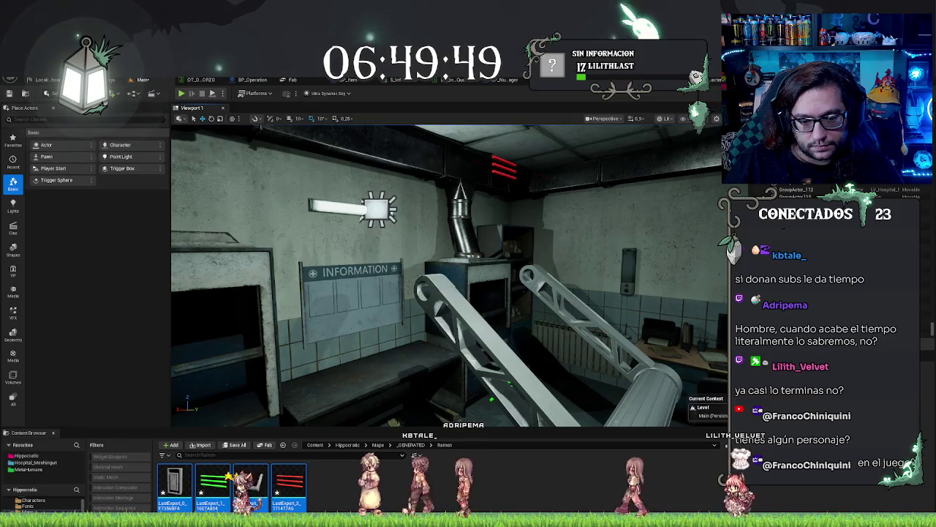
{"action": "key", "text": "ctrl+z"}
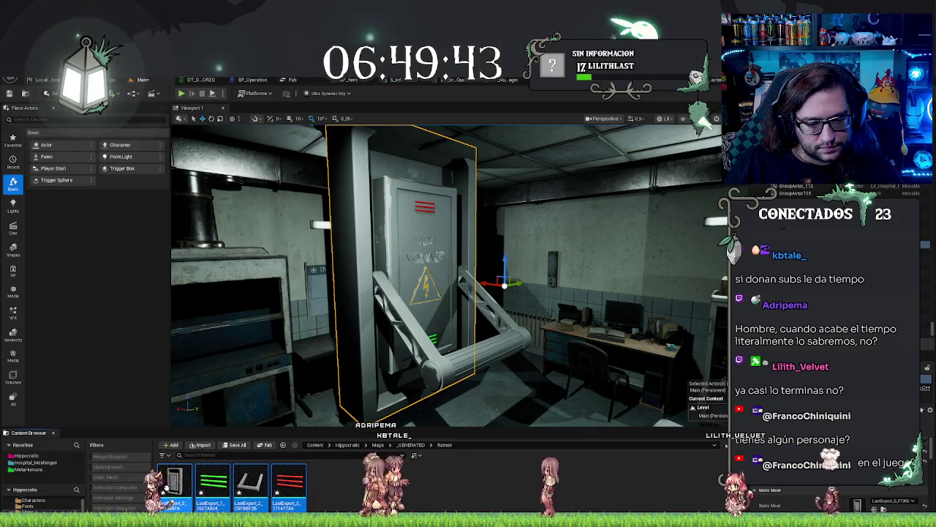
{"action": "left_click_drag", "start_coordinate": [167, 489], "coordinate": [35, 457]}
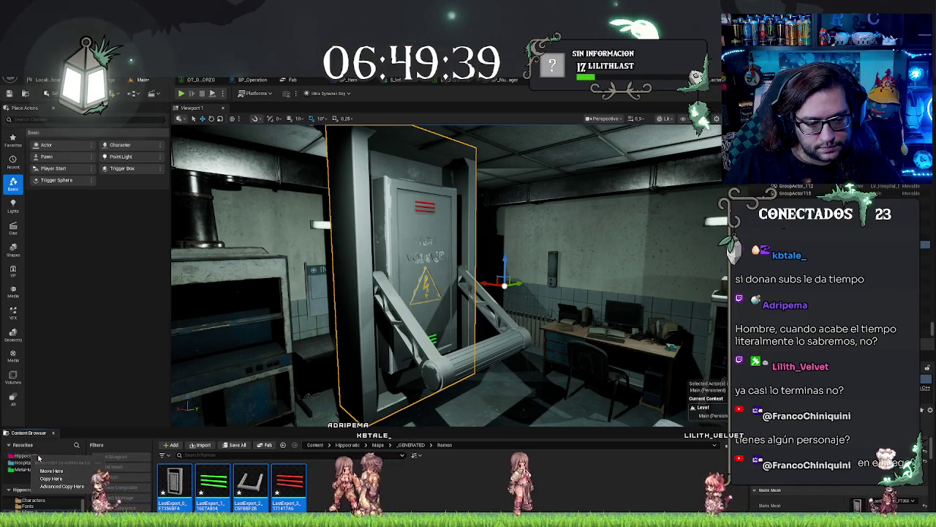
Move the four LastExport meshes into Hippocratic, then into its Meshes folder
{"action": "left_click", "coordinate": [42, 472]}
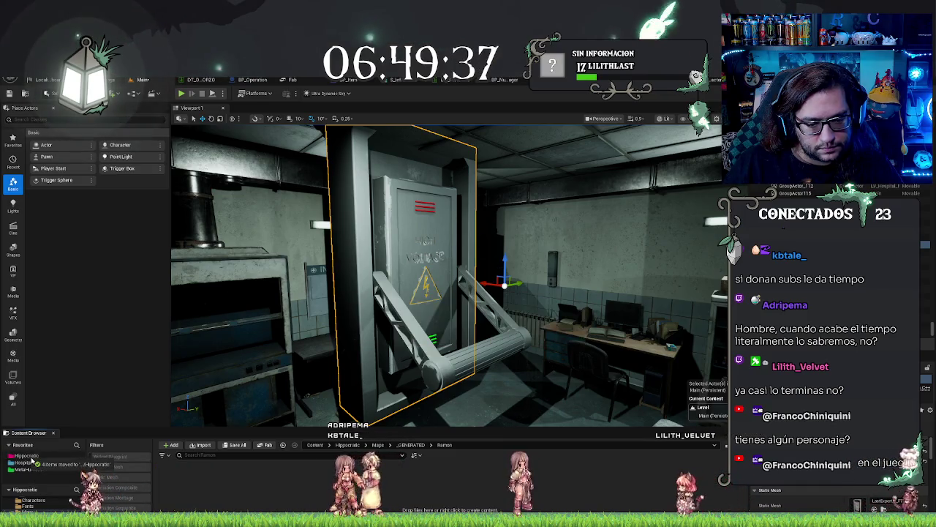
{"action": "left_click", "coordinate": [26, 456]}
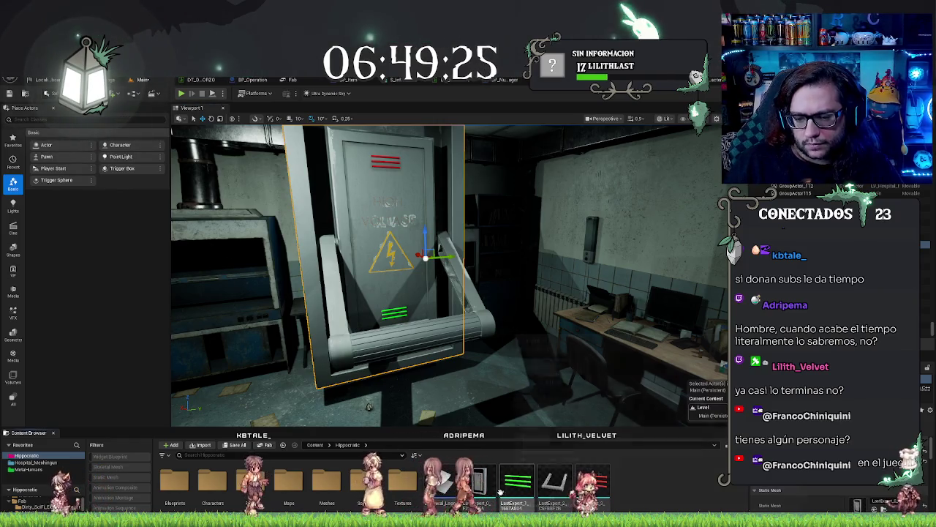
{"action": "left_click_drag", "start_coordinate": [479, 483], "coordinate": [329, 487]}
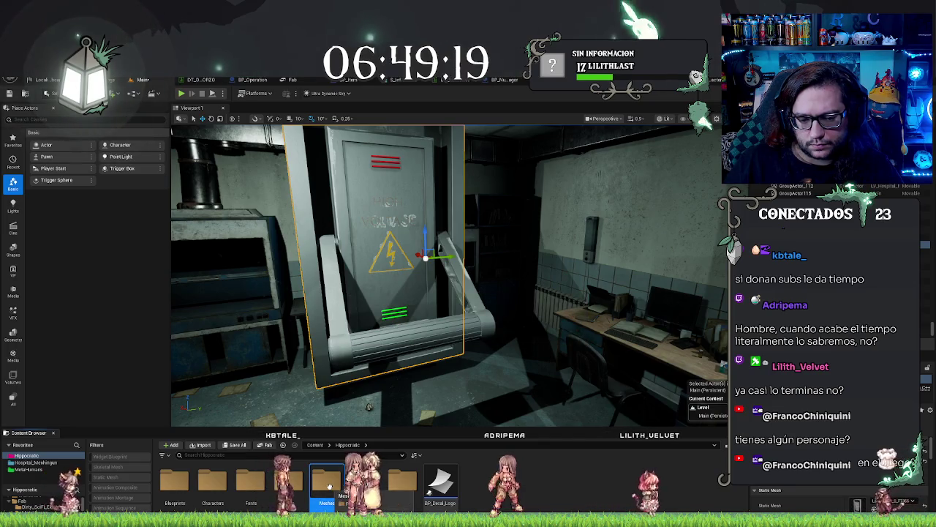
{"action": "double_click", "coordinate": [328, 483]}
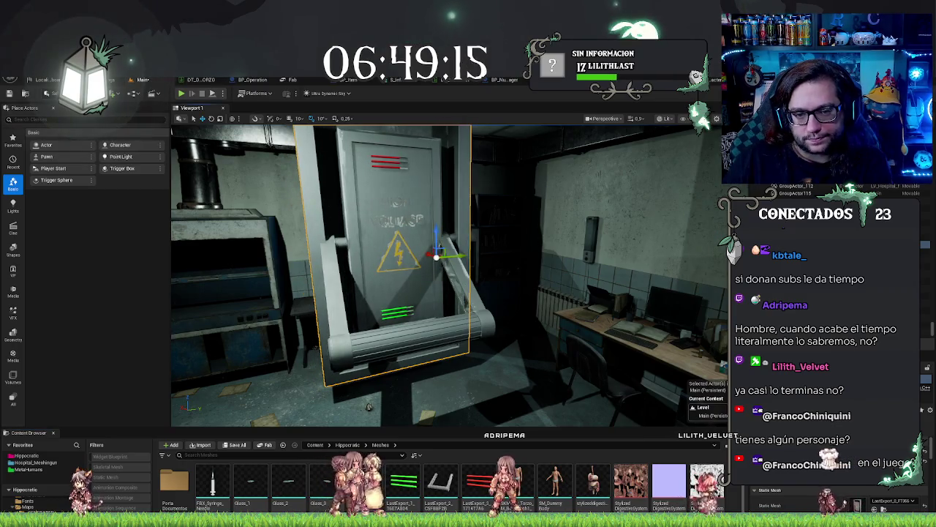
Delete the old electrical box and lever from the wall, then open the High Voltage mesh
{"action": "key", "text": "Delete"}
{"action": "key", "text": "Delete"}
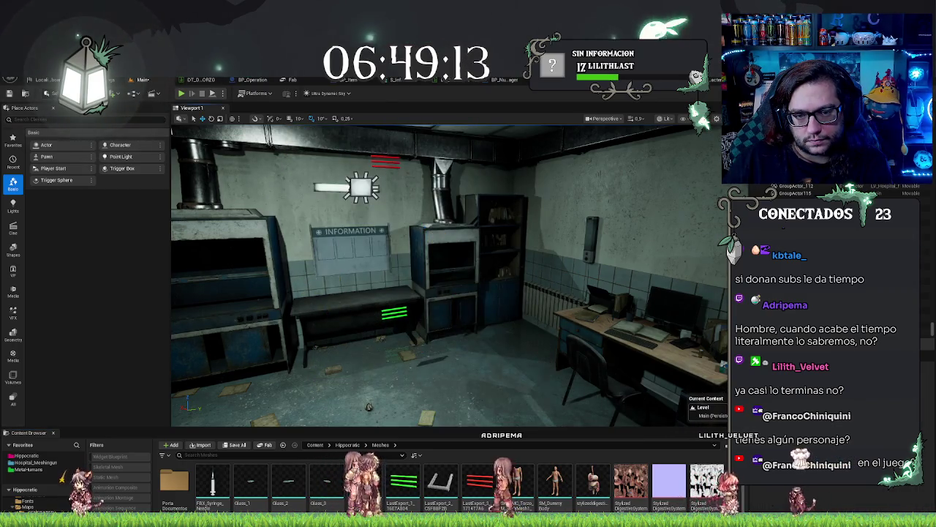
{"action": "key", "text": "Delete"}
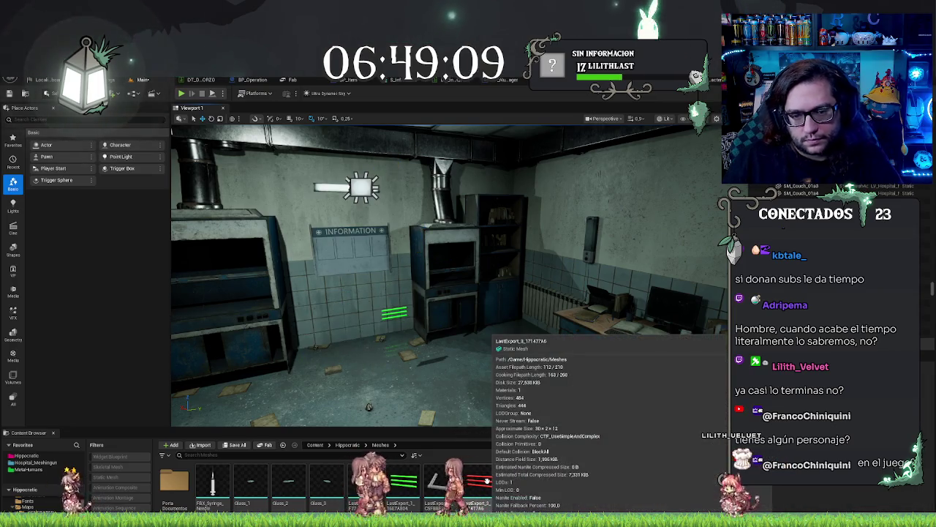
{"action": "left_click_drag", "start_coordinate": [455, 371], "coordinate": [409, 316]}
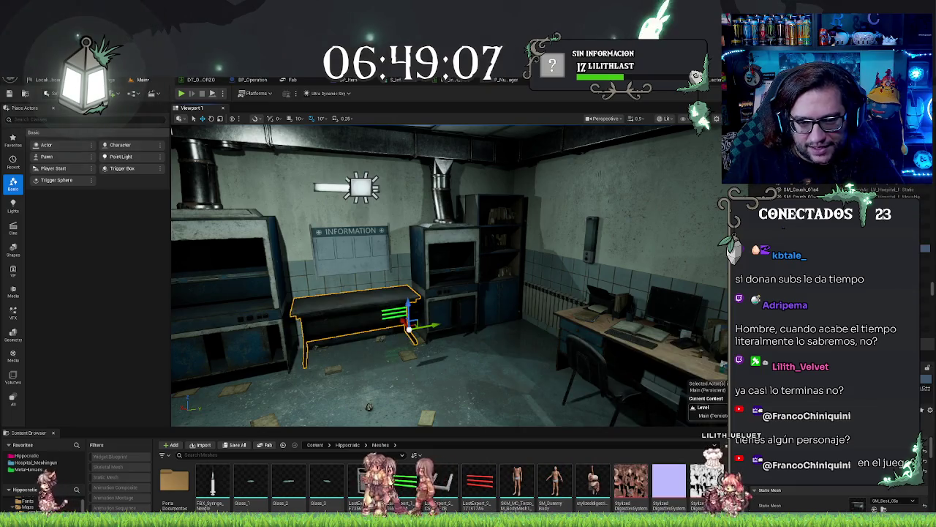
{"action": "key", "text": "Delete"}
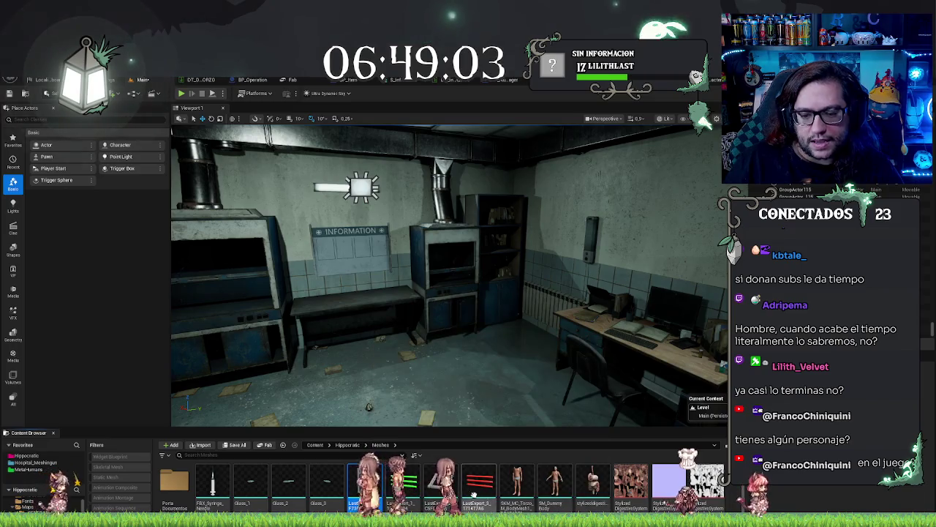
{"action": "double_click", "coordinate": [479, 483]}
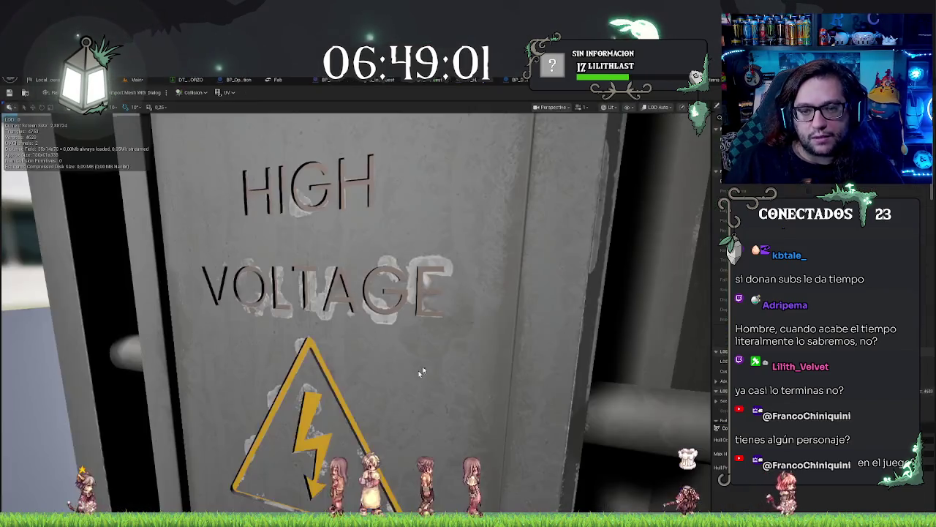
Orbit and zoom around the High Voltage box mesh in the mesh editor
{"action": "scroll", "coordinate": [355, 315], "scroll_direction": "down", "scroll_amount": 5}
{"action": "scroll", "coordinate": [354, 315], "scroll_direction": "up", "scroll_amount": 2}
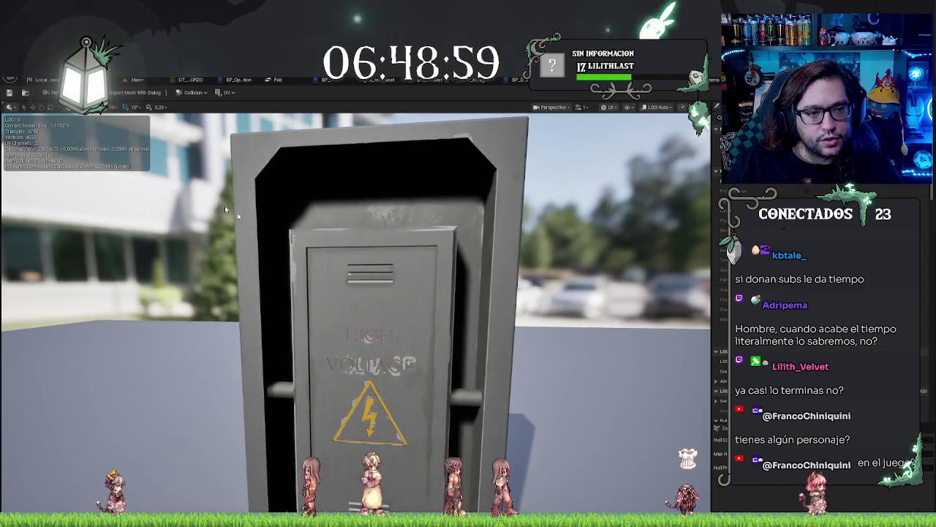
{"action": "mouse_move", "coordinate": [354, 315]}
{"action": "left_mouse_down"}
{"action": "mouse_move", "coordinate": [387, 315]}
{"action": "mouse_move", "coordinate": [442, 215]}
{"action": "left_mouse_up"}
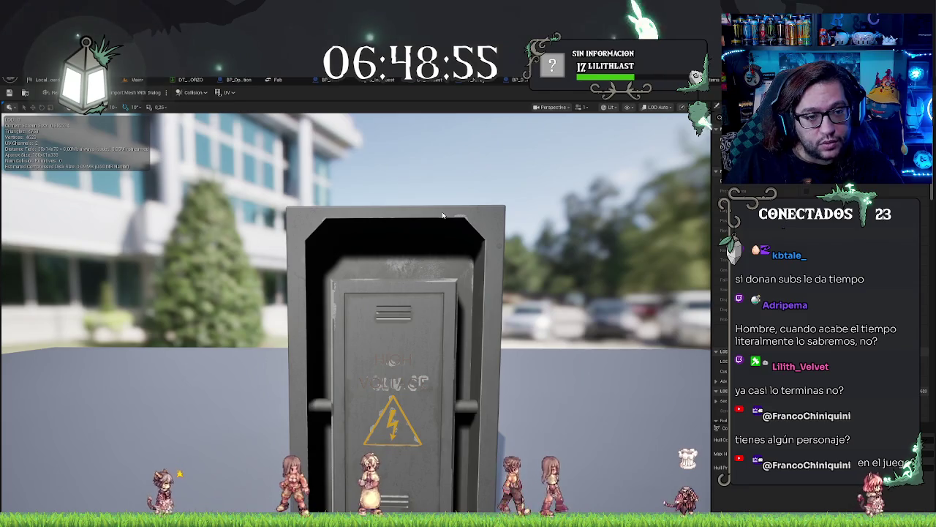
{"action": "scroll", "coordinate": [443, 215], "scroll_direction": "down", "scroll_amount": 10}
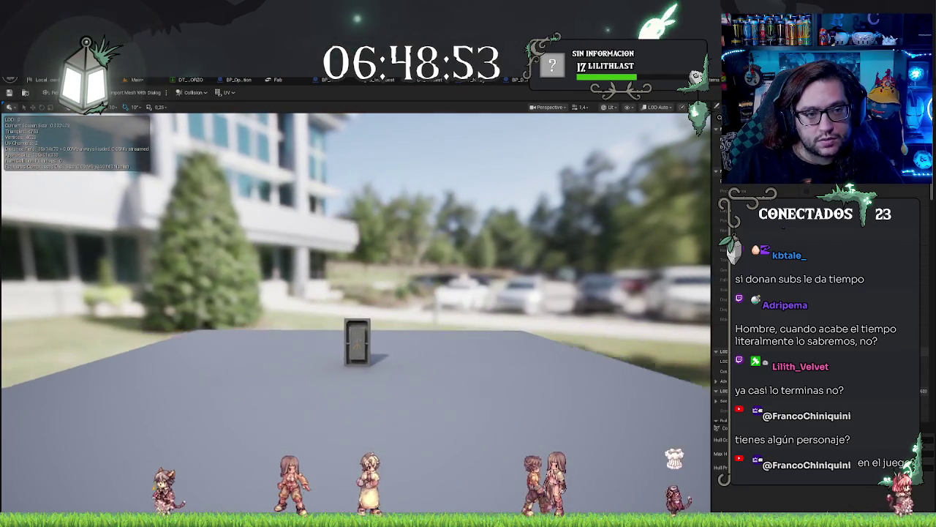
{"action": "scroll", "coordinate": [357, 314], "scroll_direction": "up", "scroll_amount": 10}
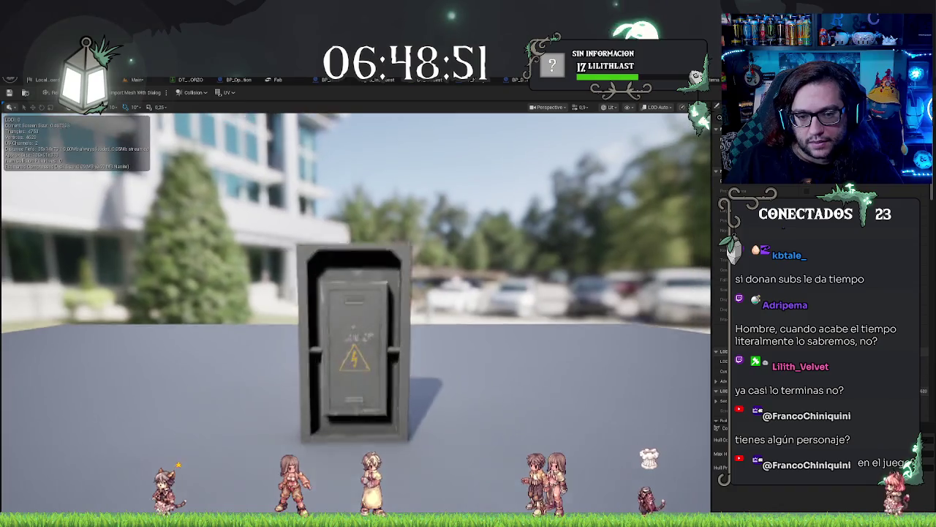
{"action": "scroll", "coordinate": [354, 314], "scroll_direction": "up", "scroll_amount": 1}
{"action": "left_click", "coordinate": [667, 109]}
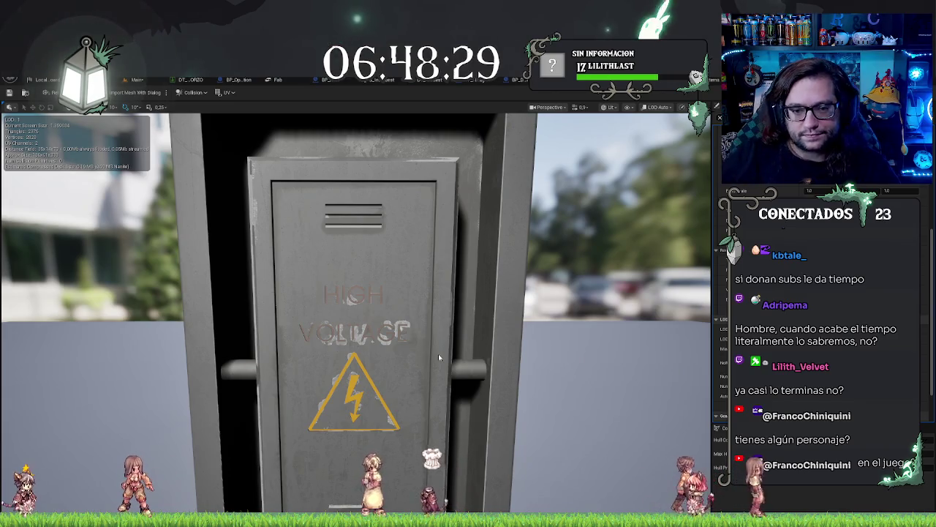
Preview the box mesh at LOD 1, LOD 2, LOD 4, LOD 3, then LOD 2 again
{"action": "left_click", "coordinate": [660, 106]}
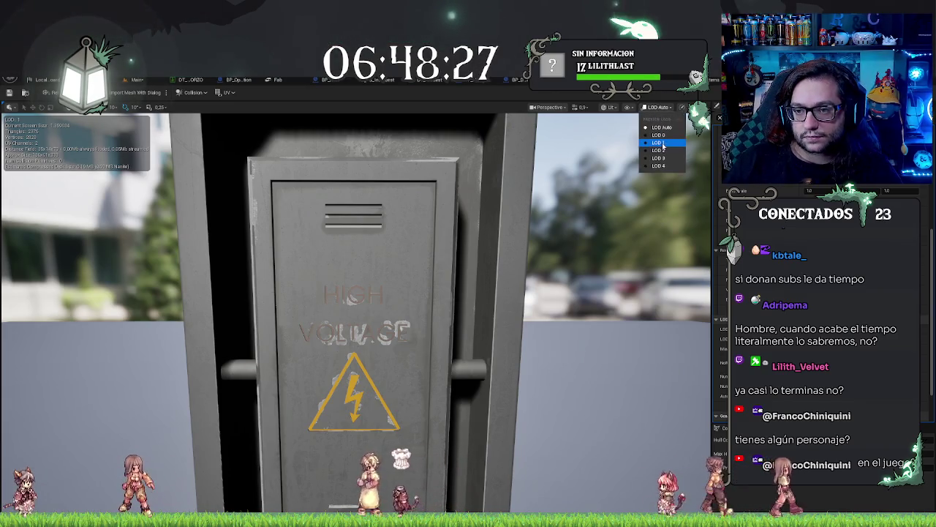
{"action": "left_click", "coordinate": [662, 144]}
{"action": "left_click", "coordinate": [666, 107]}
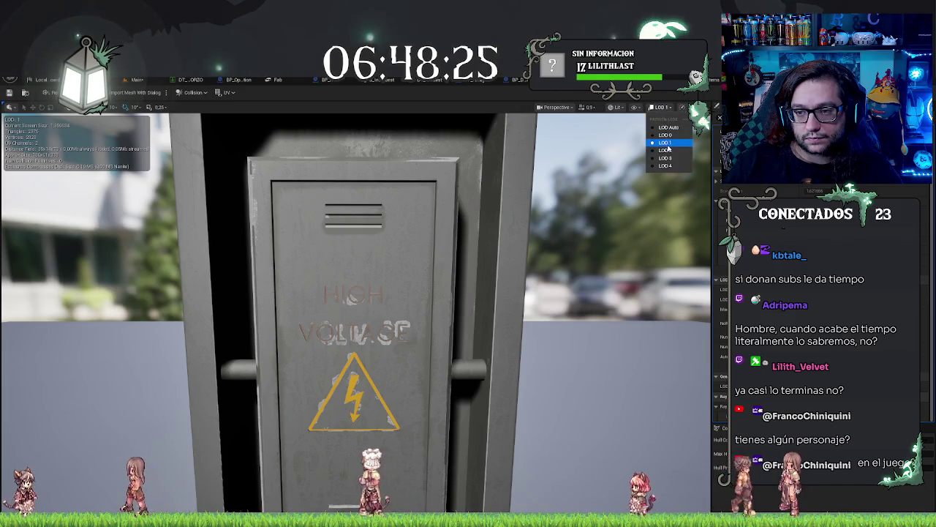
{"action": "left_click", "coordinate": [668, 151]}
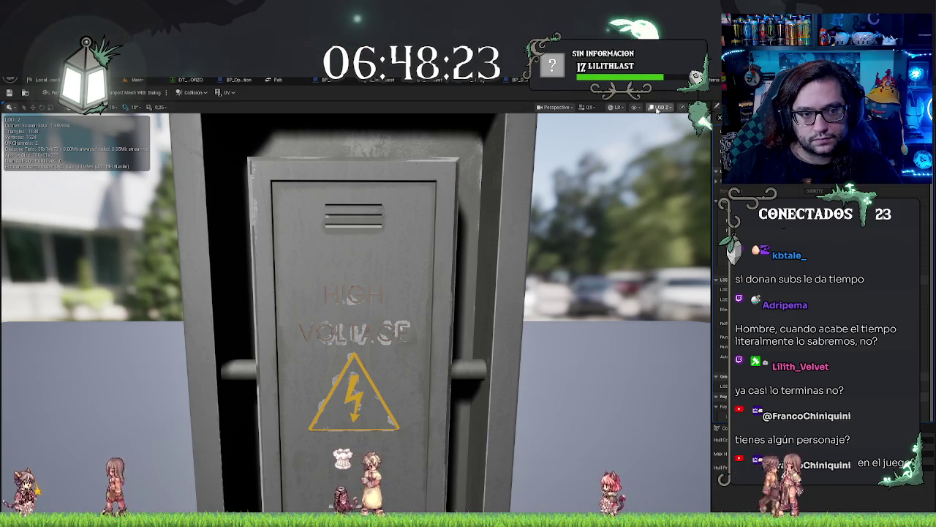
{"action": "left_click", "coordinate": [657, 109]}
{"action": "left_click", "coordinate": [665, 166]}
{"action": "left_click_drag", "start_coordinate": [601, 253], "coordinate": [601, 244]}
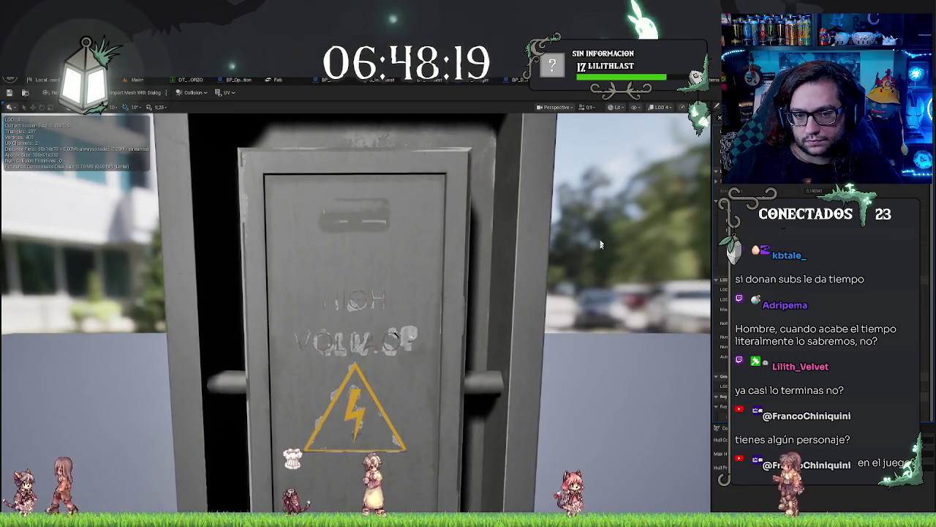
{"action": "left_click", "coordinate": [653, 108]}
{"action": "left_click", "coordinate": [668, 160]}
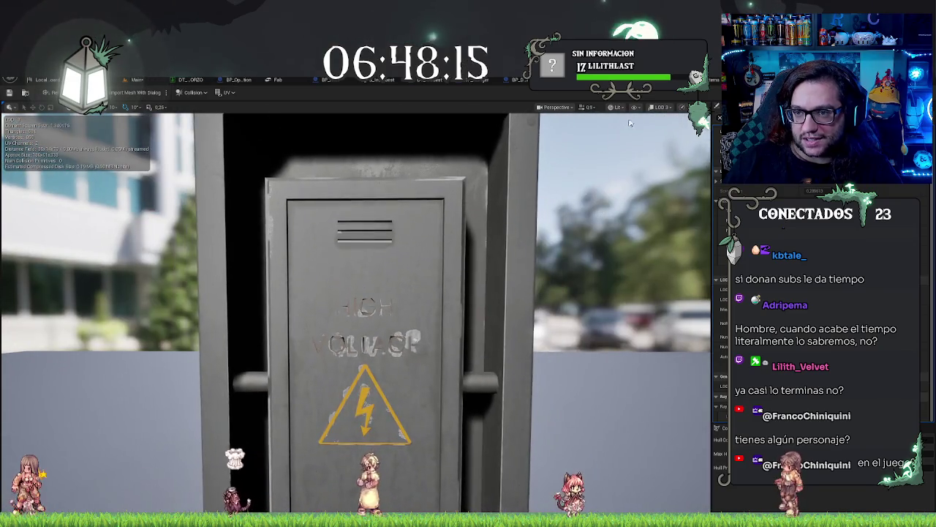
{"action": "left_click", "coordinate": [655, 107]}
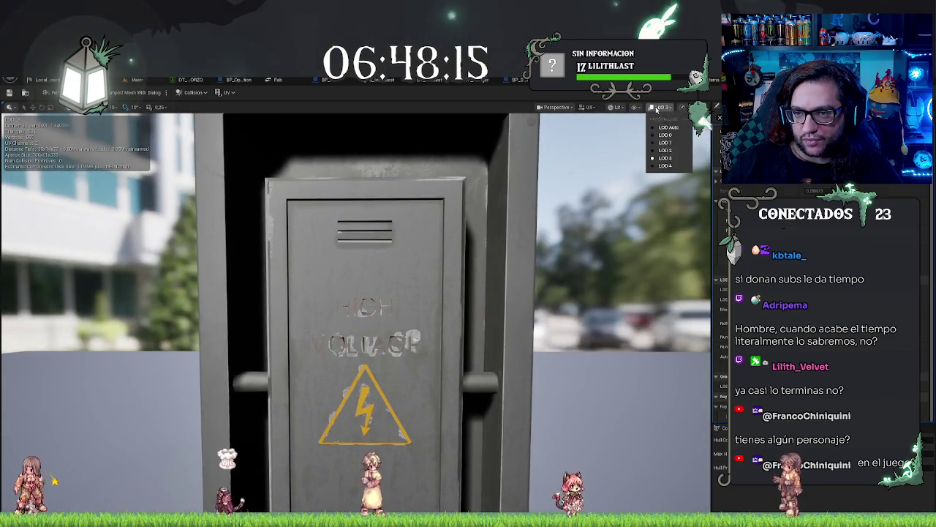
{"action": "left_click", "coordinate": [669, 150]}
Zoom in and out on the box, then return to the Main level with the lab
{"action": "scroll", "coordinate": [356, 315], "scroll_direction": "up", "scroll_amount": 3}
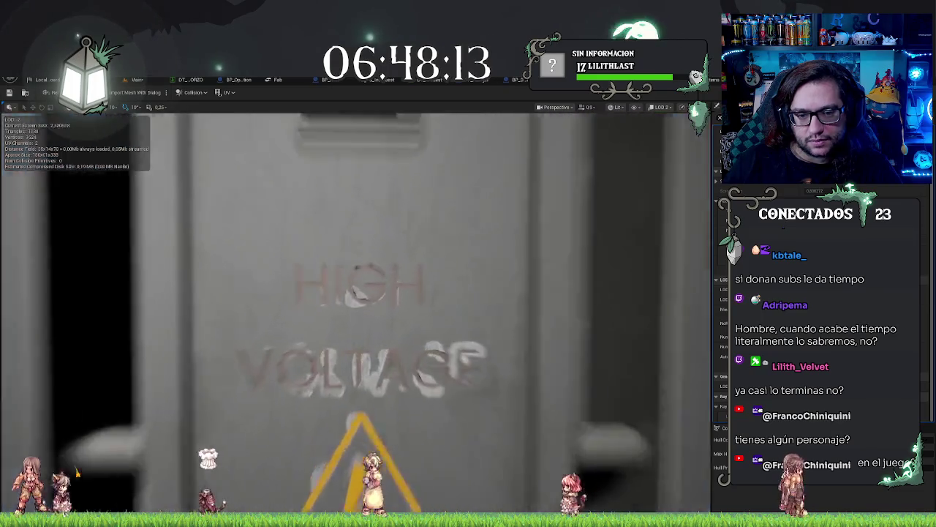
{"action": "scroll", "coordinate": [356, 315], "scroll_direction": "down", "scroll_amount": 5}
{"action": "scroll", "coordinate": [357, 315], "scroll_direction": "up", "scroll_amount": 4}
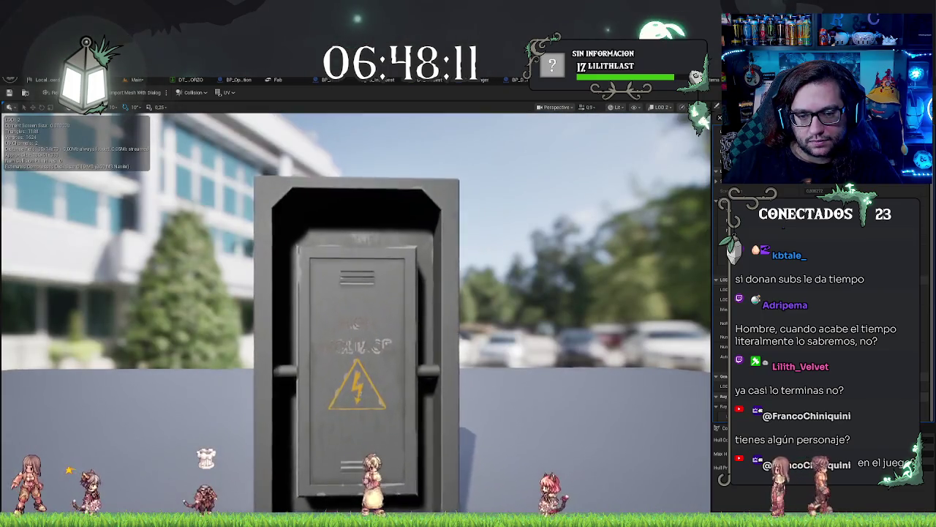
{"action": "scroll", "coordinate": [356, 314], "scroll_direction": "up", "scroll_amount": 2}
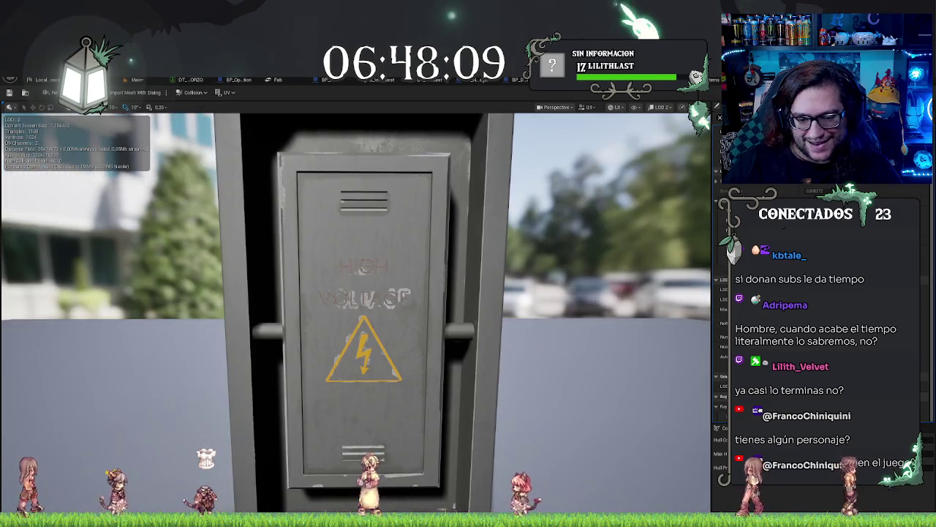
{"action": "scroll", "coordinate": [356, 315], "scroll_direction": "up", "scroll_amount": 2}
{"action": "scroll", "coordinate": [356, 315], "scroll_direction": "down", "scroll_amount": 3}
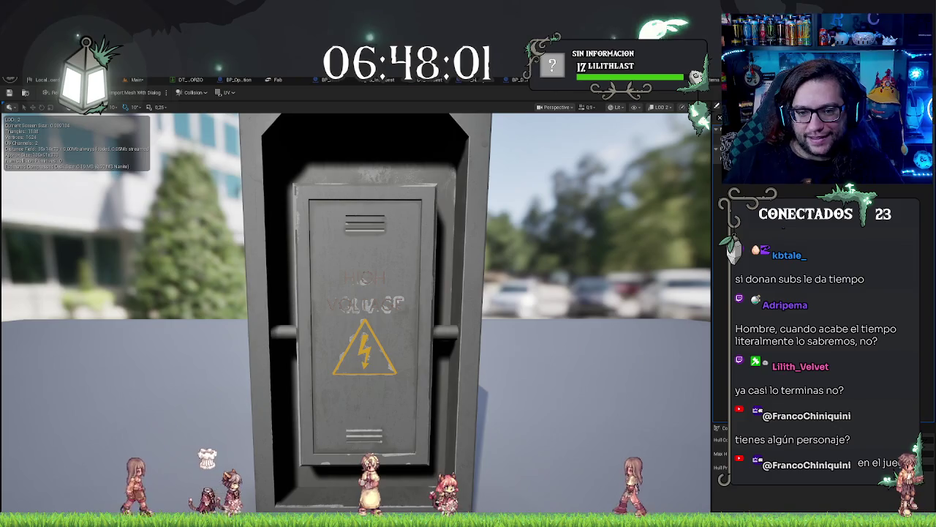
{"action": "scroll", "coordinate": [356, 315], "scroll_direction": "down", "scroll_amount": 1}
{"action": "scroll", "coordinate": [356, 314], "scroll_direction": "down", "scroll_amount": 1}
{"action": "scroll", "coordinate": [356, 315], "scroll_direction": "down", "scroll_amount": 3}
{"action": "scroll", "coordinate": [357, 314], "scroll_direction": "up", "scroll_amount": 5}
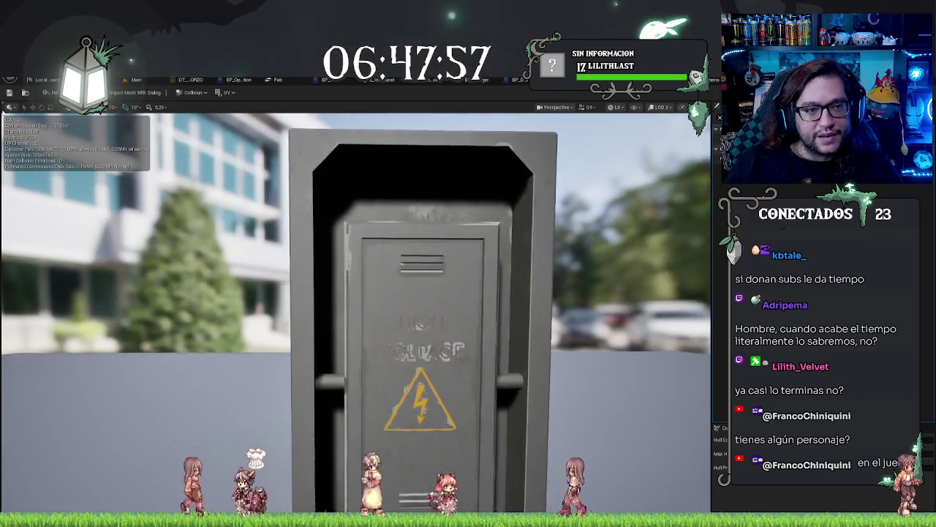
{"action": "left_click", "coordinate": [135, 80]}
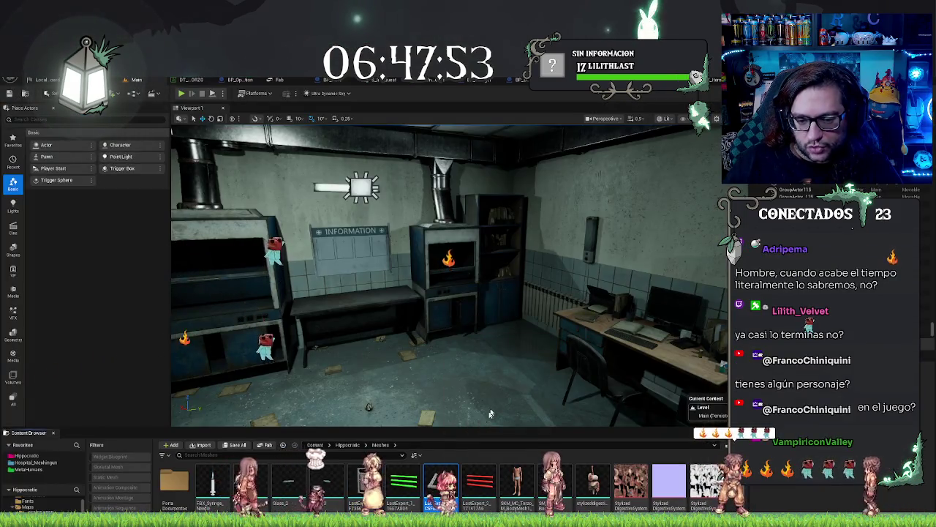
Return to the lever mesh editor, save it, and preview the lever at LOD 4
{"action": "key", "text": "ctrl+Tab"}
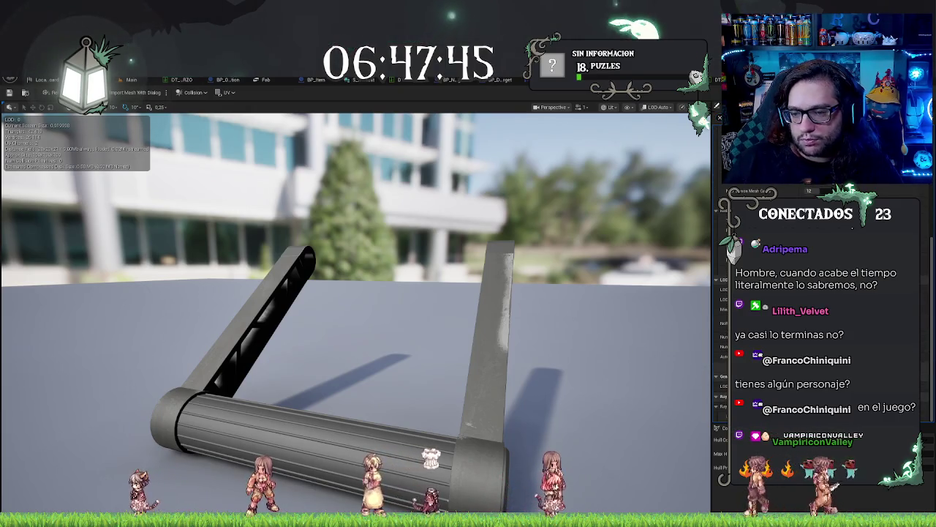
{"action": "key", "text": "ctrl+s"}
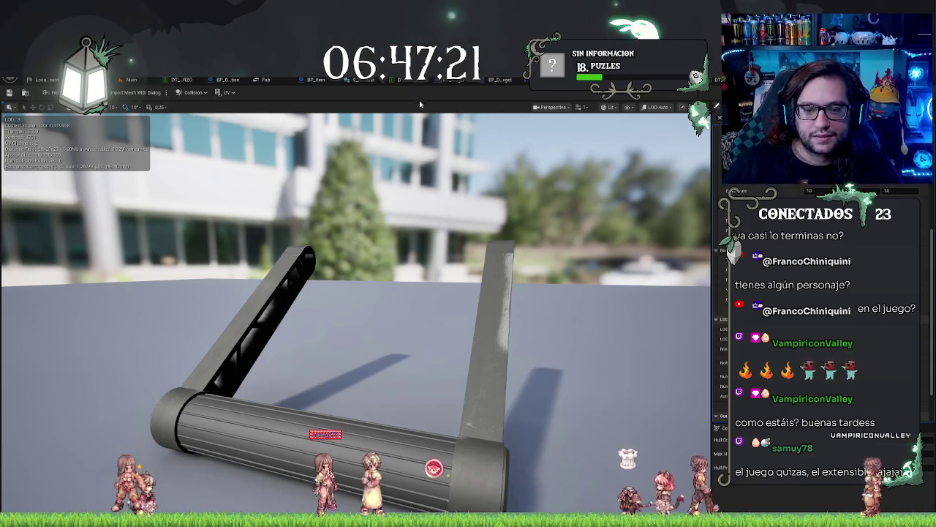
{"action": "left_click", "coordinate": [659, 107]}
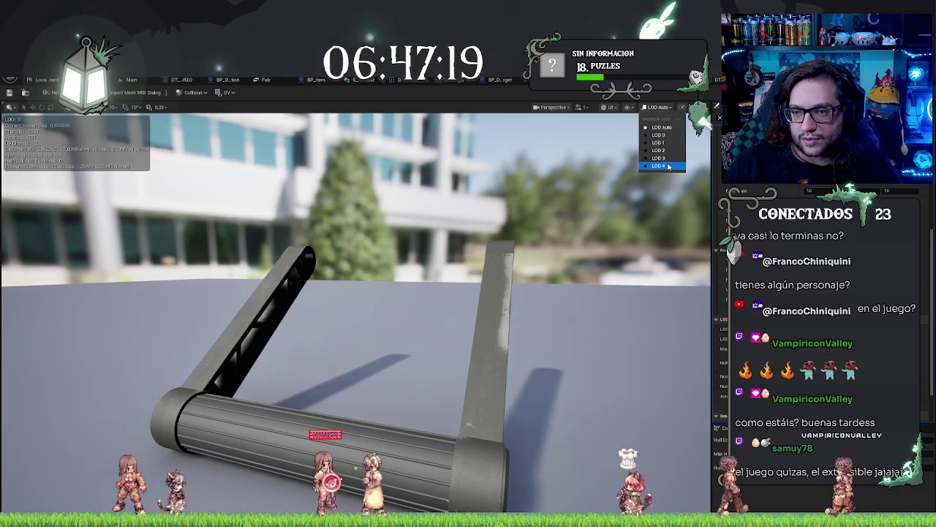
{"action": "left_click", "coordinate": [653, 167]}
{"action": "mouse_move", "coordinate": [620, 237]}
{"action": "left_mouse_down"}
{"action": "mouse_move", "coordinate": [504, 249]}
{"action": "mouse_move", "coordinate": [482, 197]}
{"action": "mouse_move", "coordinate": [457, 223]}
{"action": "mouse_move", "coordinate": [447, 205]}
{"action": "mouse_move", "coordinate": [425, 227]}
{"action": "left_mouse_up"}
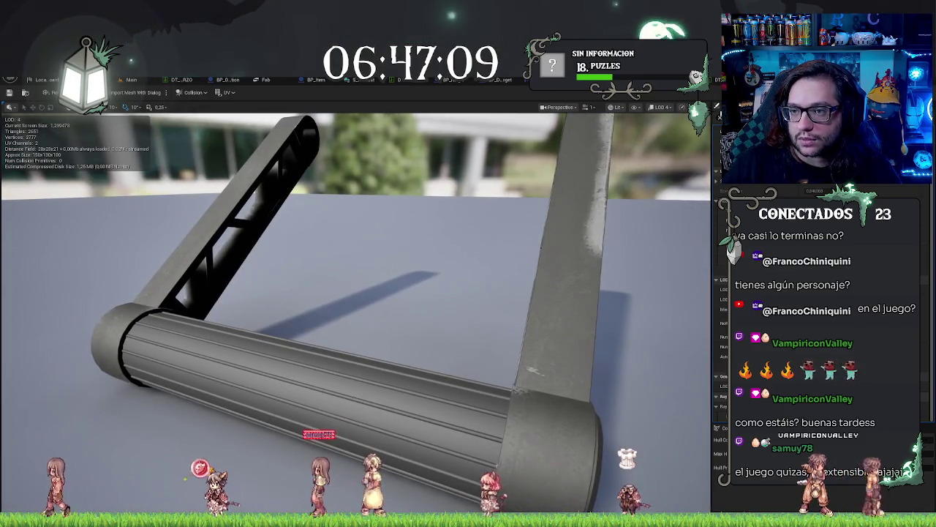
Preview the lever at LOD 3, then LOD 0, then back to LOD Auto
{"action": "left_click", "coordinate": [662, 107]}
{"action": "left_click", "coordinate": [665, 164]}
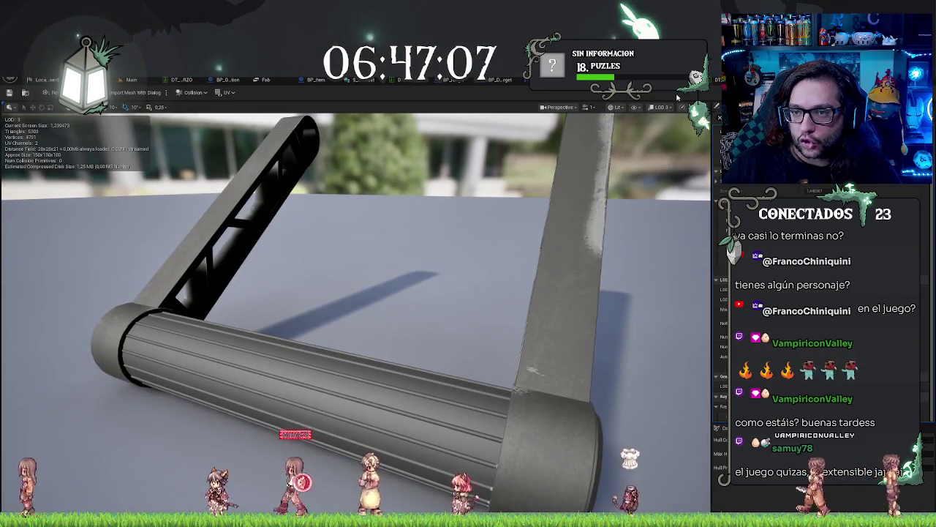
{"action": "left_click", "coordinate": [662, 107]}
{"action": "left_click", "coordinate": [664, 132]}
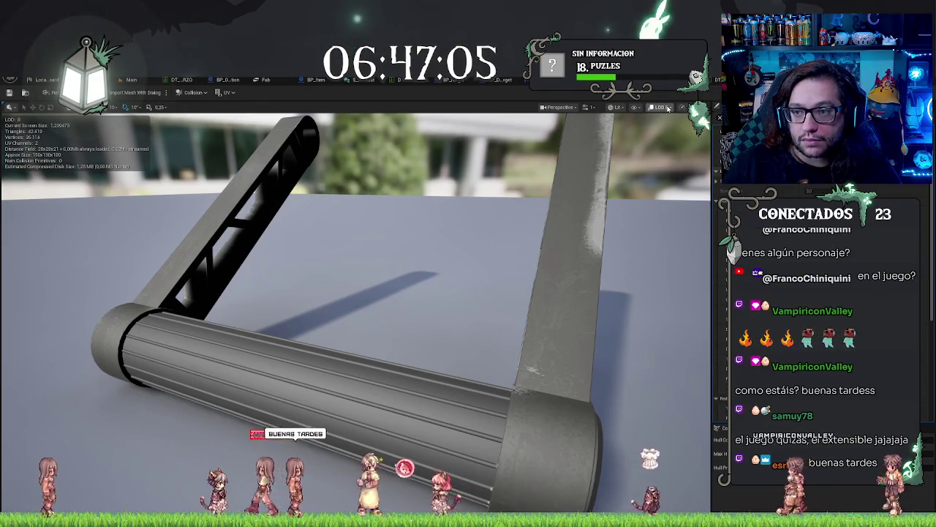
{"action": "left_click", "coordinate": [663, 107]}
{"action": "left_click", "coordinate": [663, 119]}
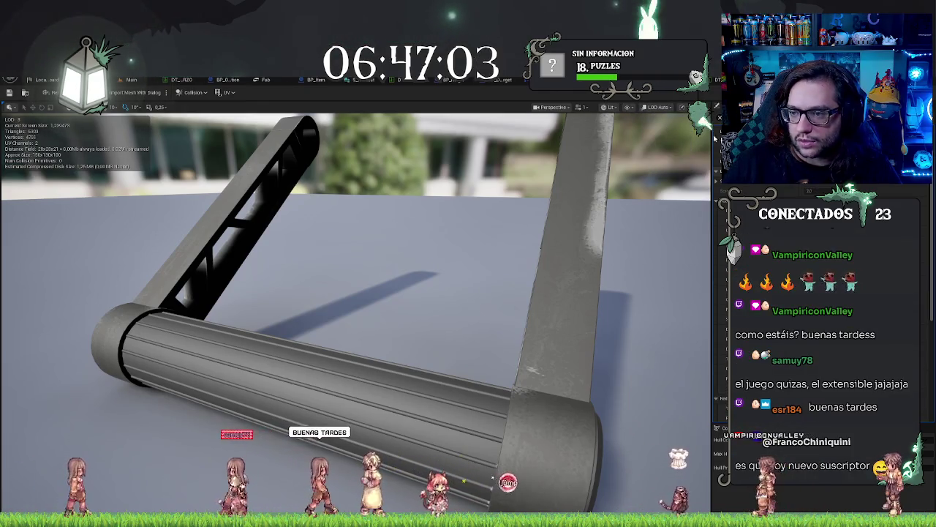
{"action": "scroll", "coordinate": [720, 329], "scroll_direction": "down", "scroll_amount": 1}
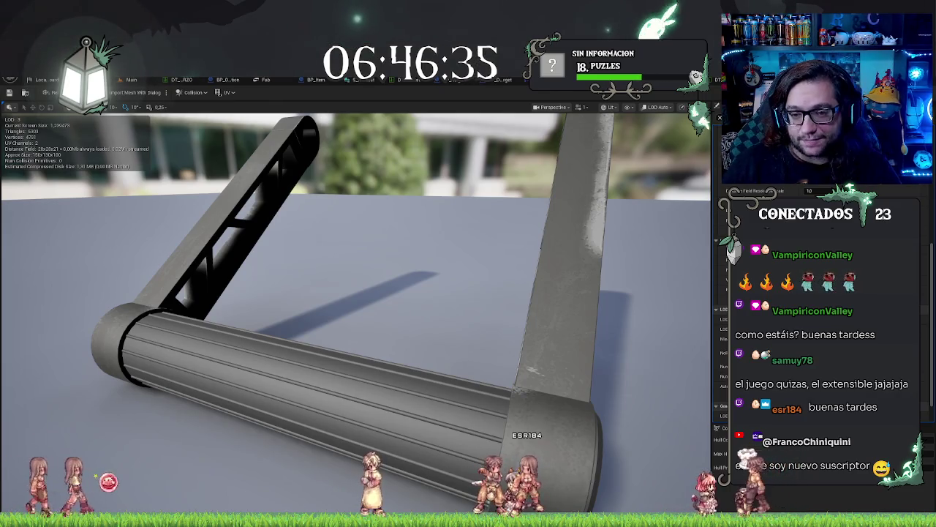
{"action": "left_click", "coordinate": [658, 107]}
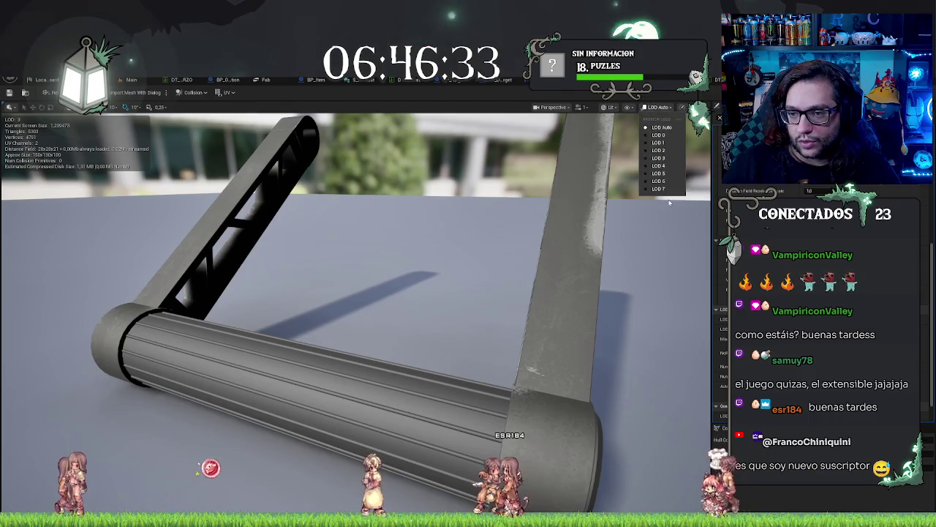
Preview the lever at LOD 7, 5 and 6, save the mesh, and return to Main
{"action": "left_click", "coordinate": [666, 189]}
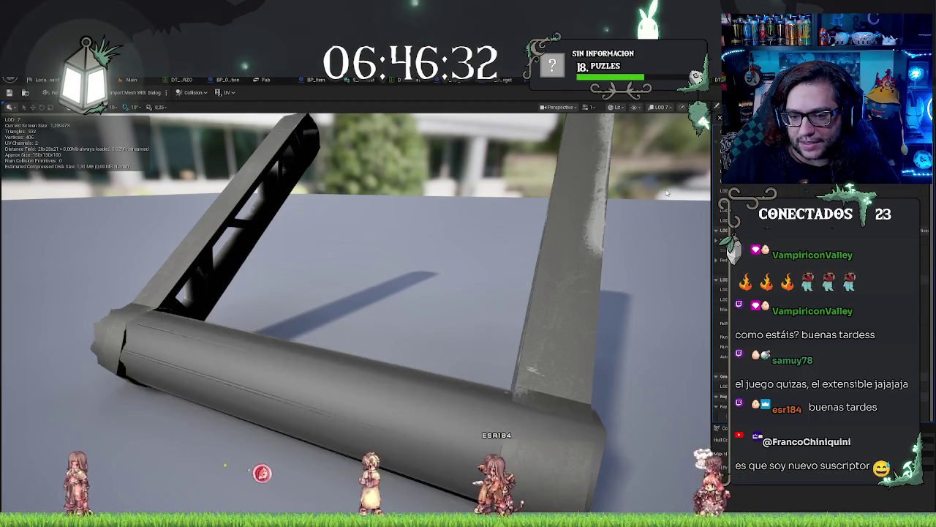
{"action": "left_click", "coordinate": [658, 107]}
{"action": "left_click", "coordinate": [662, 174]}
{"action": "mouse_move", "coordinate": [662, 177]}
{"action": "left_mouse_down"}
{"action": "mouse_move", "coordinate": [629, 183]}
{"action": "mouse_move", "coordinate": [684, 179]}
{"action": "mouse_move", "coordinate": [658, 190]}
{"action": "mouse_move", "coordinate": [640, 181]}
{"action": "mouse_move", "coordinate": [662, 180]}
{"action": "left_mouse_up"}
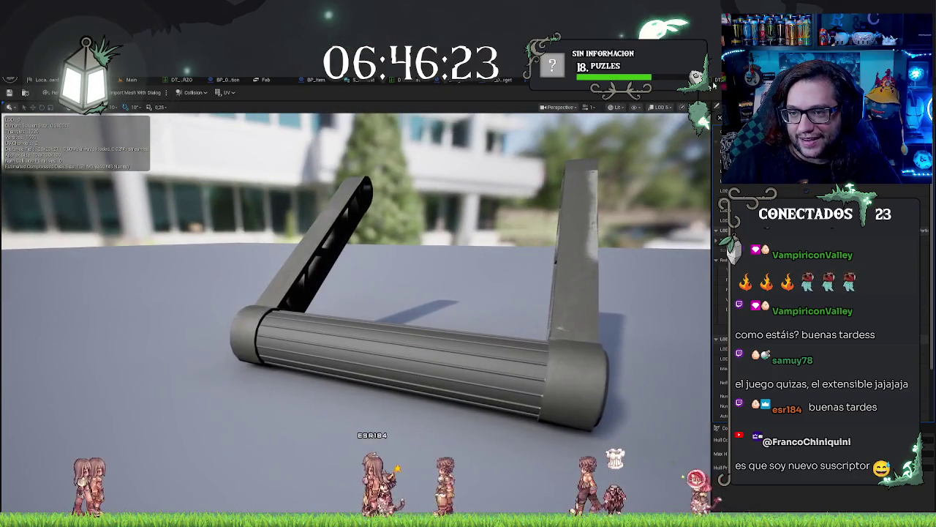
{"action": "left_click", "coordinate": [662, 106]}
{"action": "left_click", "coordinate": [666, 180]}
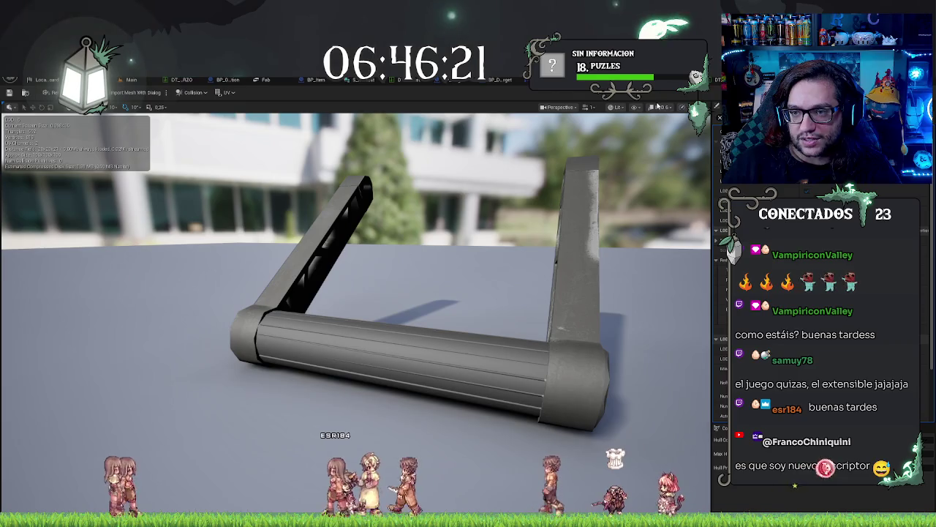
{"action": "left_click", "coordinate": [658, 107]}
{"action": "left_click", "coordinate": [666, 172]}
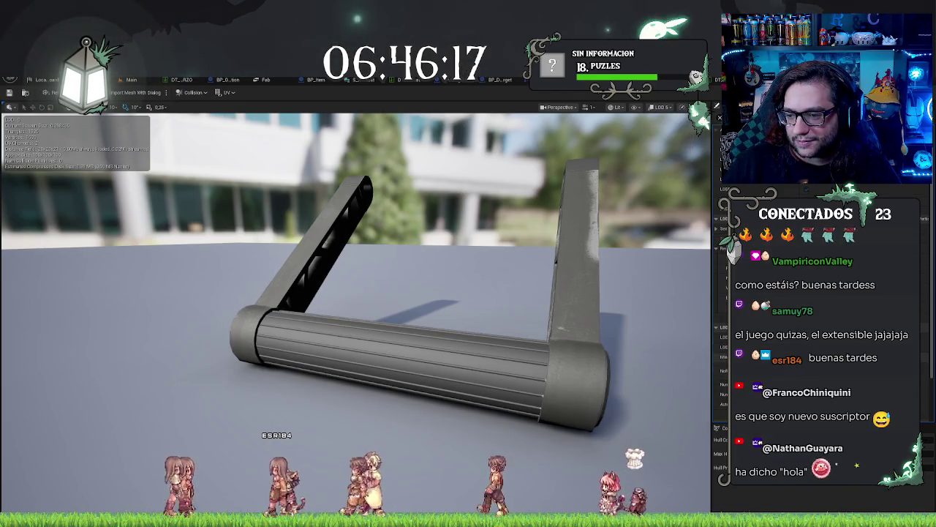
{"action": "left_click", "coordinate": [21, 94]}
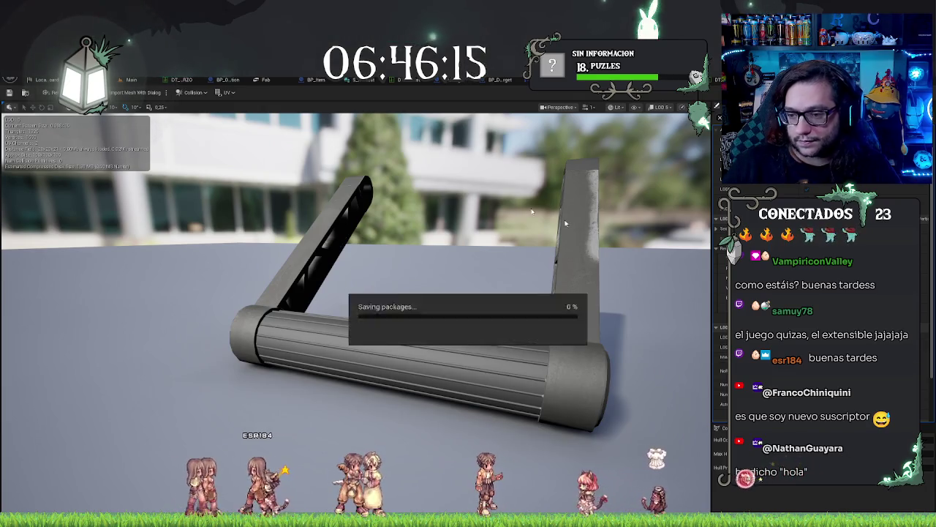
{"action": "left_click", "coordinate": [132, 81]}
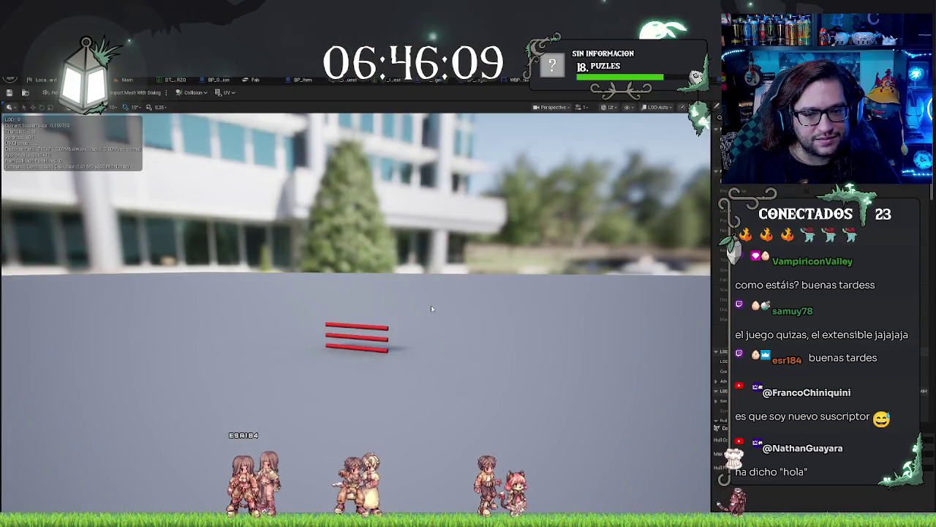
Inspect the three-red-bar mesh at LOD 4, then return to the Main level tab
{"action": "mouse_move", "coordinate": [431, 305]}
{"action": "left_mouse_down"}
{"action": "mouse_move", "coordinate": [373, 304]}
{"action": "mouse_move", "coordinate": [498, 293]}
{"action": "left_mouse_up"}
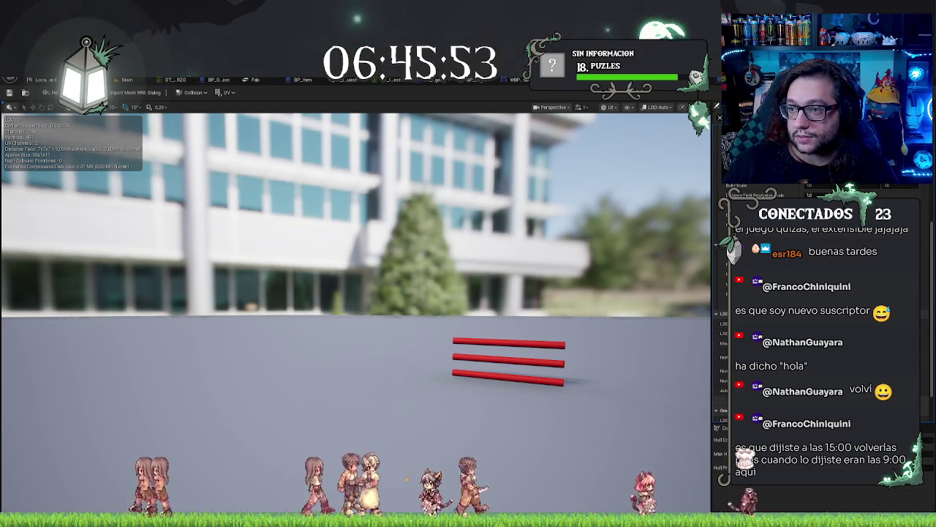
{"action": "left_click", "coordinate": [658, 107]}
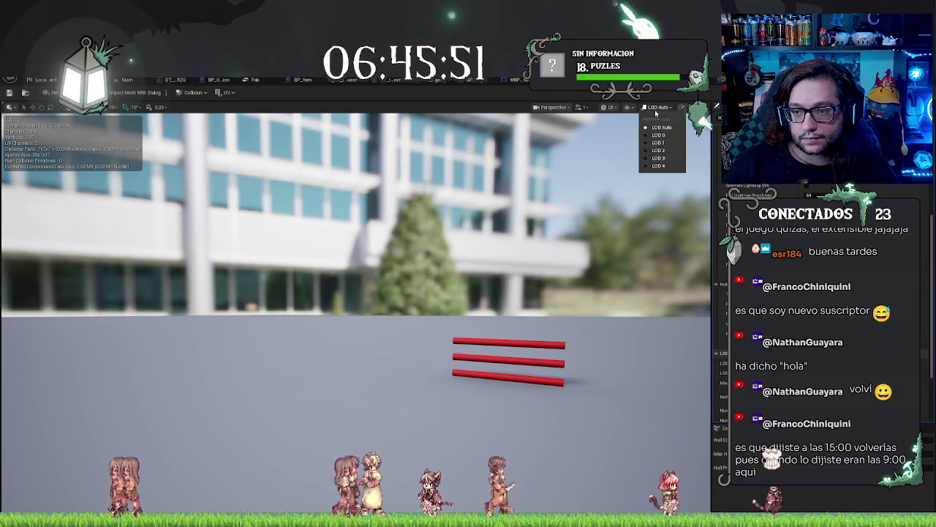
{"action": "left_click", "coordinate": [662, 164]}
{"action": "mouse_move", "coordinate": [662, 165]}
{"action": "left_mouse_down"}
{"action": "mouse_move", "coordinate": [497, 169]}
{"action": "mouse_move", "coordinate": [541, 169]}
{"action": "left_mouse_up"}
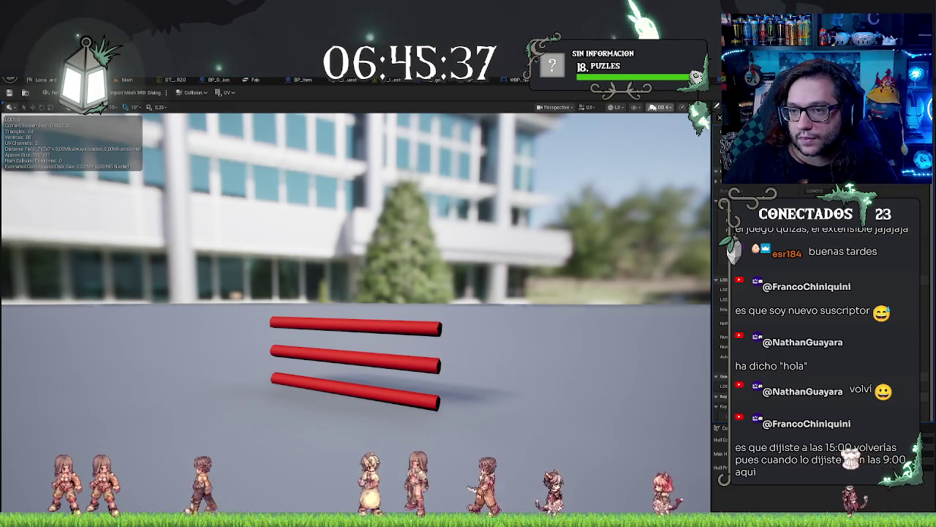
{"action": "left_click_drag", "start_coordinate": [619, 215], "coordinate": [633, 218]}
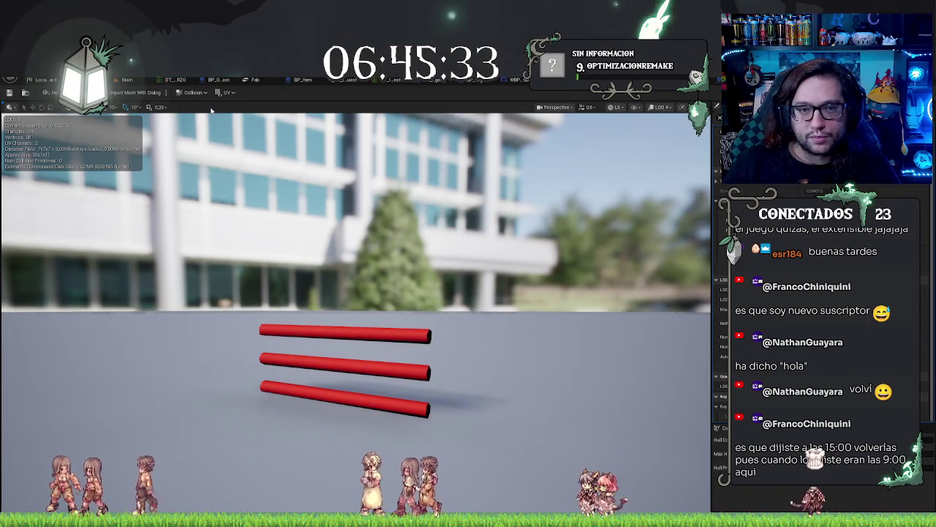
{"action": "left_click", "coordinate": [124, 81]}
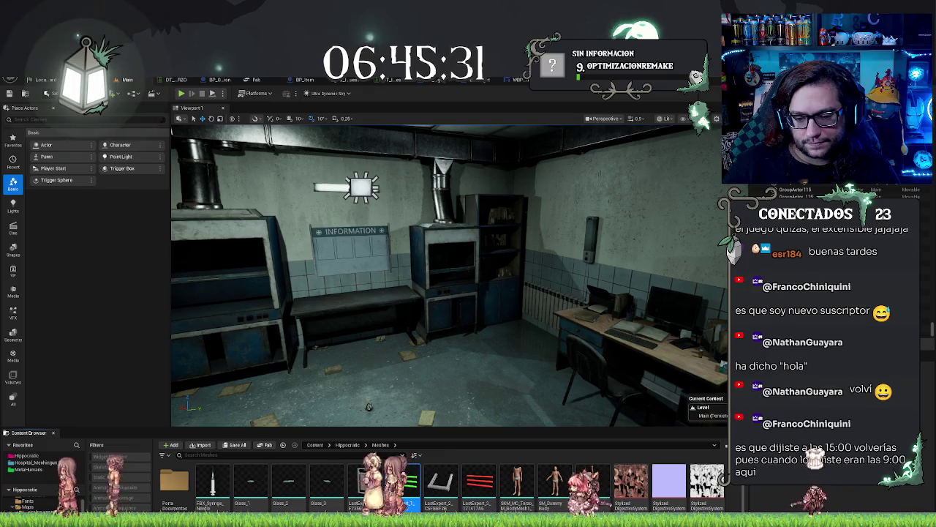
{"action": "key", "text": "ctrl+Tab"}
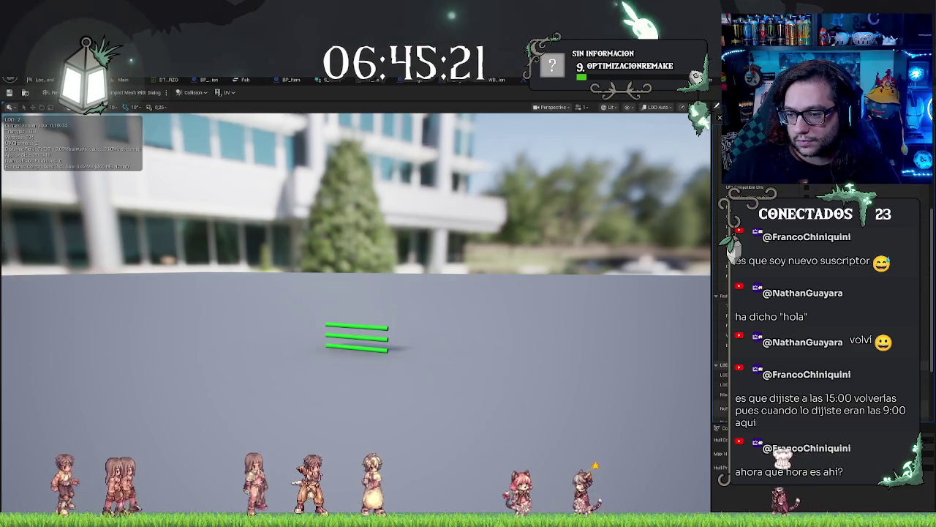
{"action": "left_click", "coordinate": [42, 93]}
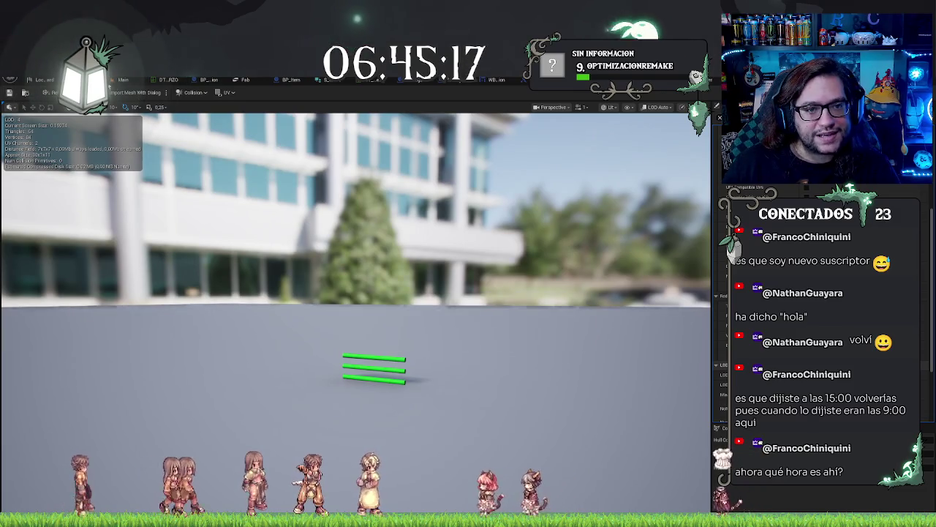
{"action": "left_click", "coordinate": [124, 79]}
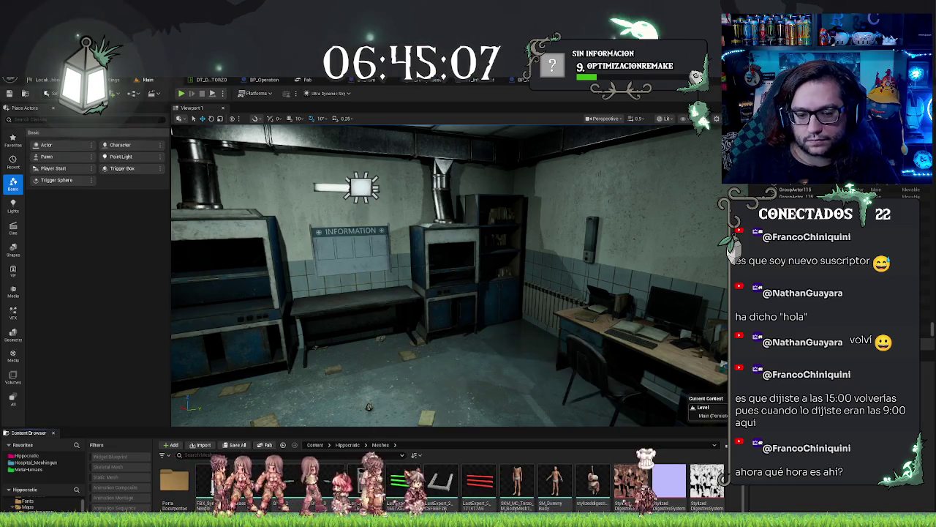
Navigate to the Hippocratic > Blueprints > Interactables folder in the content browser
{"action": "left_click", "coordinate": [369, 484]}
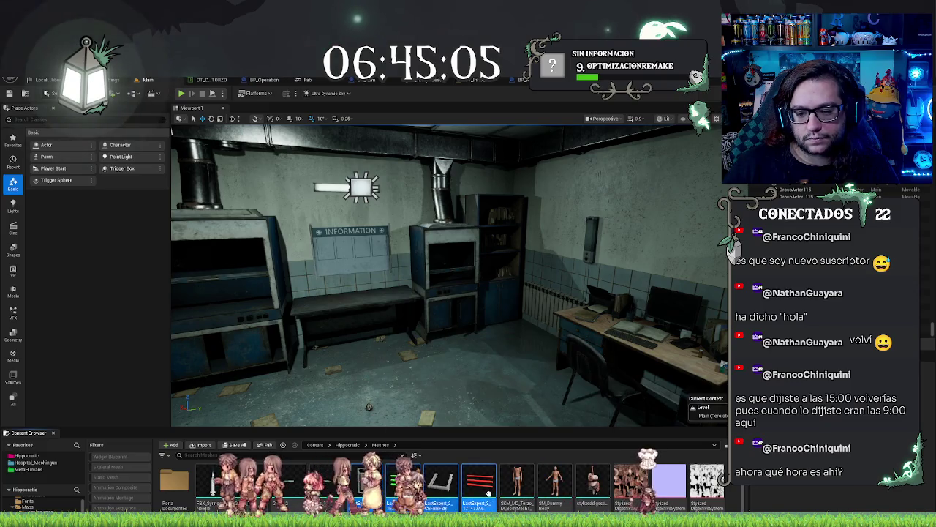
{"action": "left_click", "coordinate": [30, 456]}
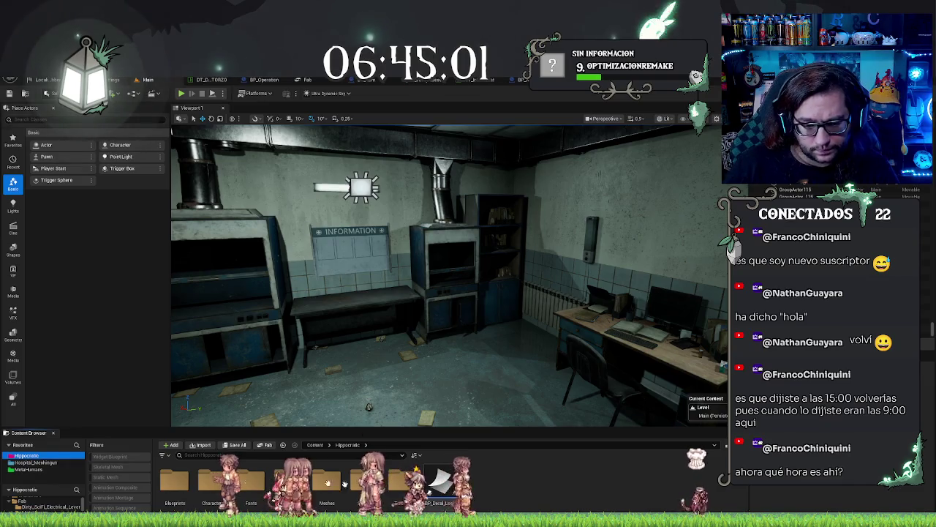
{"action": "double_click", "coordinate": [180, 477]}
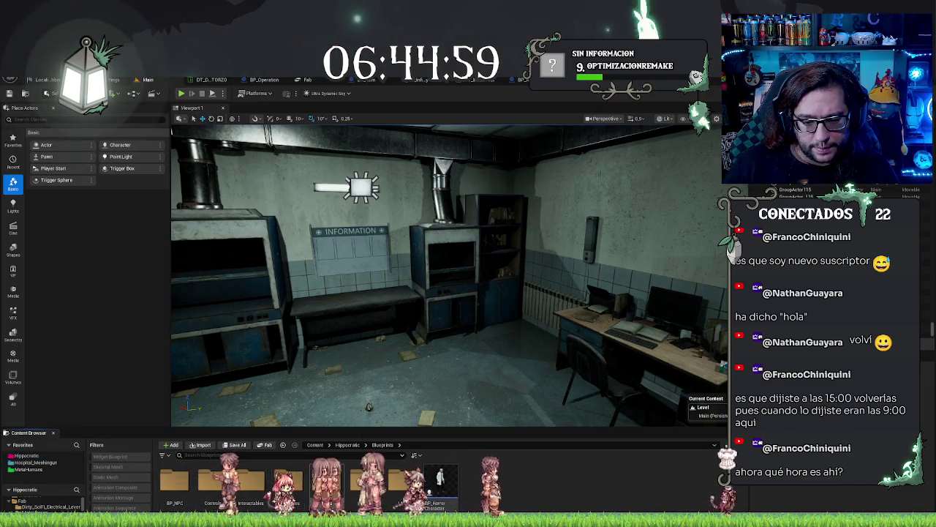
{"action": "double_click", "coordinate": [255, 489]}
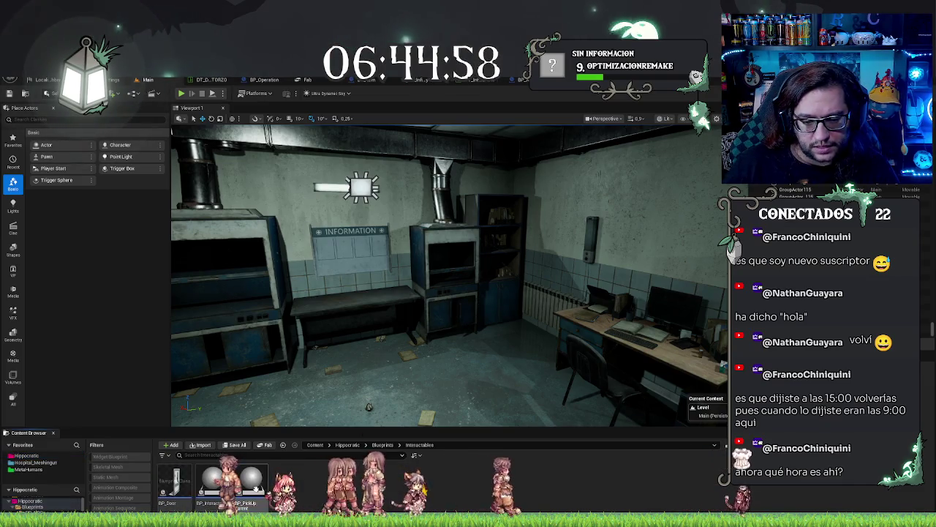
{"action": "right_click", "coordinate": [315, 494]}
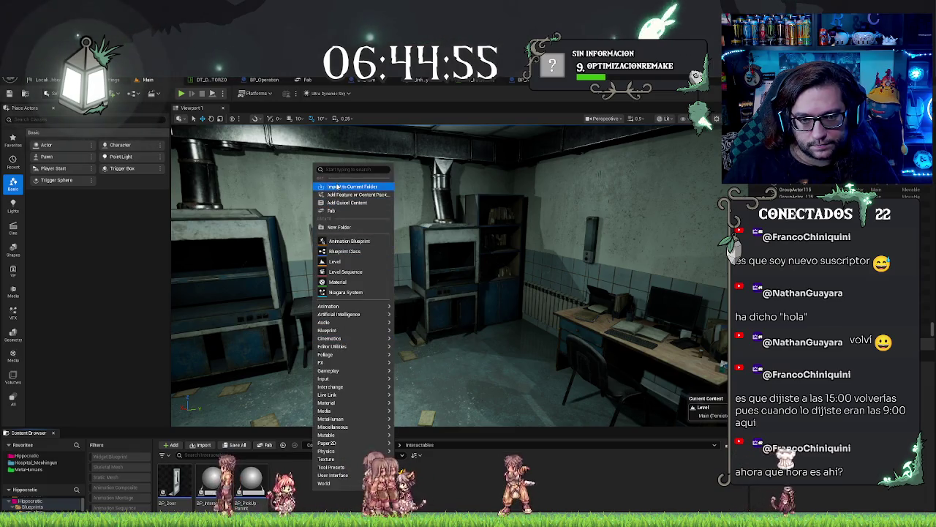
{"action": "mouse_move", "coordinate": [327, 402]}
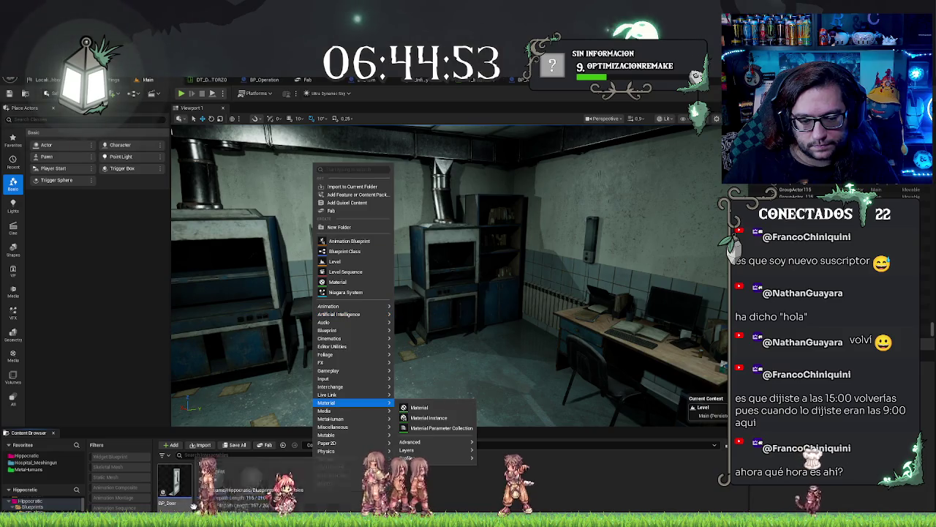
{"action": "left_click", "coordinate": [264, 503]}
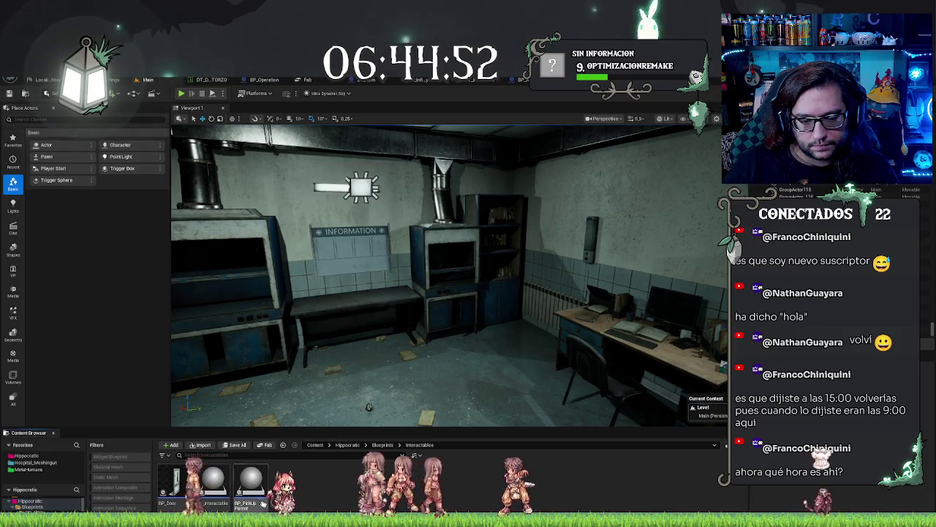
Create a BP_Interactable child Blueprint named BP_LanternSwitch and move it into Laboratory
{"action": "right_click", "coordinate": [213, 488]}
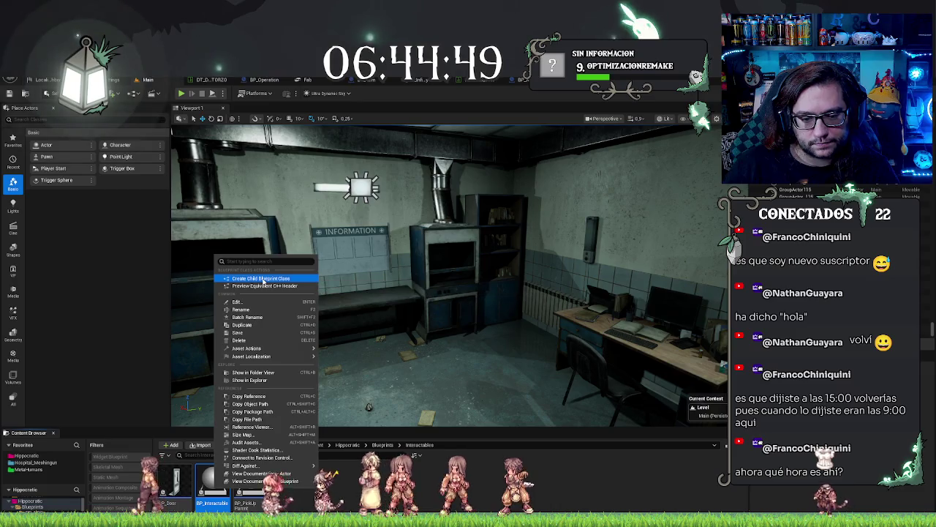
{"action": "left_click", "coordinate": [257, 278]}
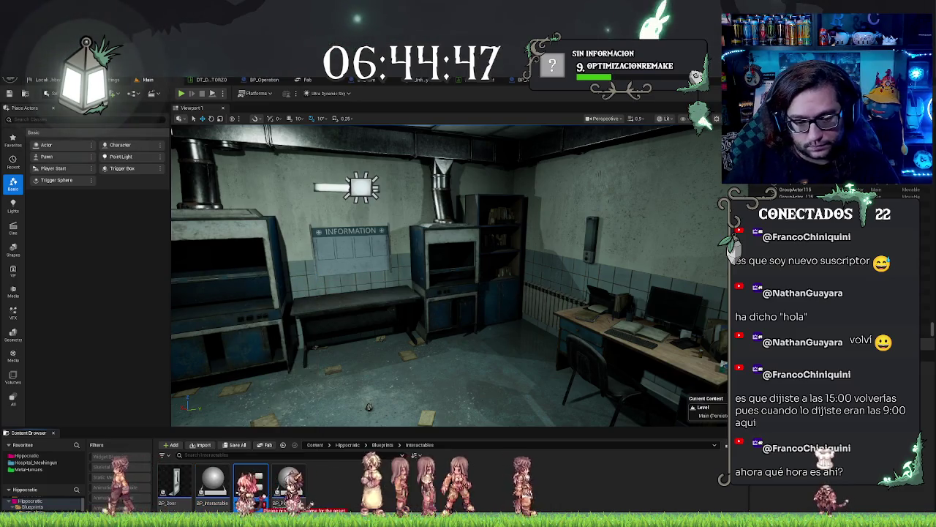
{"action": "type", "text": "BP_Lan"}
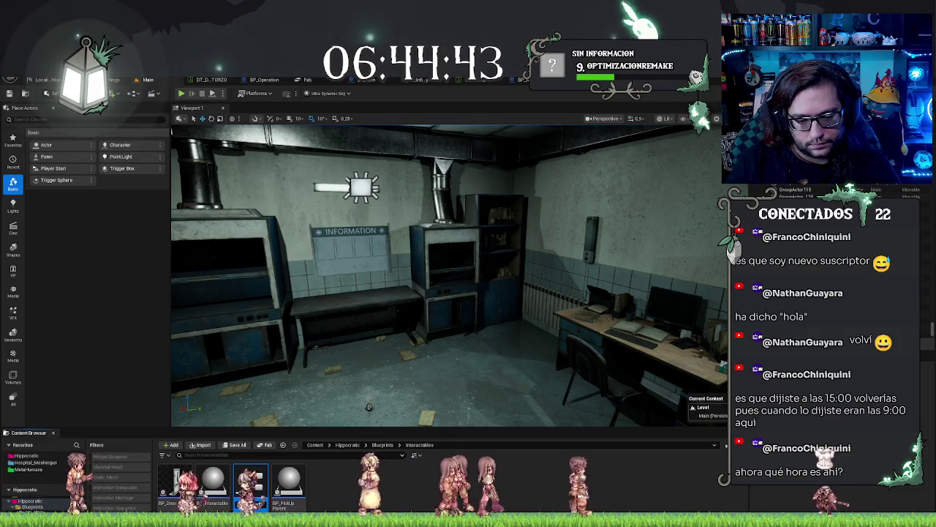
{"action": "type", "text": "ternSwitch"}
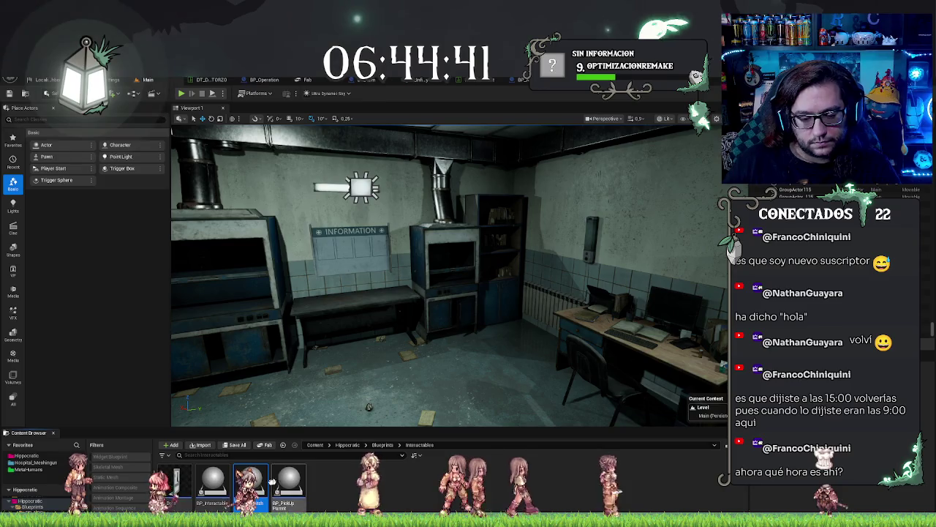
{"action": "key", "text": "Return"}
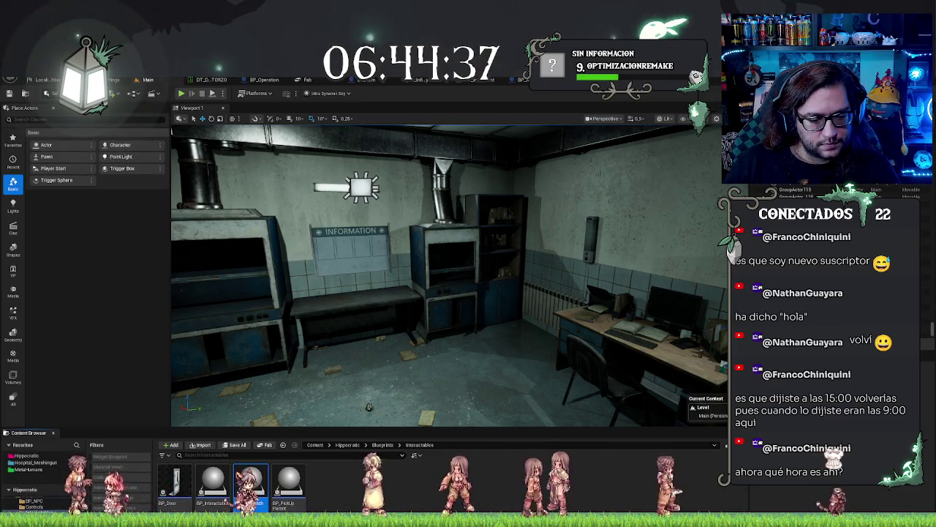
{"action": "left_click_drag", "start_coordinate": [249, 482], "coordinate": [32, 505]}
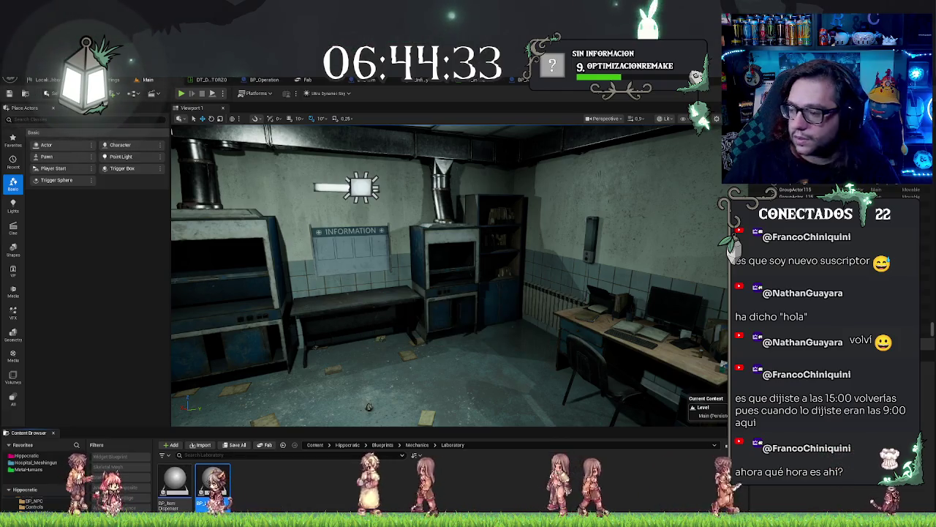
{"action": "double_click", "coordinate": [213, 482]}
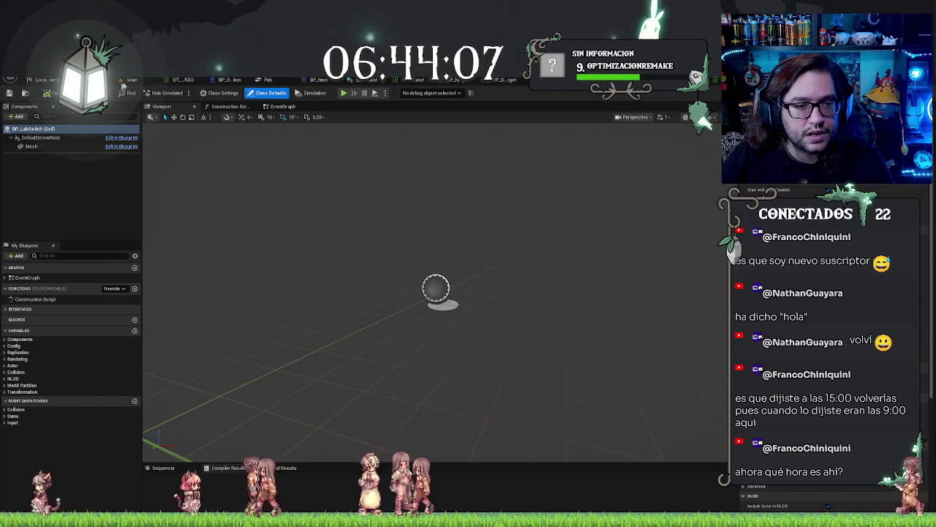
{"action": "left_click", "coordinate": [128, 80]}
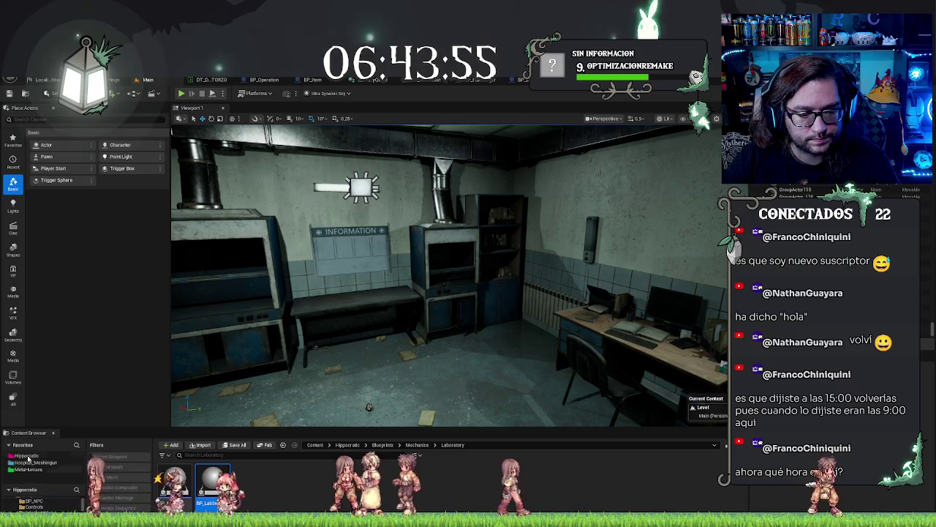
Drag the four LastExport meshes from Hippocratic > Meshes onto DefaultSceneRoot
{"action": "left_click", "coordinate": [69, 456]}
{"action": "double_click", "coordinate": [327, 480]}
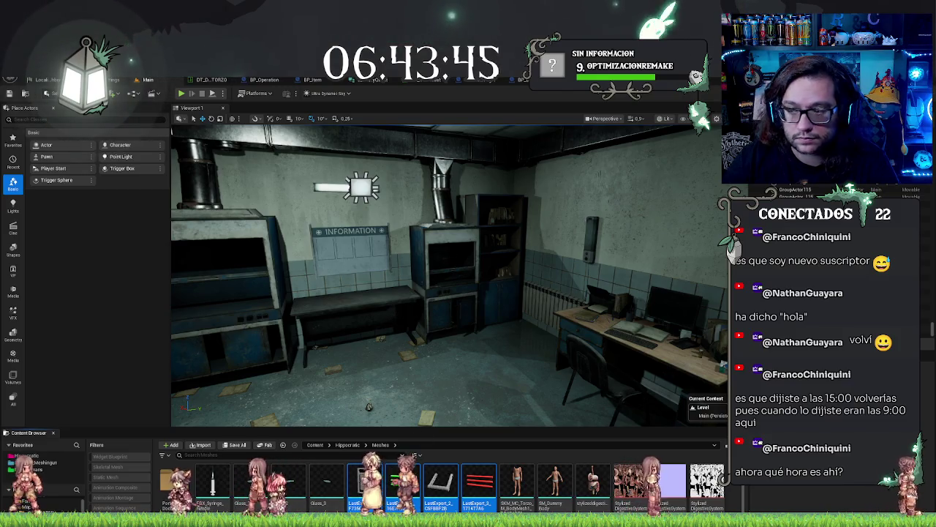
{"action": "mouse_move", "coordinate": [402, 483]}
{"action": "left_mouse_down"}
{"action": "mouse_move", "coordinate": [95, 79]}
{"action": "mouse_move", "coordinate": [397, 178]}
{"action": "mouse_move", "coordinate": [42, 139]}
{"action": "left_mouse_up"}
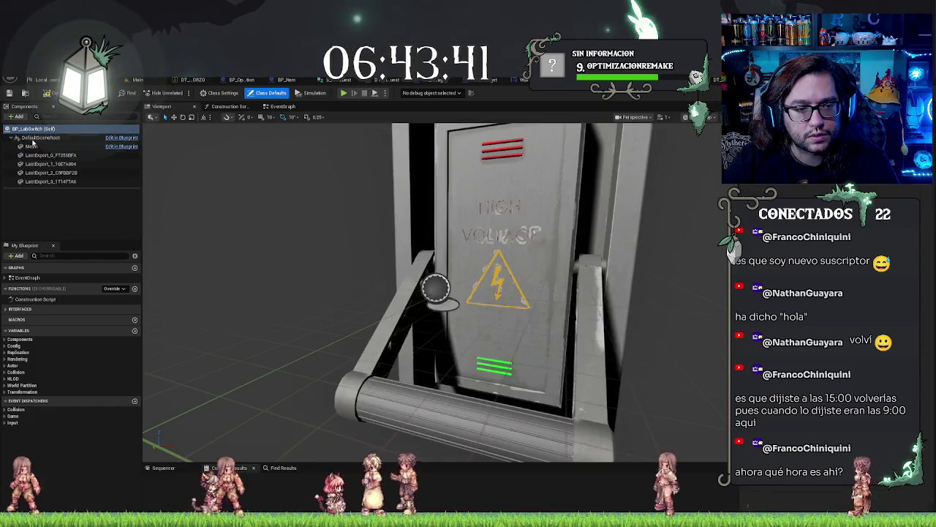
Select the Mesh and first LastExport components and orbit to inspect the switch panel
{"action": "mouse_move", "coordinate": [435, 292]}
{"action": "left_mouse_down"}
{"action": "mouse_move", "coordinate": [384, 296]}
{"action": "mouse_move", "coordinate": [366, 315]}
{"action": "mouse_move", "coordinate": [336, 311]}
{"action": "left_mouse_up"}
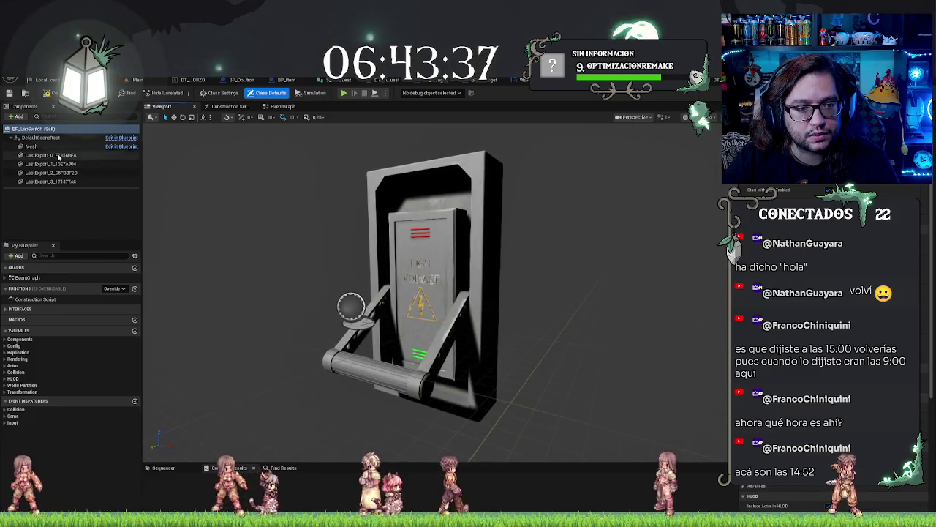
{"action": "left_click", "coordinate": [44, 146]}
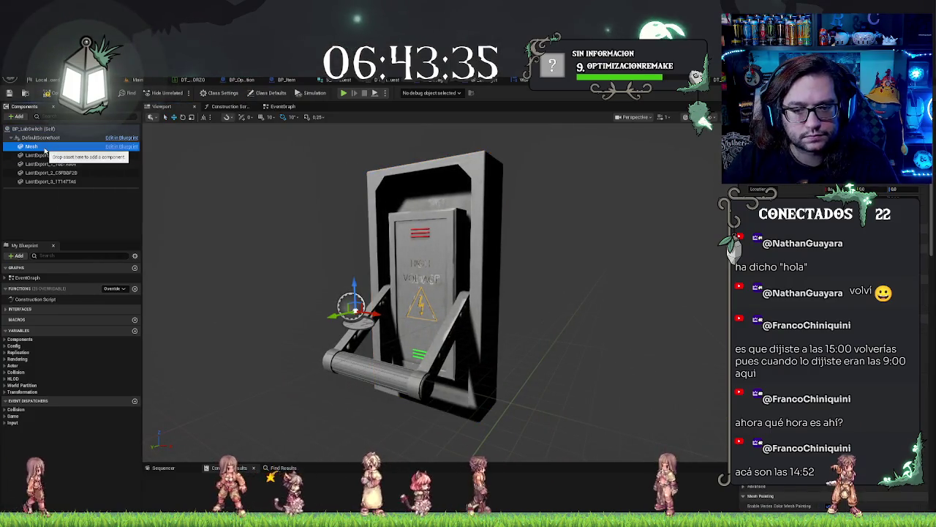
{"action": "left_click", "coordinate": [51, 156]}
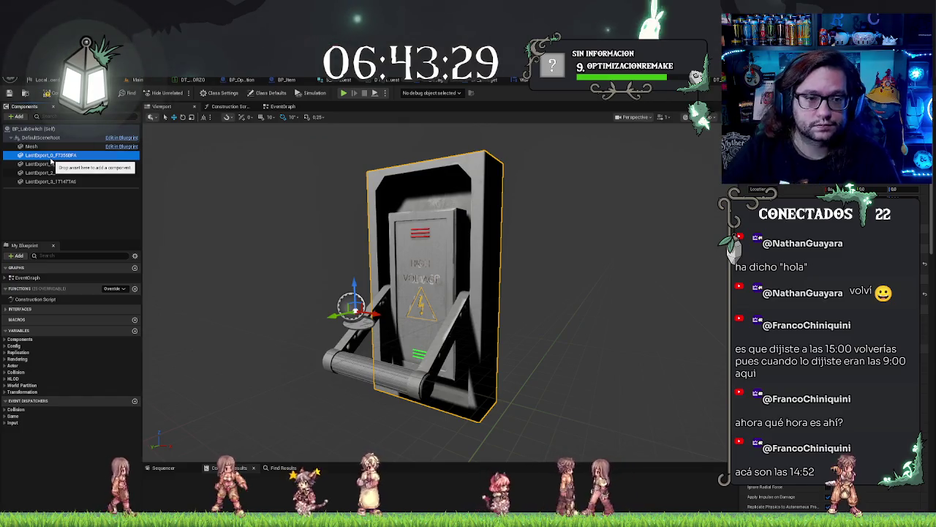
{"action": "left_click_drag", "start_coordinate": [439, 292], "coordinate": [373, 293]}
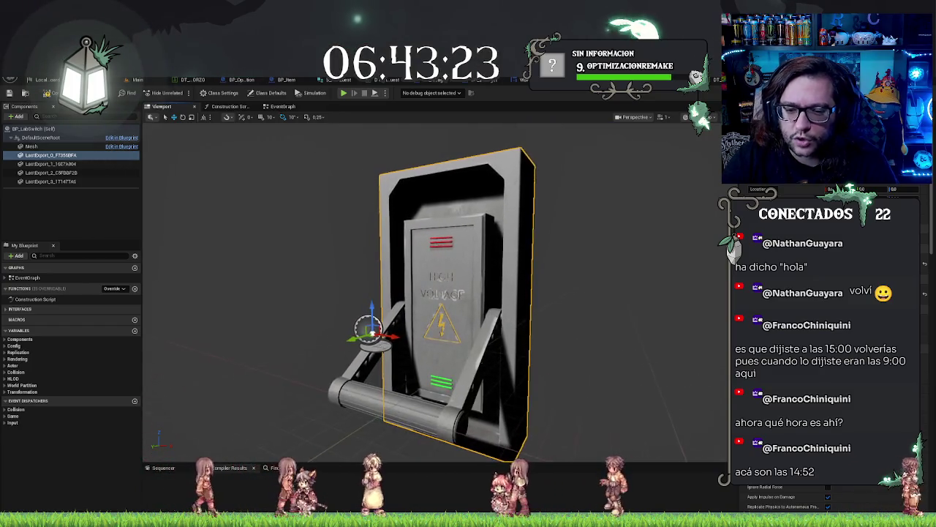
{"action": "mouse_move", "coordinate": [597, 258]}
{"action": "left_mouse_down"}
{"action": "mouse_move", "coordinate": [597, 219]}
{"action": "mouse_move", "coordinate": [608, 285]}
{"action": "mouse_move", "coordinate": [607, 242]}
{"action": "left_mouse_up"}
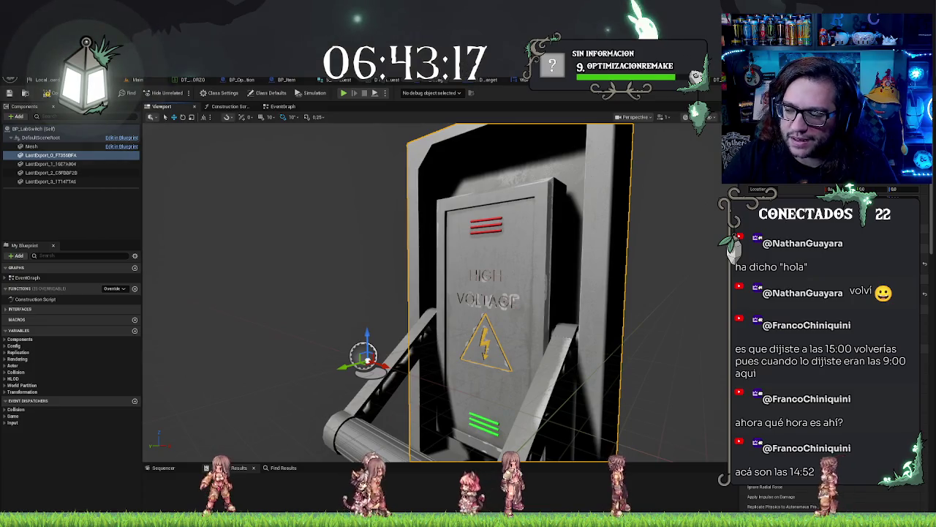
Select all four LastExport panel meshes and rotate them about -43.67°
{"action": "mouse_move", "coordinate": [607, 241]}
{"action": "left_mouse_down"}
{"action": "mouse_move", "coordinate": [607, 278]}
{"action": "mouse_move", "coordinate": [640, 271]}
{"action": "mouse_move", "coordinate": [611, 287]}
{"action": "mouse_move", "coordinate": [578, 277]}
{"action": "left_mouse_up"}
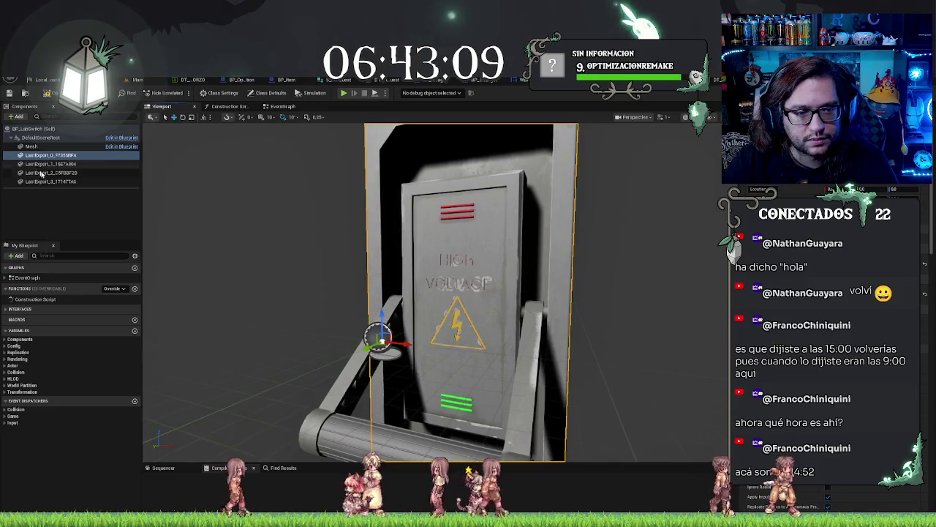
{"action": "key", "text": "ctrl+a"}
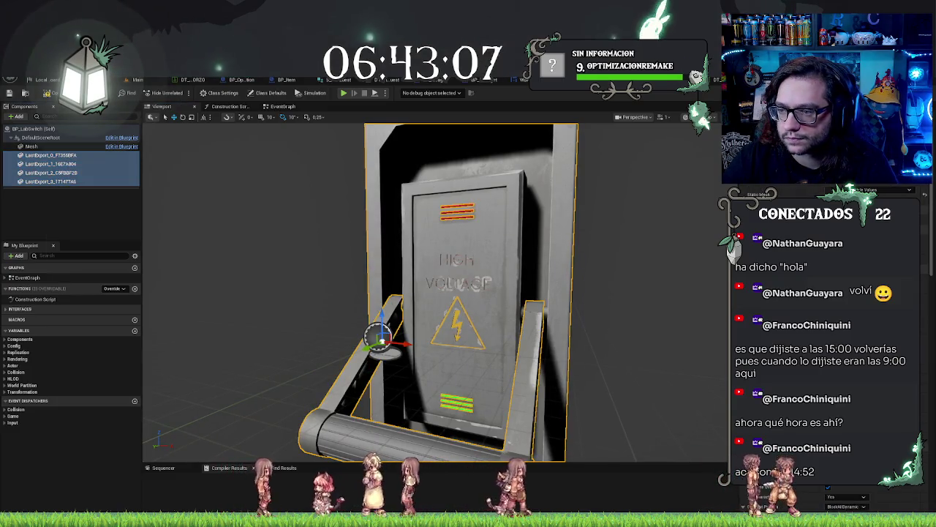
{"action": "left_click_drag", "start_coordinate": [578, 277], "coordinate": [512, 277]}
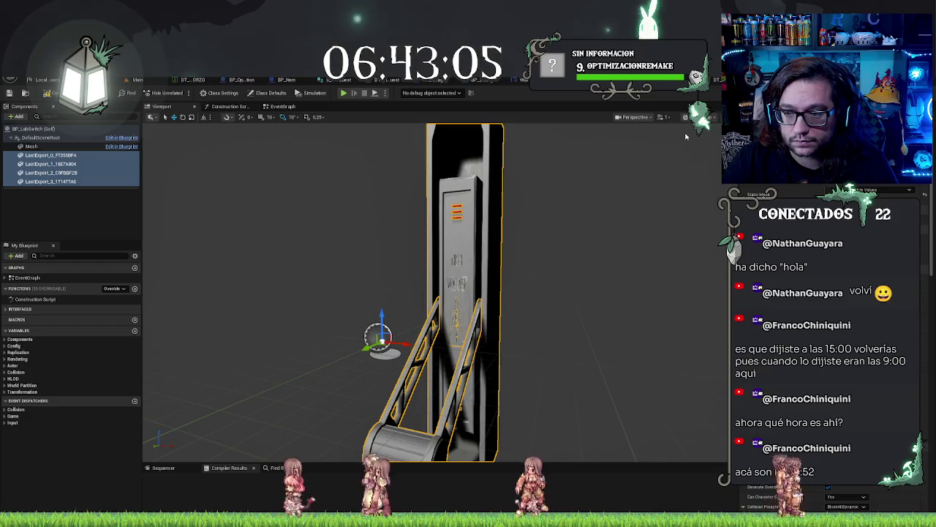
{"action": "left_click_drag", "start_coordinate": [687, 136], "coordinate": [622, 139]}
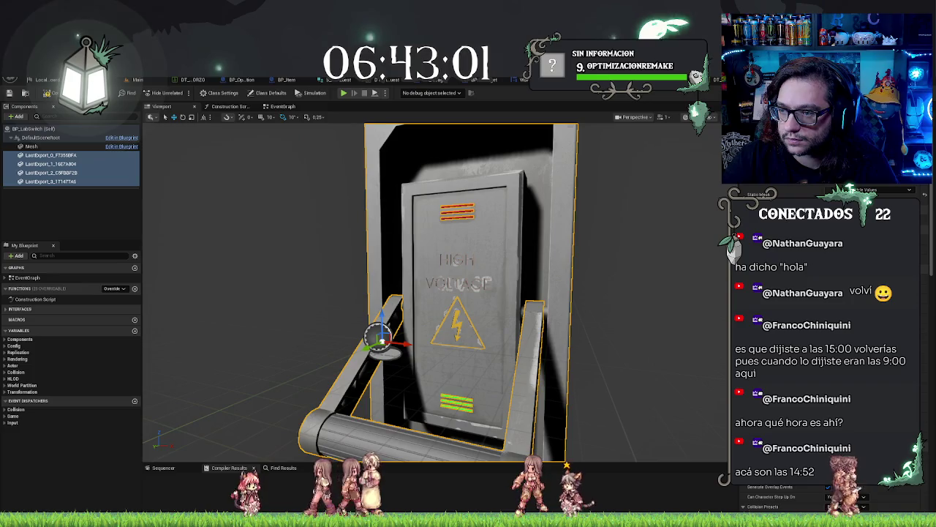
{"action": "scroll", "coordinate": [435, 293], "scroll_direction": "down", "scroll_amount": 3}
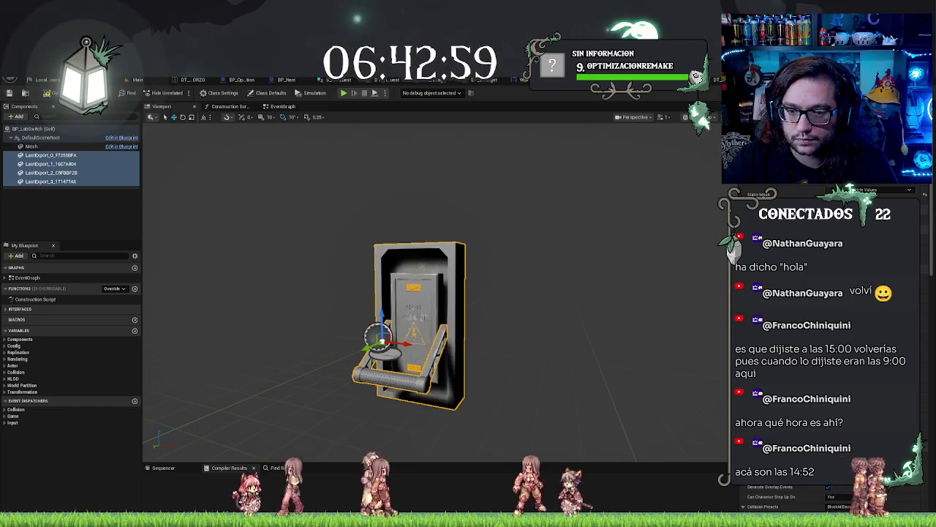
{"action": "mouse_move", "coordinate": [602, 235]}
{"action": "left_mouse_down"}
{"action": "mouse_move", "coordinate": [637, 232]}
{"action": "mouse_move", "coordinate": [400, 202]}
{"action": "mouse_move", "coordinate": [116, 182]}
{"action": "left_mouse_up"}
{"action": "mouse_move", "coordinate": [479, 291]}
{"action": "left_mouse_down"}
{"action": "mouse_move", "coordinate": [387, 306]}
{"action": "mouse_move", "coordinate": [514, 307]}
{"action": "mouse_move", "coordinate": [473, 306]}
{"action": "left_mouse_up"}
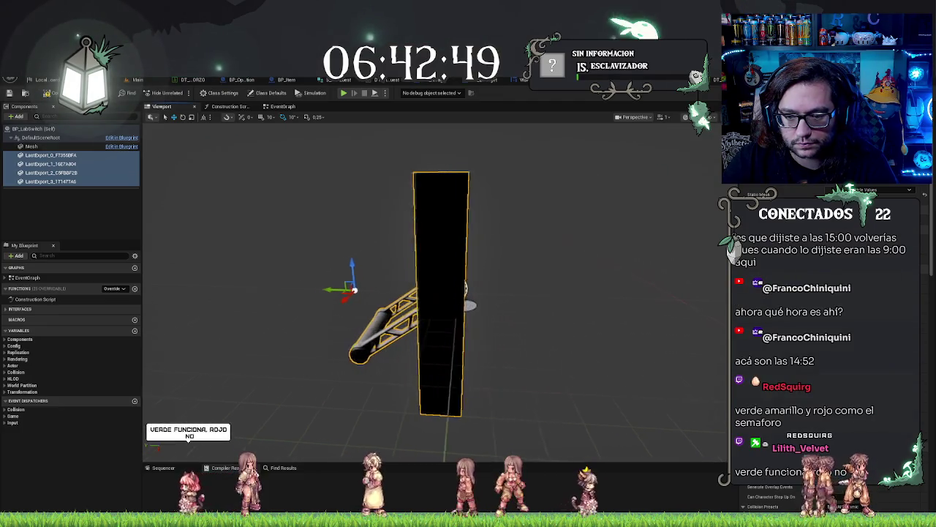
Return to the Main lab level and open the Hippocratic content folder
{"action": "mouse_move", "coordinate": [553, 324]}
{"action": "left_mouse_down"}
{"action": "mouse_move", "coordinate": [585, 322]}
{"action": "mouse_move", "coordinate": [539, 246]}
{"action": "left_mouse_up"}
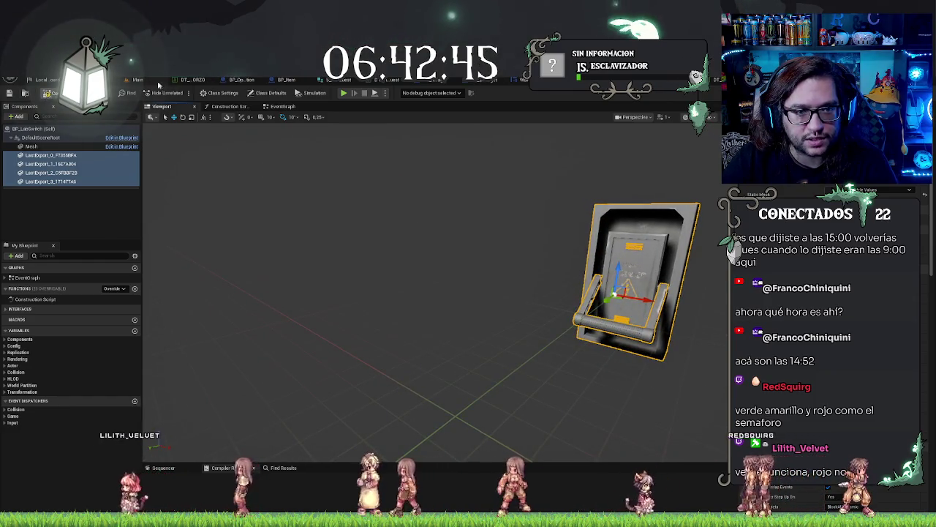
{"action": "left_click", "coordinate": [139, 79]}
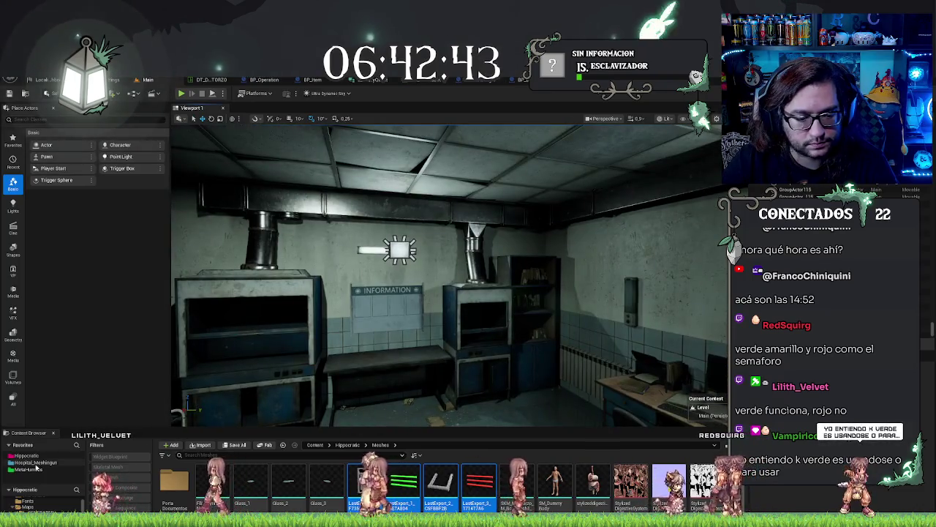
{"action": "left_click", "coordinate": [26, 455]}
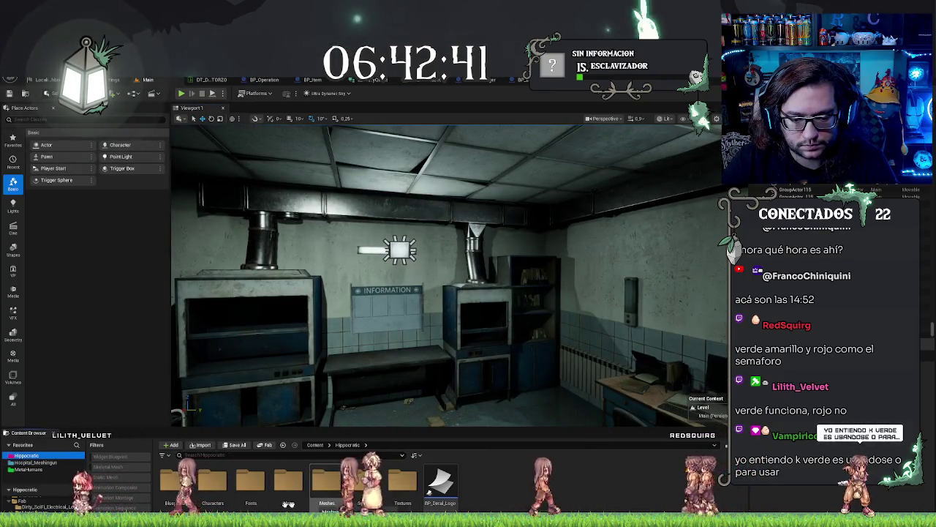
Place a BP_LabSwitch from Blueprints > Mechanics > Laboratory beside the INFORMATION board and frame it
{"action": "double_click", "coordinate": [176, 481]}
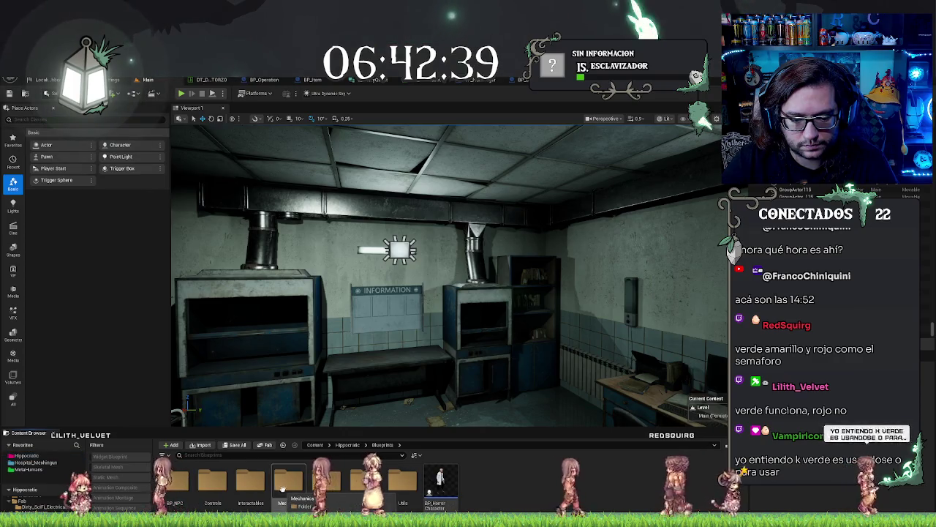
{"action": "double_click", "coordinate": [282, 484]}
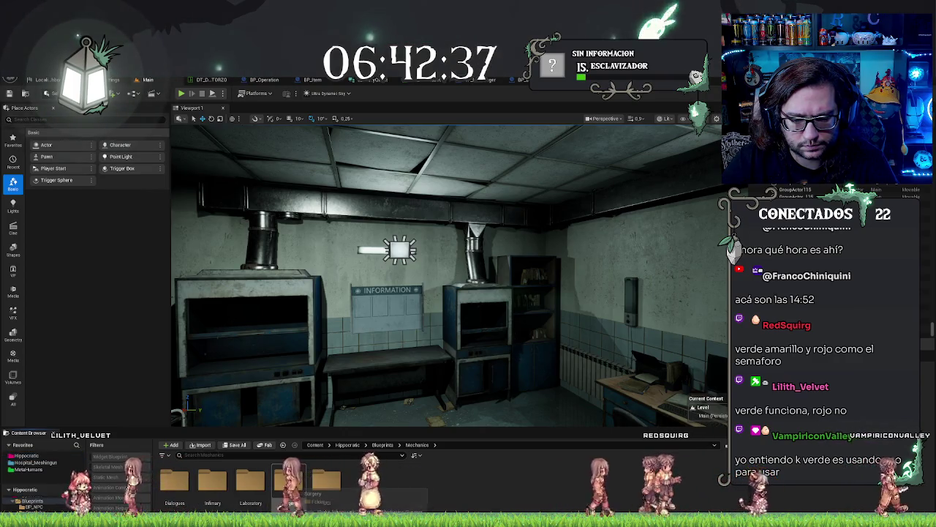
{"action": "left_click", "coordinate": [292, 481]}
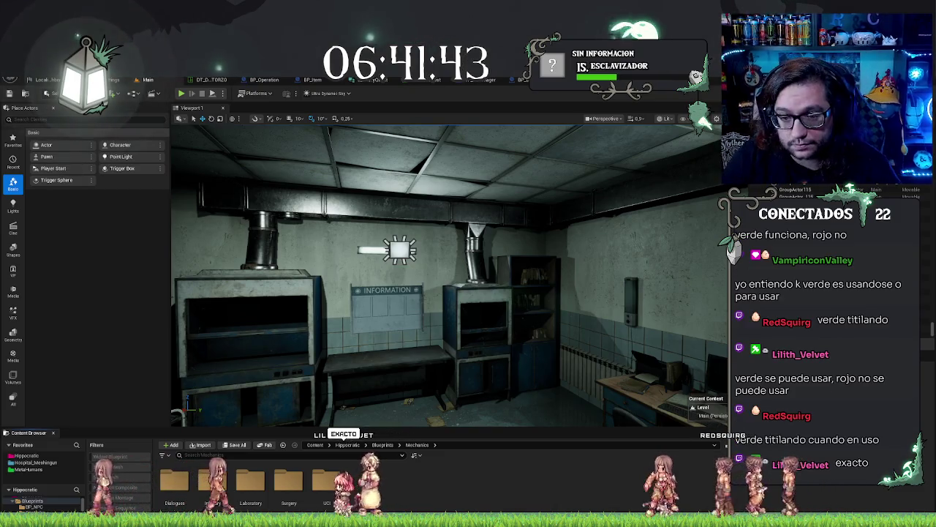
{"action": "mouse_move", "coordinate": [398, 230]}
{"action": "left_mouse_down"}
{"action": "mouse_move", "coordinate": [397, 198]}
{"action": "mouse_move", "coordinate": [476, 349]}
{"action": "left_mouse_up"}
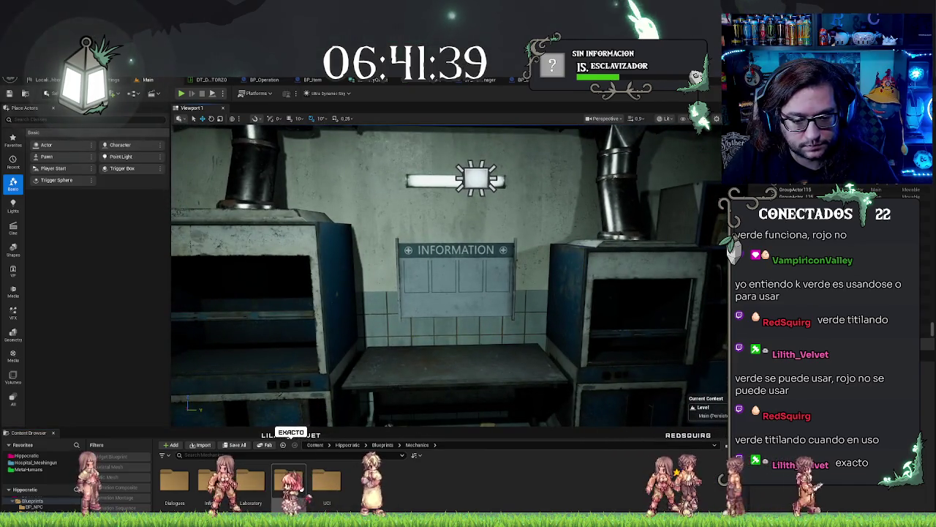
{"action": "double_click", "coordinate": [251, 479]}
{"action": "mouse_move", "coordinate": [212, 483]}
{"action": "left_mouse_down"}
{"action": "mouse_move", "coordinate": [507, 323]}
{"action": "mouse_move", "coordinate": [563, 314]}
{"action": "mouse_move", "coordinate": [543, 304]}
{"action": "left_mouse_up"}
{"action": "key", "text": "r"}
{"action": "key", "text": "f"}
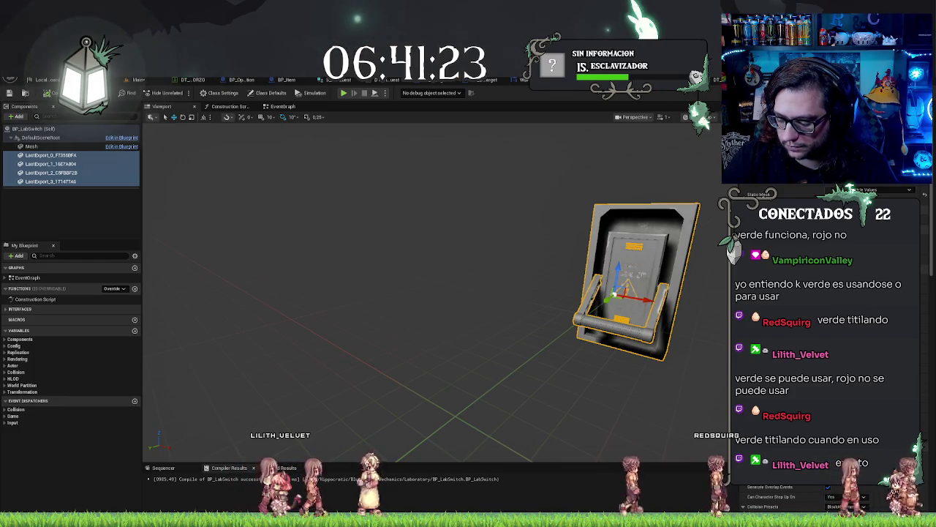
On the Main level, frame the switch beside the INFORMATION board and inspect it
{"action": "scroll", "coordinate": [636, 282], "scroll_direction": "down", "scroll_amount": 2}
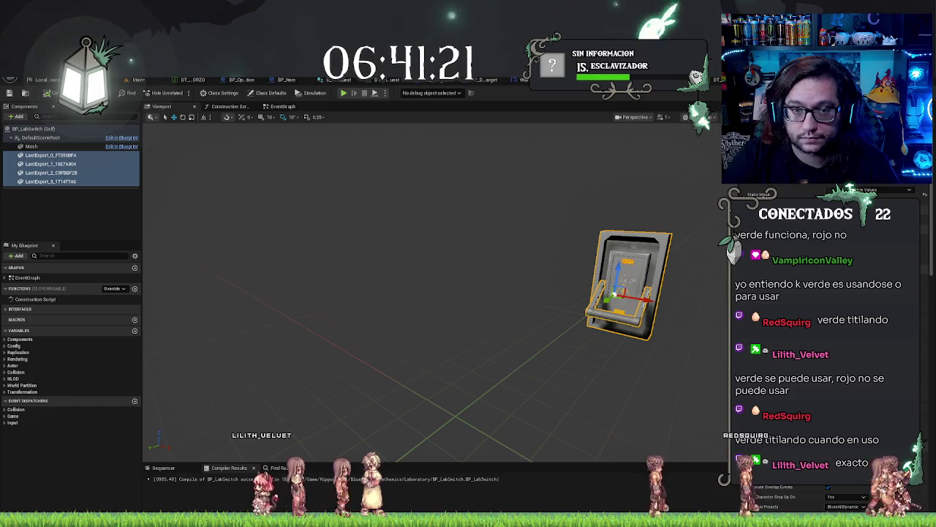
{"action": "left_click", "coordinate": [136, 80]}
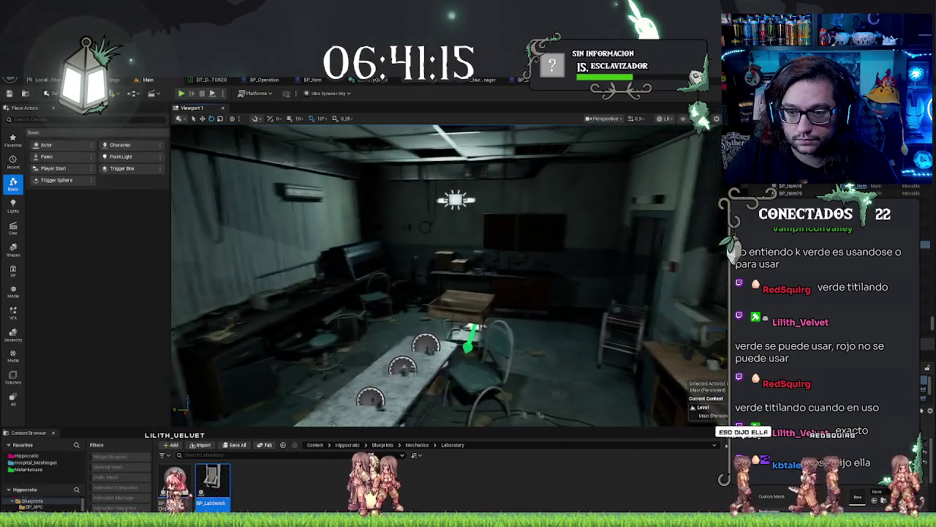
{"action": "key", "text": "f"}
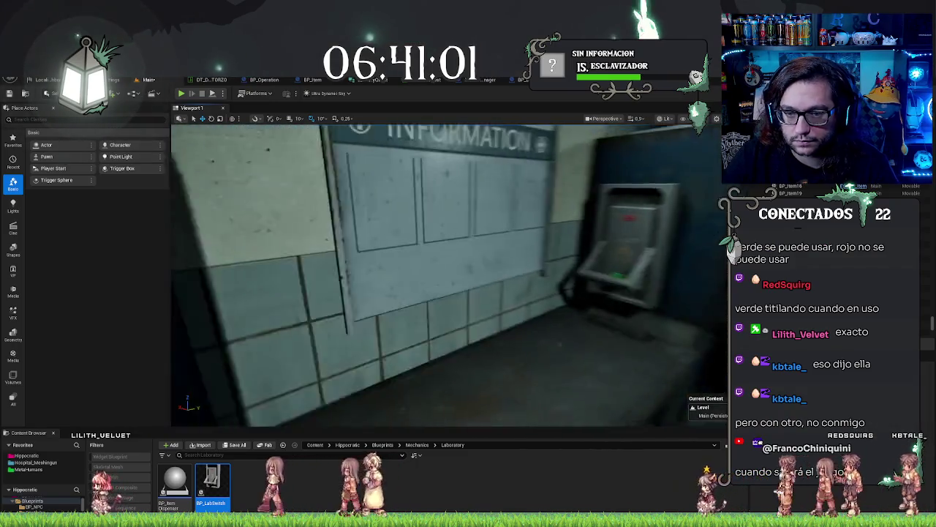
{"action": "left_click", "coordinate": [468, 285]}
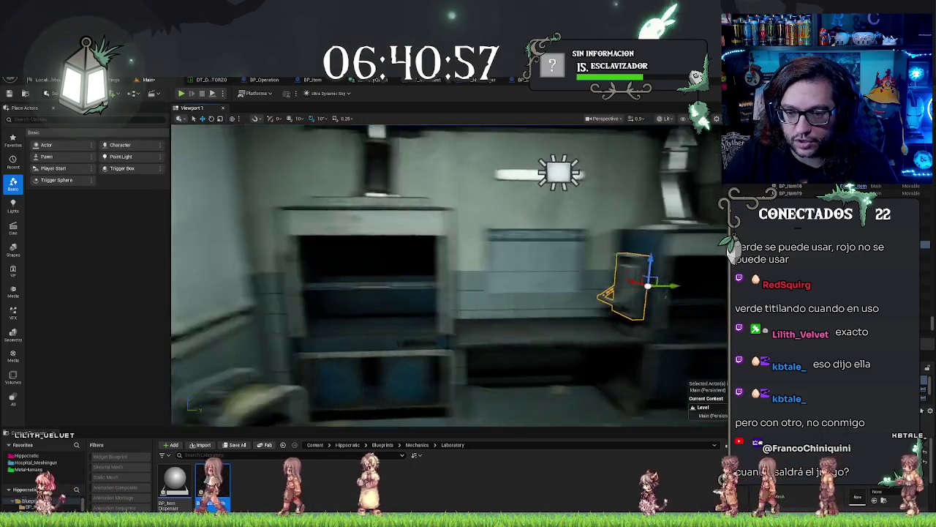
{"action": "key", "text": "Escape"}
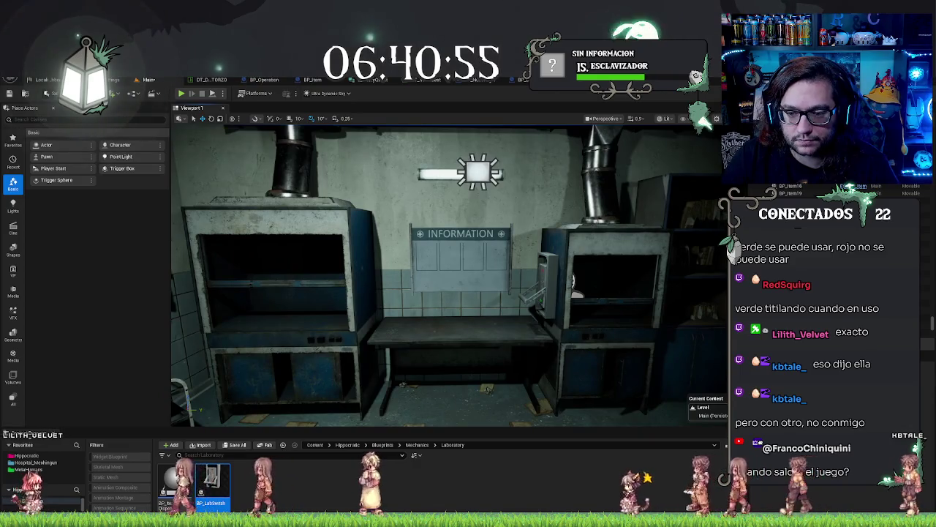
Select the INFORMATION board and shift it left along the wall
{"action": "scroll", "coordinate": [568, 282], "scroll_direction": "up", "scroll_amount": 5}
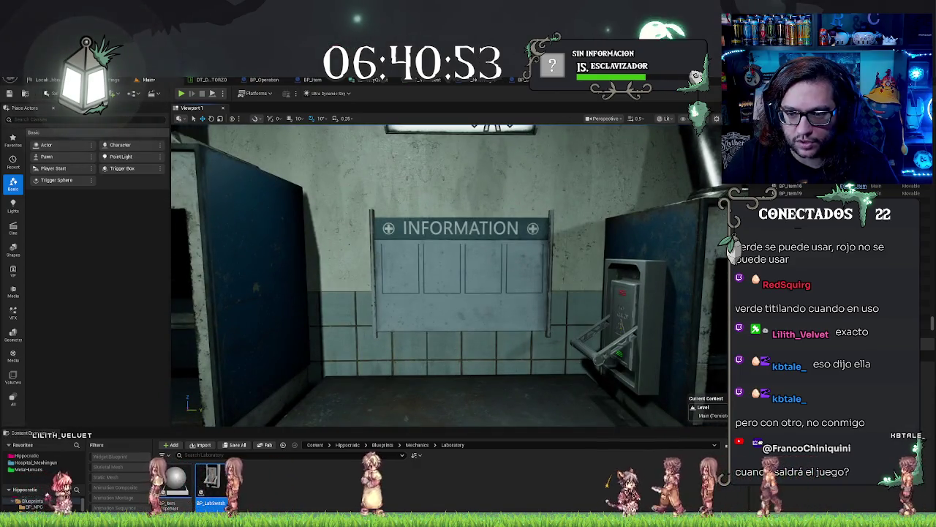
{"action": "left_click", "coordinate": [538, 278]}
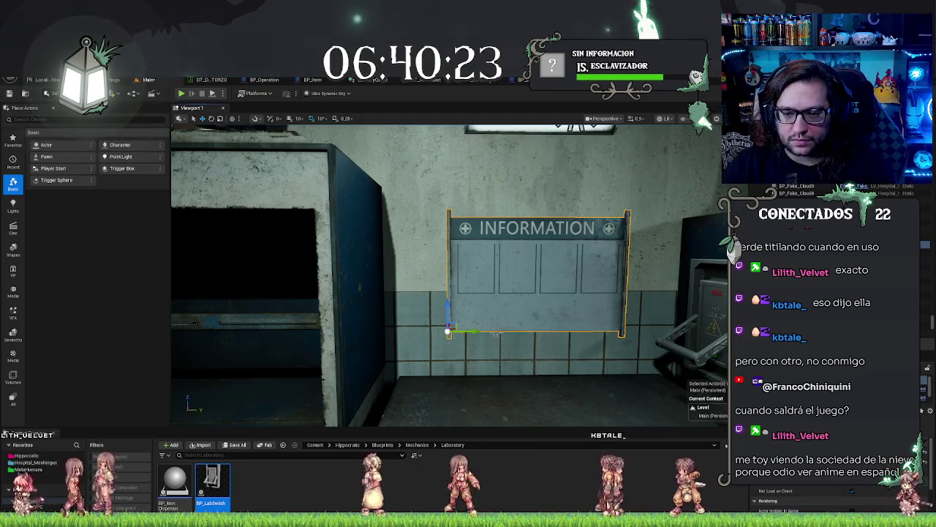
{"action": "left_click_drag", "start_coordinate": [477, 332], "coordinate": [431, 331]}
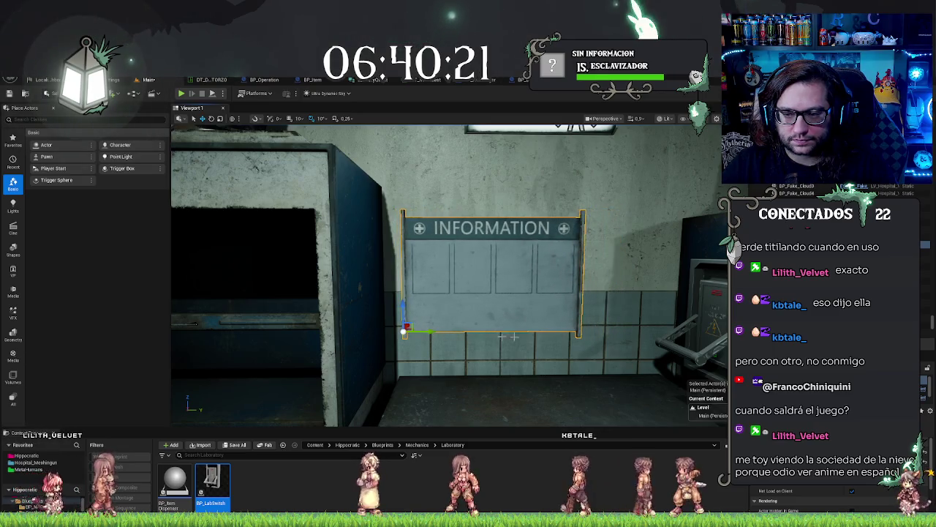
Rotate the lever on the wall -90° so it faces outward
{"action": "left_click", "coordinate": [501, 329]}
{"action": "key", "text": "e"}
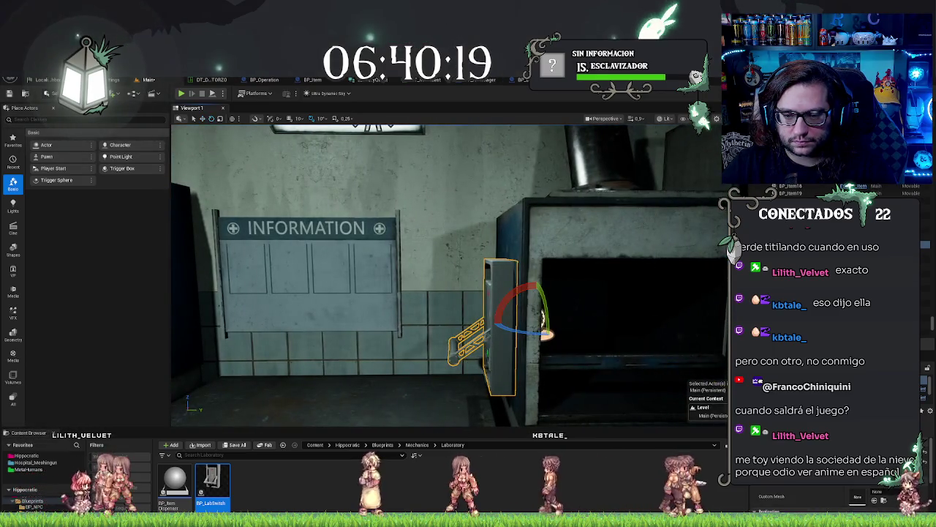
{"action": "mouse_move", "coordinate": [542, 317]}
{"action": "left_mouse_down"}
{"action": "mouse_move", "coordinate": [524, 315]}
{"action": "mouse_move", "coordinate": [541, 328]}
{"action": "mouse_move", "coordinate": [318, 309]}
{"action": "mouse_move", "coordinate": [404, 310]}
{"action": "left_mouse_up"}
{"action": "key", "text": "w"}
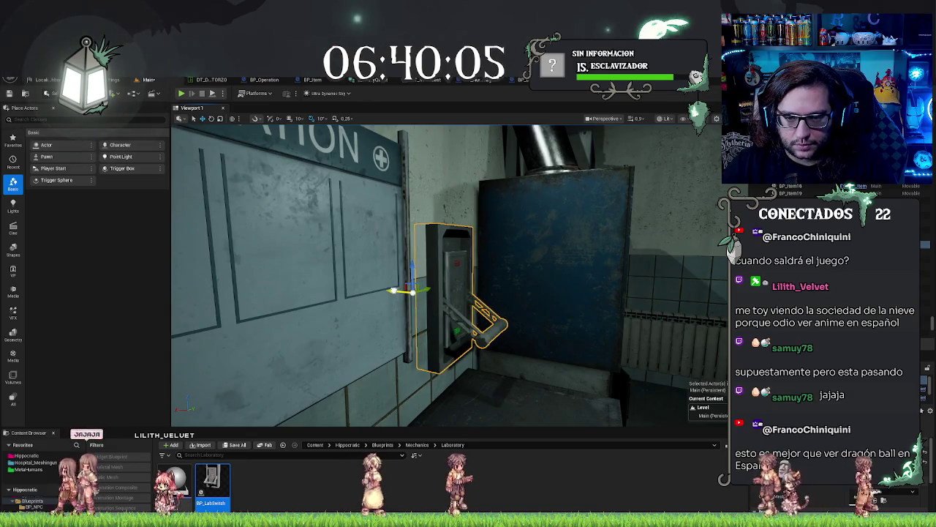
Nudge the lever slightly left along the wall and check its placement from the side
{"action": "mouse_move", "coordinate": [405, 310]}
{"action": "left_mouse_down"}
{"action": "mouse_move", "coordinate": [344, 307]}
{"action": "mouse_move", "coordinate": [374, 308]}
{"action": "left_mouse_up"}
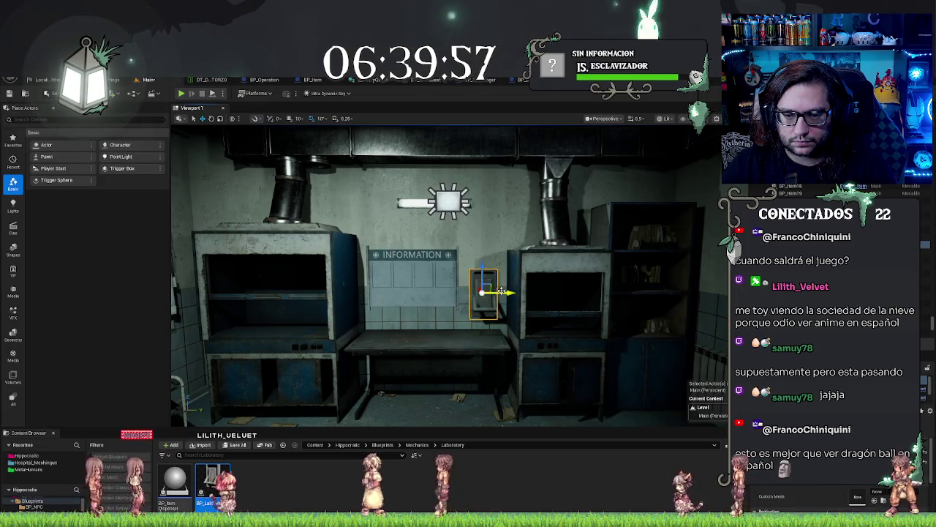
{"action": "left_click_drag", "start_coordinate": [502, 291], "coordinate": [499, 291]}
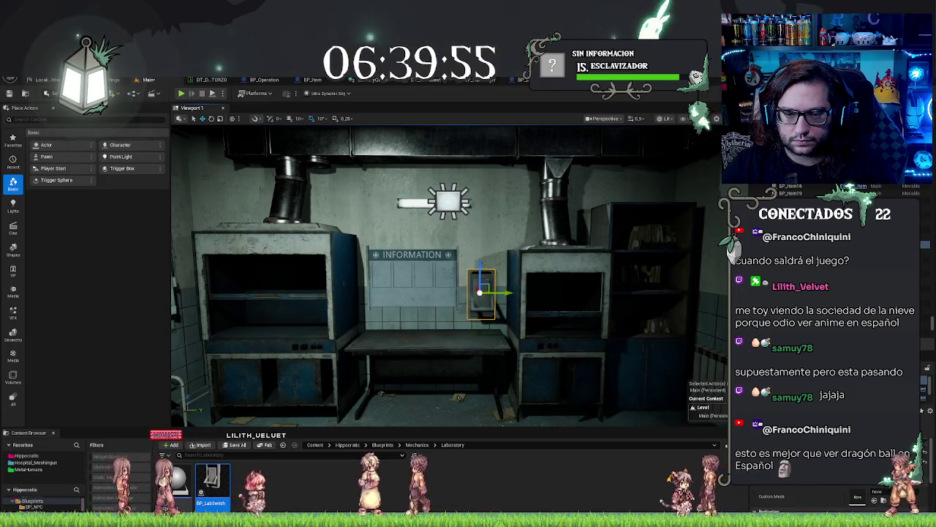
{"action": "mouse_move", "coordinate": [483, 293]}
{"action": "left_mouse_down"}
{"action": "mouse_move", "coordinate": [483, 278]}
{"action": "mouse_move", "coordinate": [512, 271]}
{"action": "mouse_move", "coordinate": [425, 272]}
{"action": "mouse_move", "coordinate": [468, 272]}
{"action": "left_mouse_up"}
{"action": "mouse_move", "coordinate": [529, 293]}
{"action": "left_mouse_down"}
{"action": "mouse_move", "coordinate": [512, 300]}
{"action": "mouse_move", "coordinate": [519, 307]}
{"action": "mouse_move", "coordinate": [529, 292]}
{"action": "left_mouse_up"}
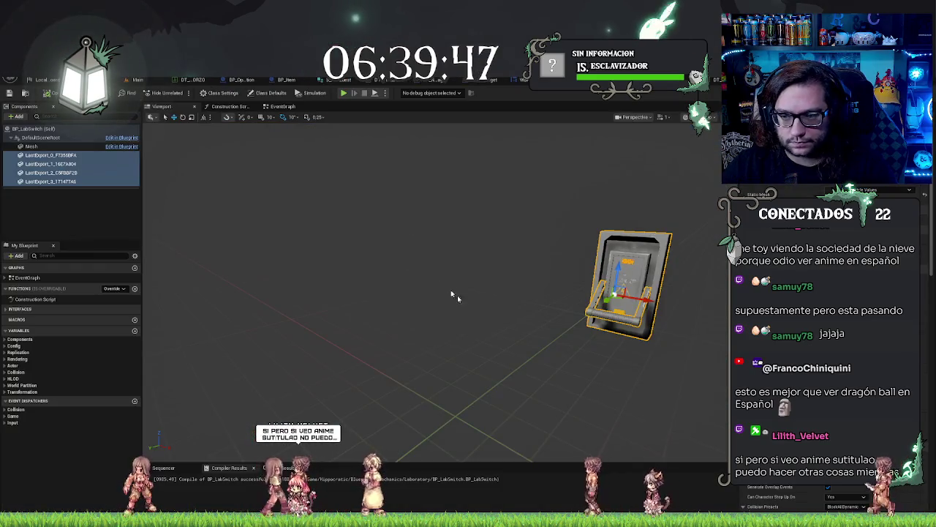
{"action": "mouse_move", "coordinate": [458, 295]}
{"action": "left_mouse_down"}
{"action": "mouse_move", "coordinate": [512, 295]}
{"action": "mouse_move", "coordinate": [439, 293]}
{"action": "mouse_move", "coordinate": [202, 236]}
{"action": "left_mouse_up"}
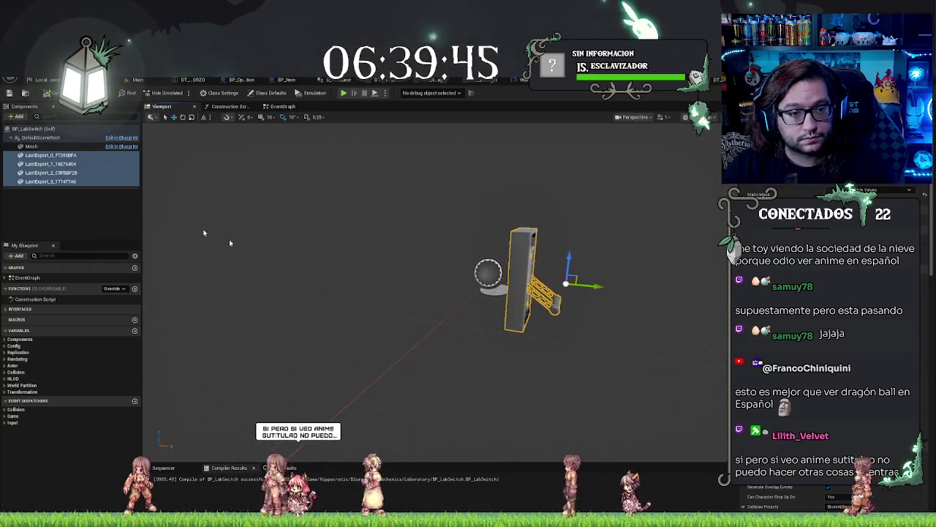
Rename component LastExport_2 to 'Lever' and LastExport_3 to 'RED'
{"action": "left_click", "coordinate": [49, 182]}
{"action": "left_click", "coordinate": [43, 173]}
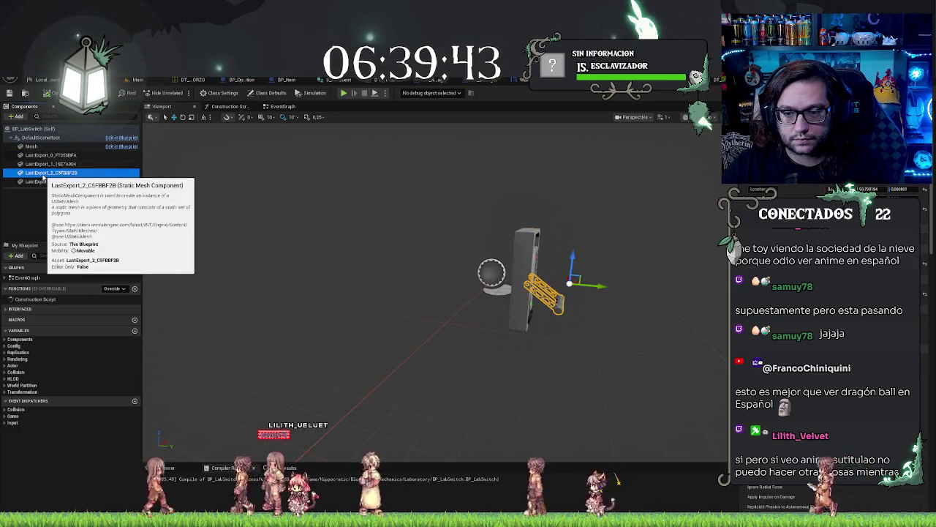
{"action": "key", "text": "F2"}
{"action": "type", "text": "Lever"}
{"action": "left_click", "coordinate": [44, 180]}
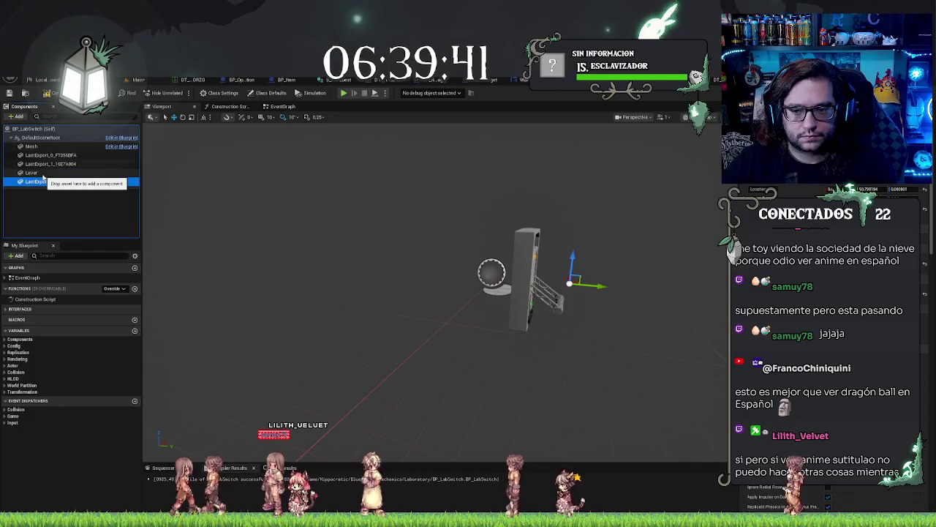
{"action": "key", "text": "F2"}
{"action": "type", "text": "RED"}
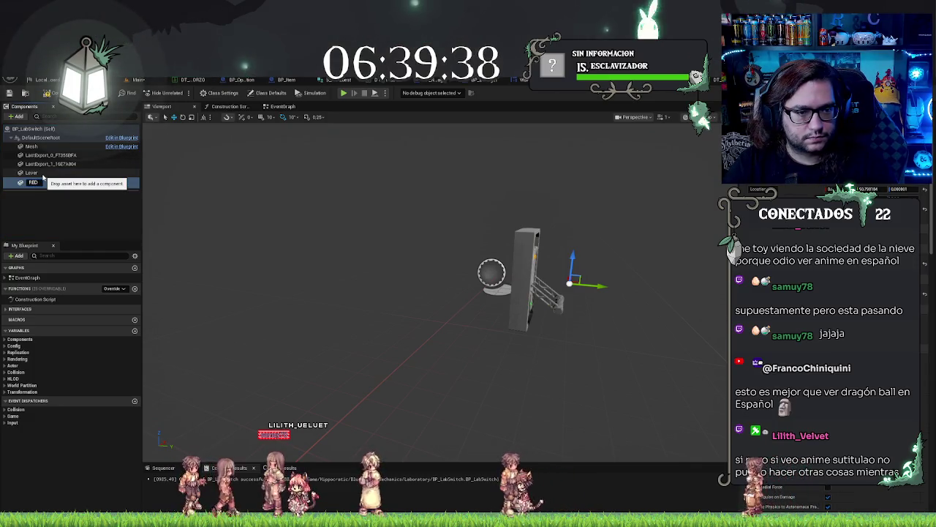
{"action": "key", "text": "Return"}
Rename LastExport_1 to 'GREEN' and LastExport_0 to 'Box'
{"action": "key", "text": "Up"}
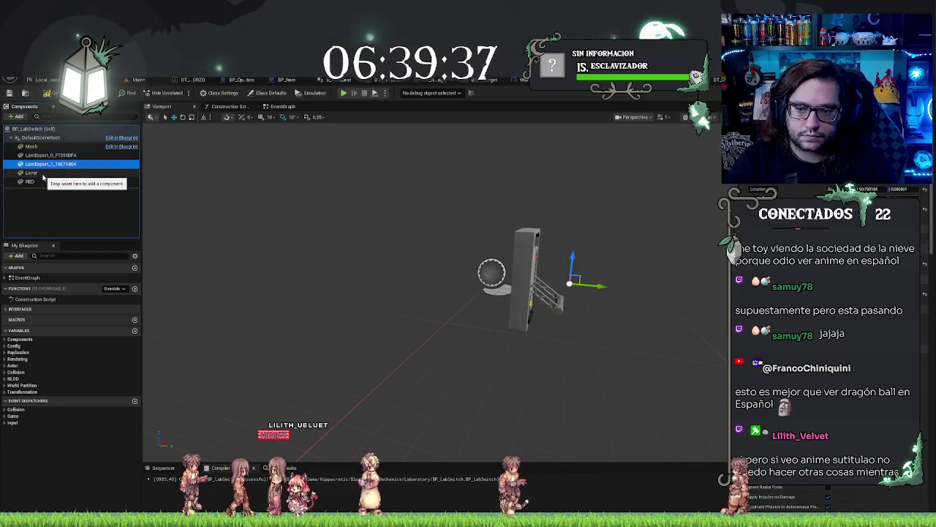
{"action": "key", "text": "F2"}
{"action": "type", "text": "GREEN"}
{"action": "key", "text": "Return"}
{"action": "key", "text": "Up"}
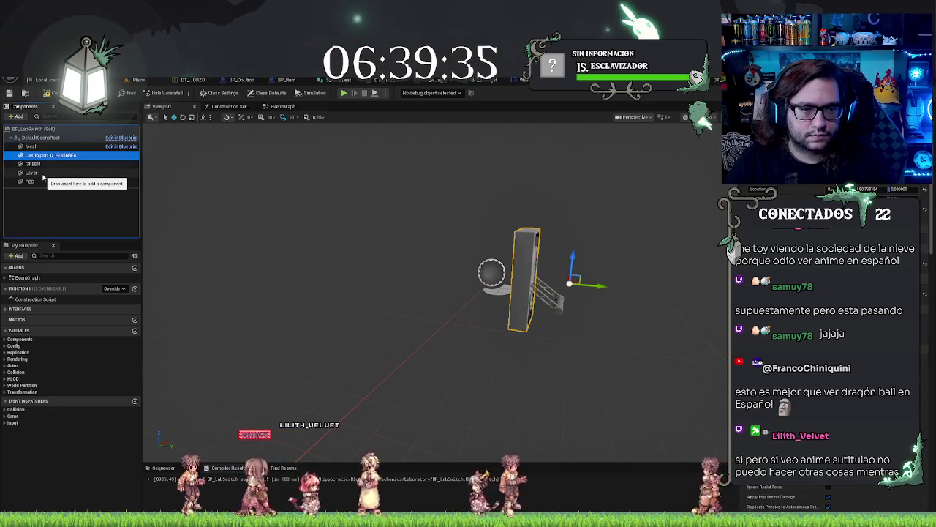
{"action": "key", "text": "F2"}
{"action": "type", "text": "Box"}
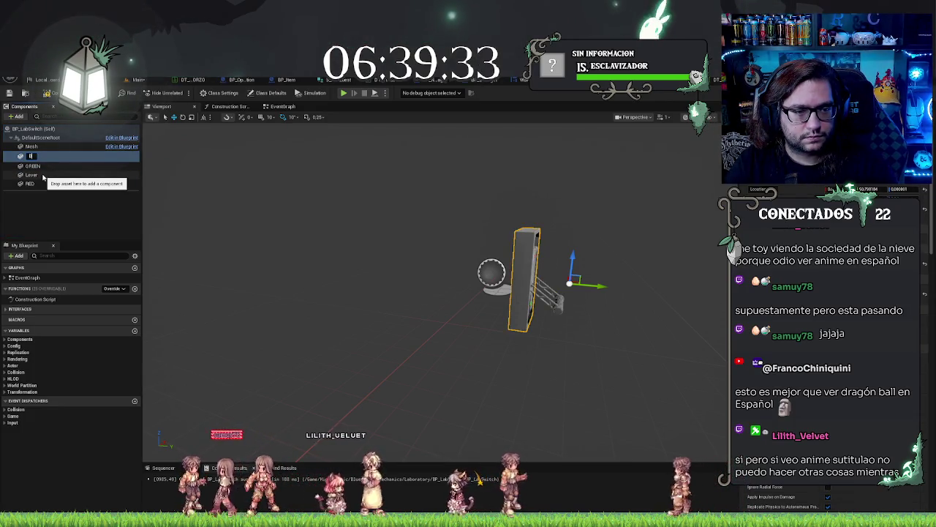
{"action": "key", "text": "Return"}
Undo the Lever's 10° roll back to 0 and test-rotate it around its hinge
{"action": "key", "text": "Down"}
{"action": "key", "text": "Down"}
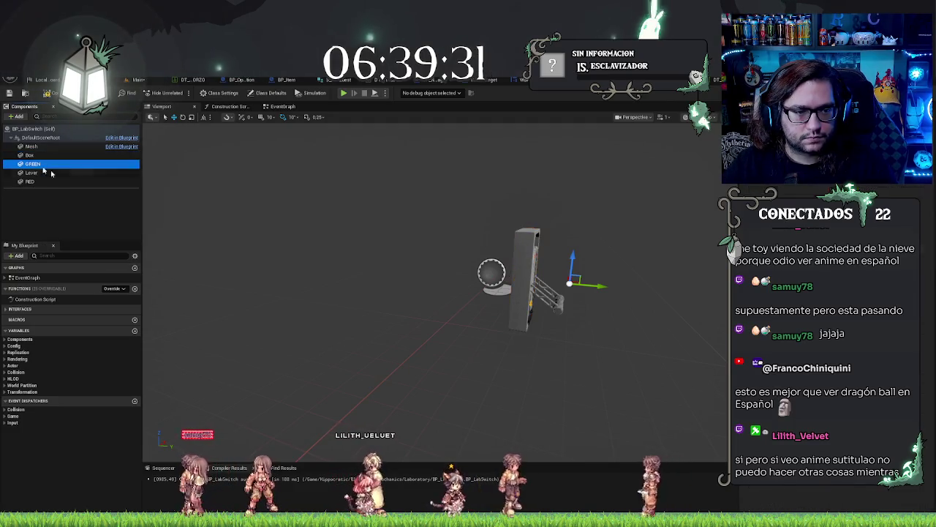
{"action": "key", "text": "f"}
{"action": "key", "text": "e"}
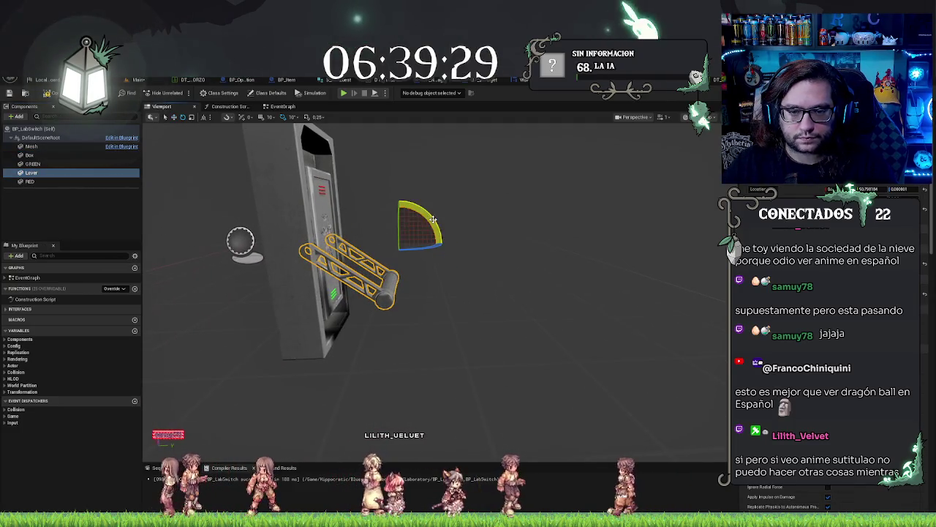
{"action": "key", "text": "ctrl+z"}
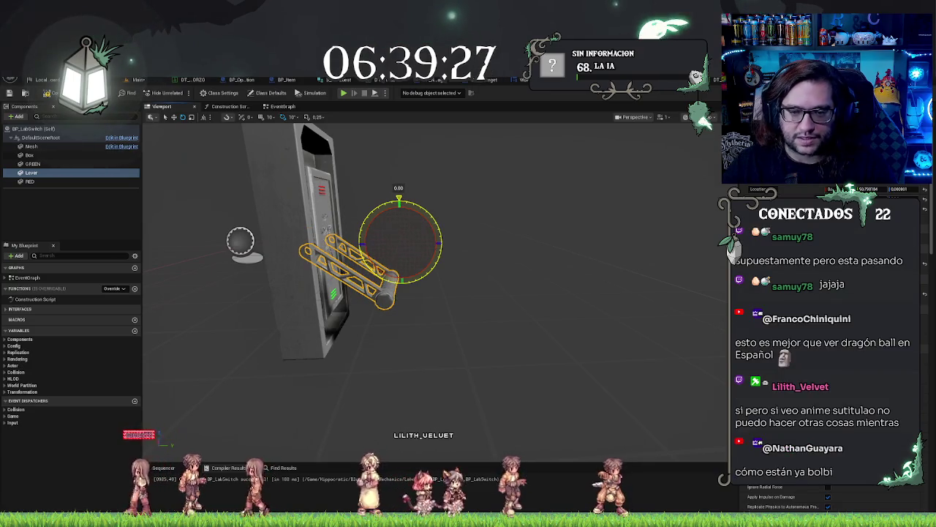
{"action": "left_click_drag", "start_coordinate": [421, 220], "coordinate": [509, 305]}
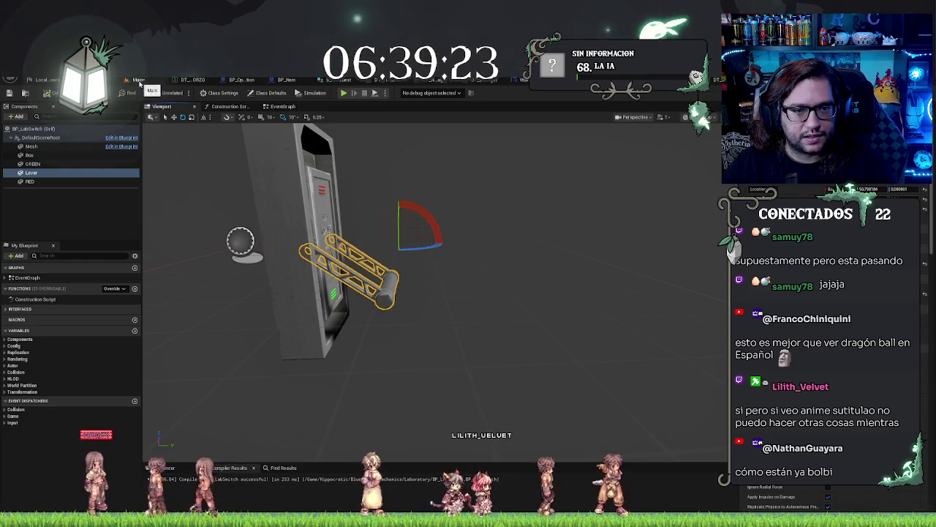
Go to the Main level, reopen BP_LabSwitch, and switch back to the level editor
{"action": "left_click", "coordinate": [49, 93]}
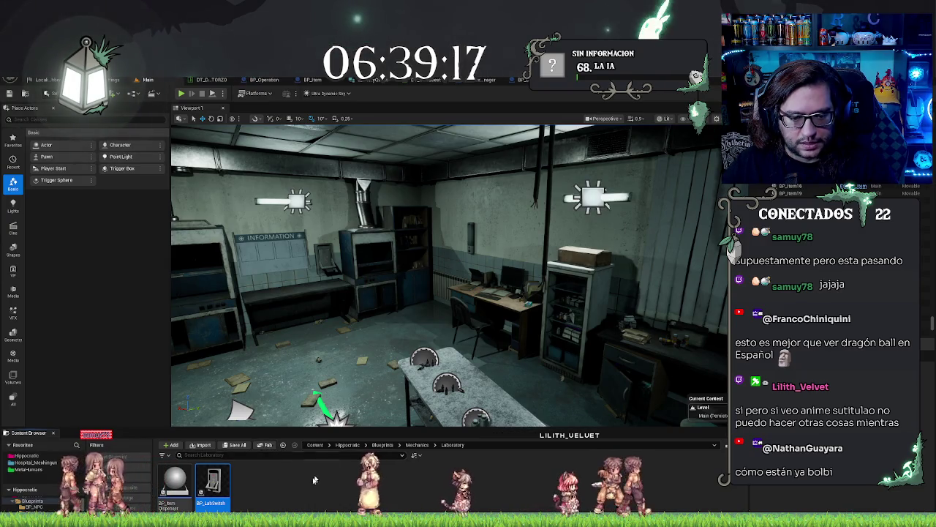
{"action": "double_click", "coordinate": [213, 484]}
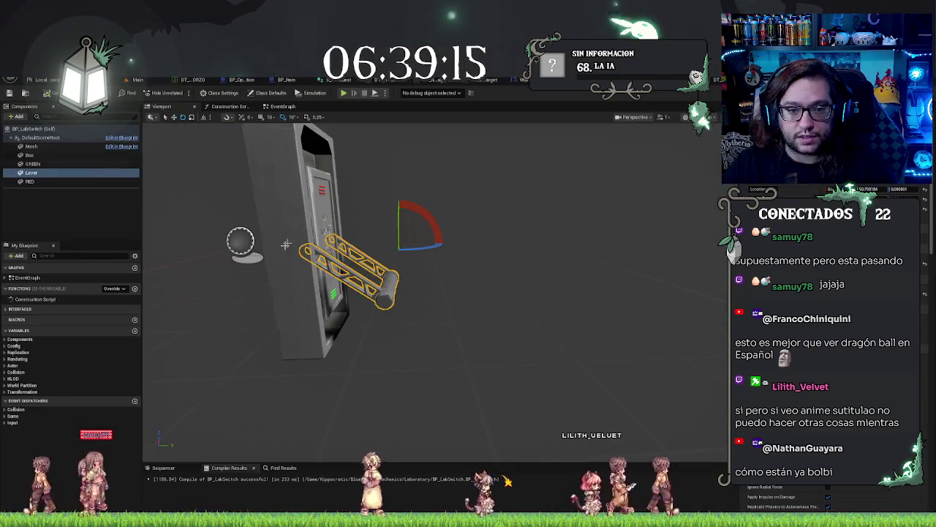
{"action": "key", "text": "ctrl+Tab"}
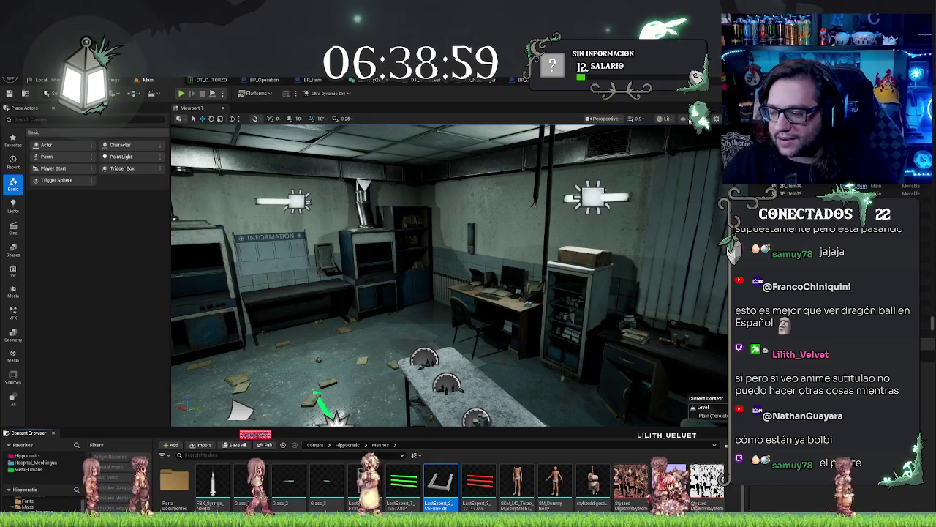
Select the lever mesh placed in the lab and move it to the right
{"action": "left_click_drag", "start_coordinate": [441, 306], "coordinate": [415, 374]}
{"action": "left_click", "coordinate": [405, 361]}
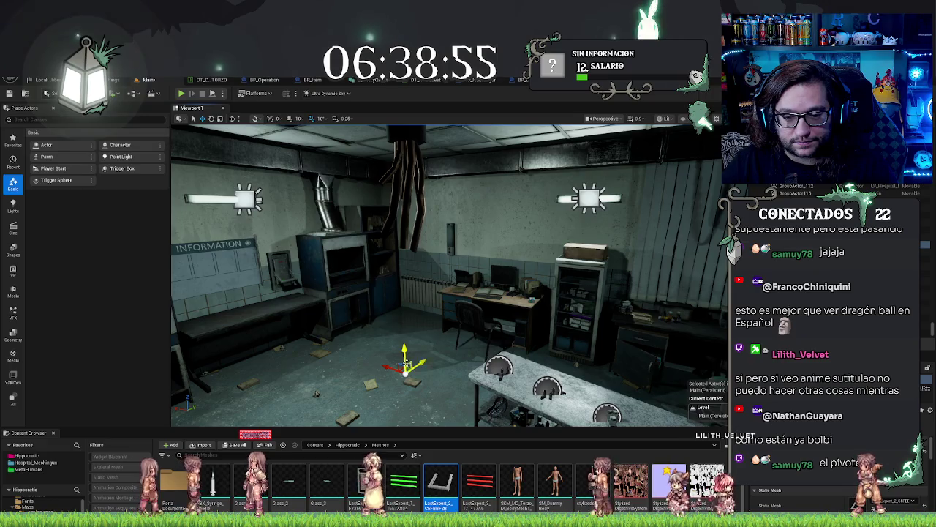
{"action": "left_click_drag", "start_coordinate": [387, 365], "coordinate": [454, 388]}
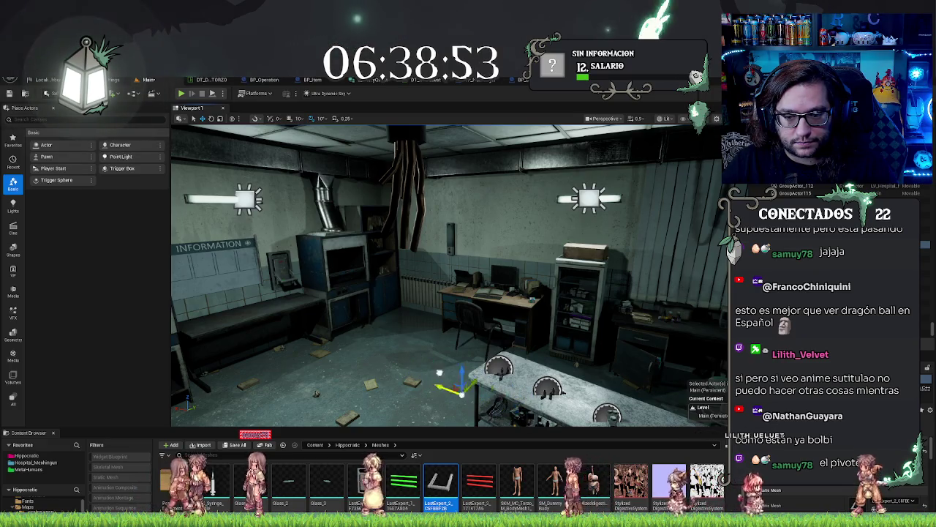
{"action": "mouse_move", "coordinate": [316, 394]}
{"action": "left_mouse_down"}
{"action": "mouse_move", "coordinate": [254, 233]}
{"action": "mouse_move", "coordinate": [444, 175]}
{"action": "mouse_move", "coordinate": [373, 198]}
{"action": "left_mouse_up"}
In Modeling mode, use XForm > Edit Pivot to place the lever's pivot at its hinge end
{"action": "left_click", "coordinate": [50, 93]}
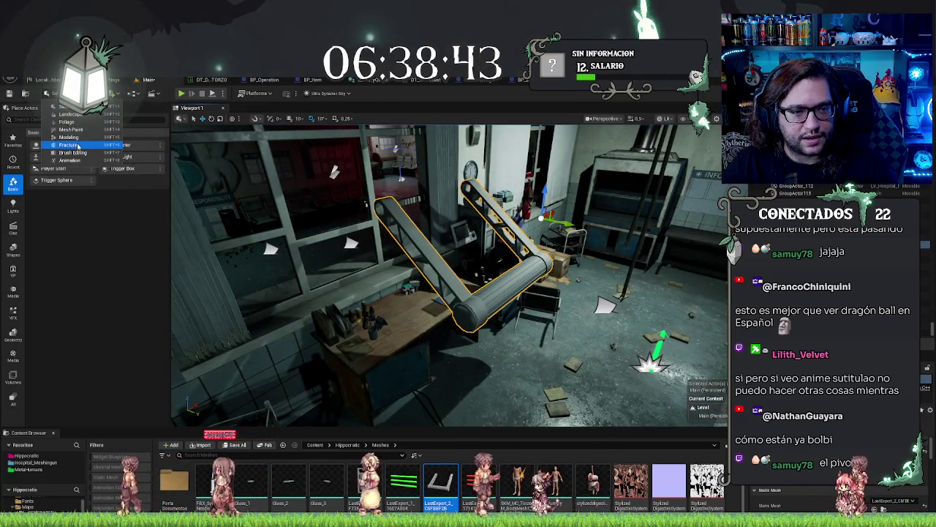
{"action": "key", "text": "Escape"}
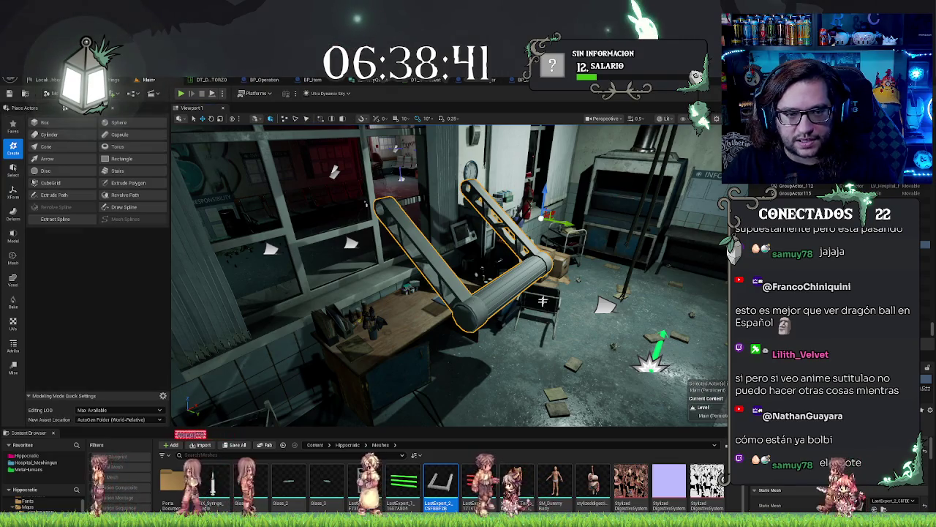
{"action": "left_click", "coordinate": [12, 192]}
{"action": "left_click_drag", "start_coordinate": [439, 293], "coordinate": [439, 212]}
{"action": "left_click", "coordinate": [51, 147]}
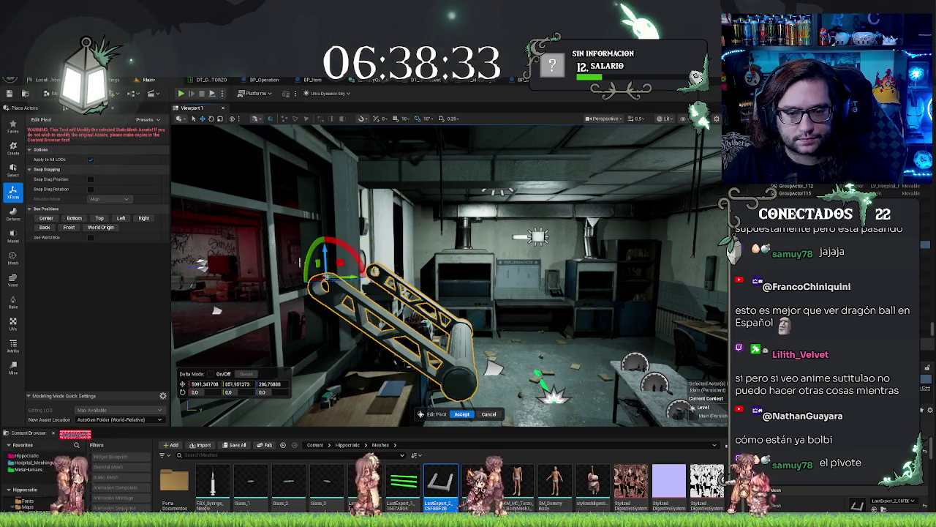
{"action": "mouse_move", "coordinate": [439, 293]}
{"action": "left_mouse_down"}
{"action": "mouse_move", "coordinate": [377, 292]}
{"action": "mouse_move", "coordinate": [427, 284]}
{"action": "mouse_move", "coordinate": [403, 314]}
{"action": "left_mouse_up"}
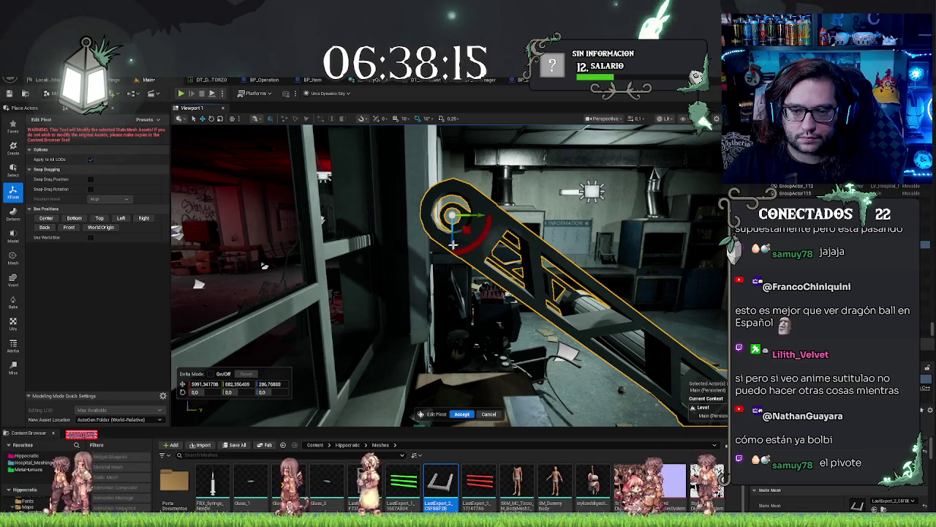
{"action": "mouse_move", "coordinate": [468, 250]}
{"action": "left_mouse_down"}
{"action": "mouse_move", "coordinate": [417, 258]}
{"action": "mouse_move", "coordinate": [579, 278]}
{"action": "left_mouse_up"}
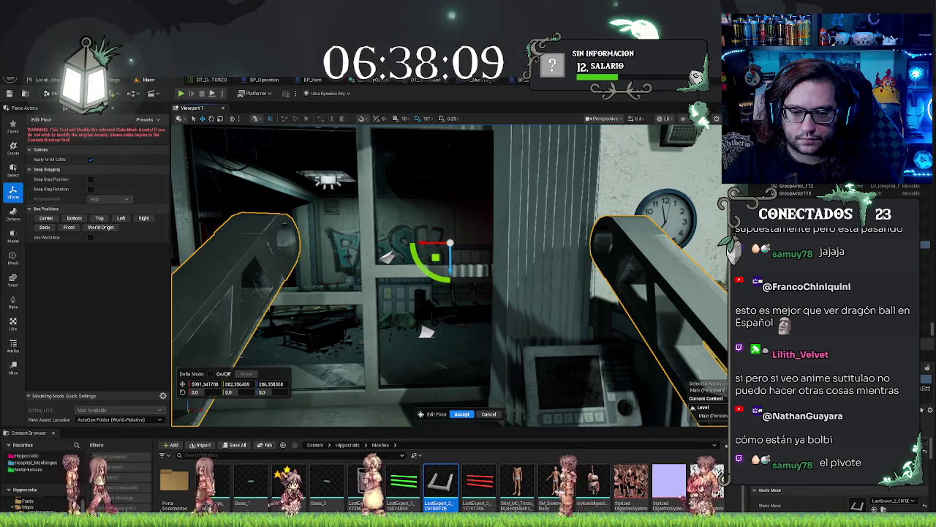
{"action": "left_click", "coordinate": [541, 278]}
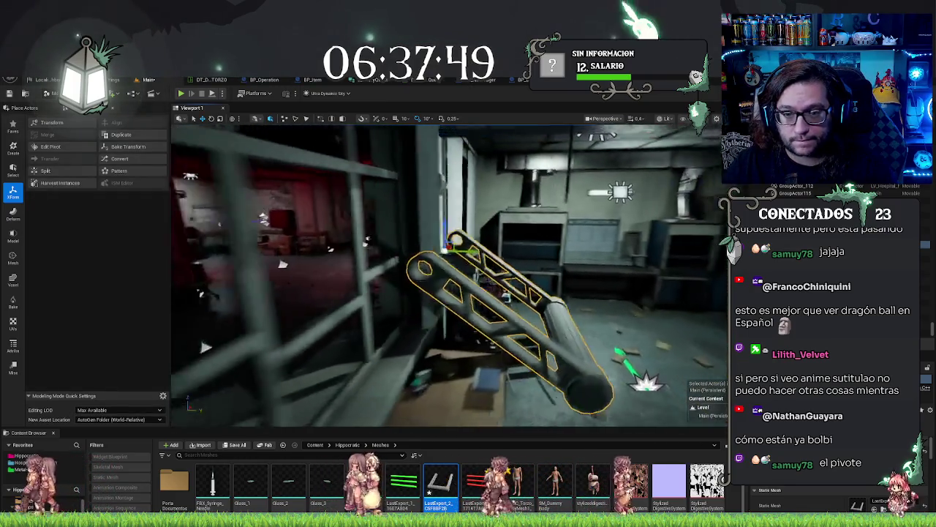
Test-rotate the lever around its new pivot, then undo the rotation
{"action": "right_click", "coordinate": [439, 254]}
{"action": "key", "text": "Escape"}
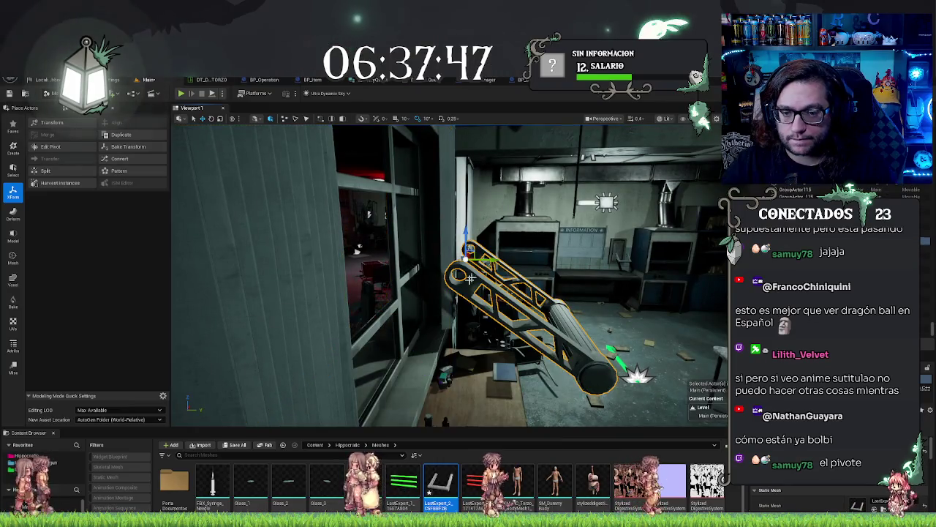
{"action": "mouse_move", "coordinate": [489, 231]}
{"action": "left_mouse_down"}
{"action": "mouse_move", "coordinate": [468, 278]}
{"action": "mouse_move", "coordinate": [483, 265]}
{"action": "left_mouse_up"}
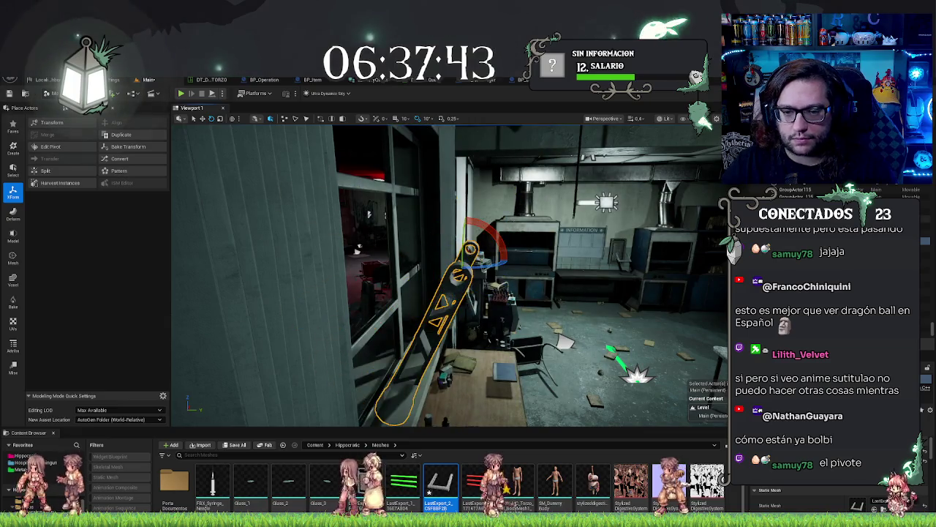
{"action": "key", "text": "ctrl+z"}
{"action": "key", "text": "ctrl+Tab"}
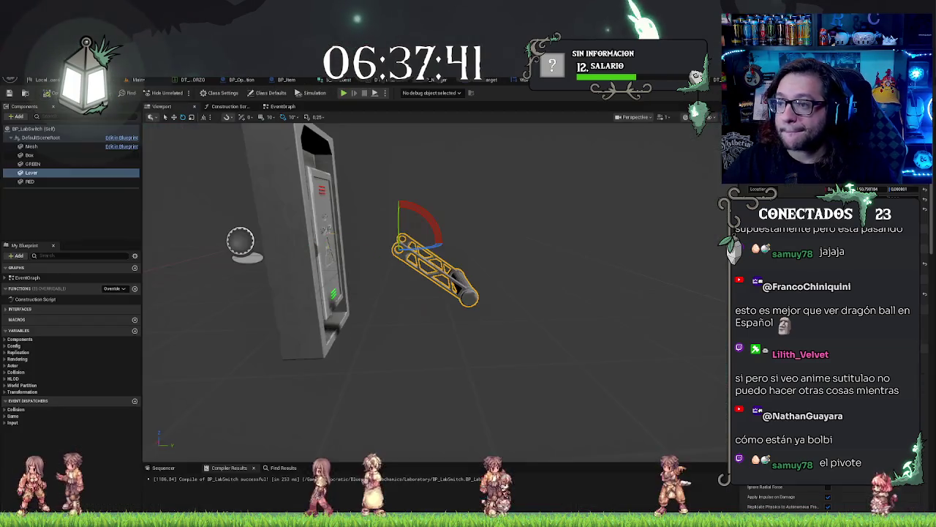
Move the Lever across the front of the High Voltage panel and frame it
{"action": "scroll", "coordinate": [619, 209], "scroll_direction": "up", "scroll_amount": 5}
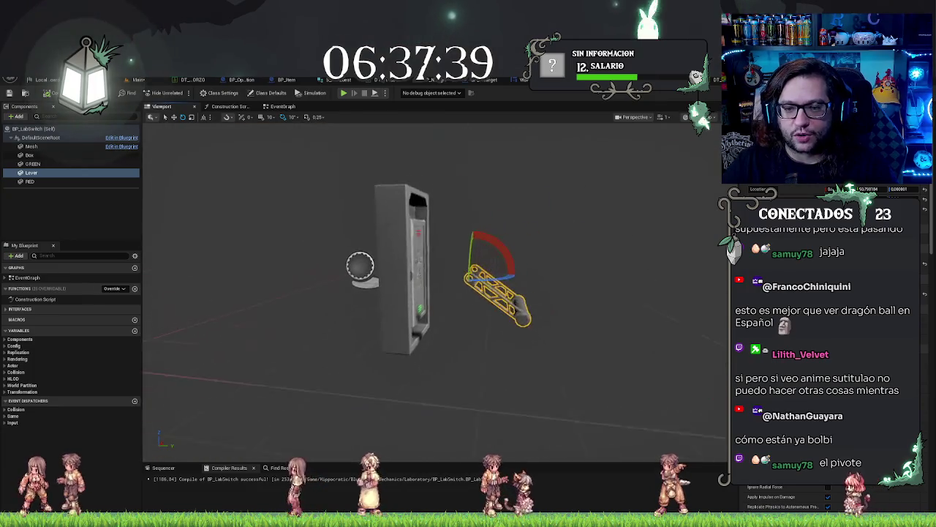
{"action": "left_click_drag", "start_coordinate": [619, 209], "coordinate": [596, 211]}
{"action": "key", "text": "w"}
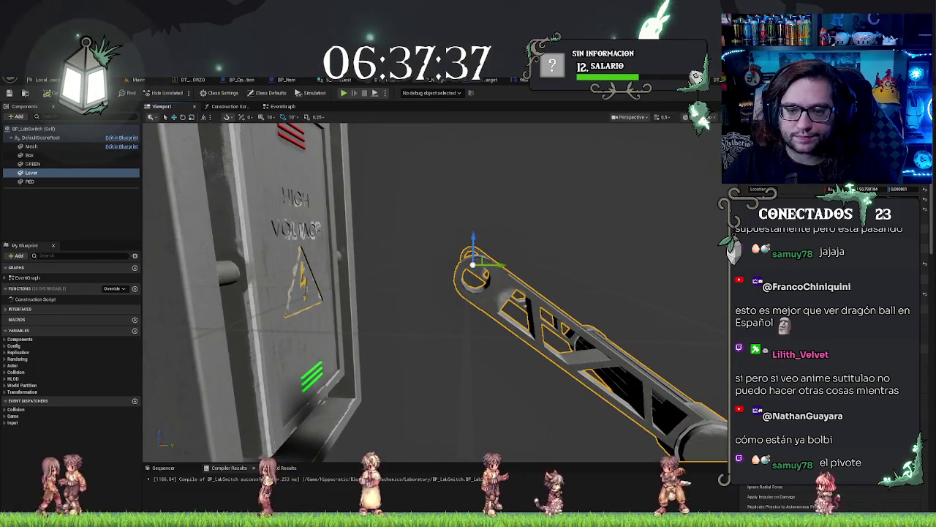
{"action": "left_click_drag", "start_coordinate": [499, 263], "coordinate": [328, 264]}
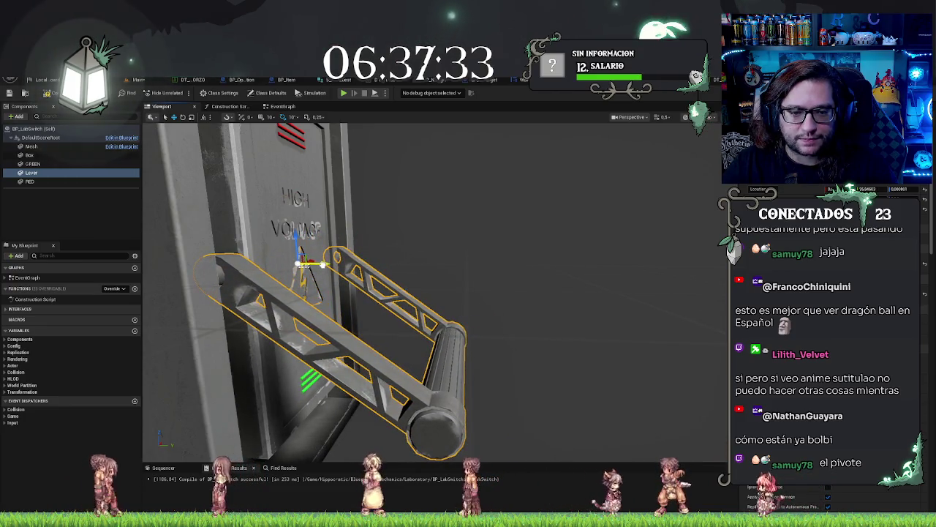
{"action": "key", "text": "f"}
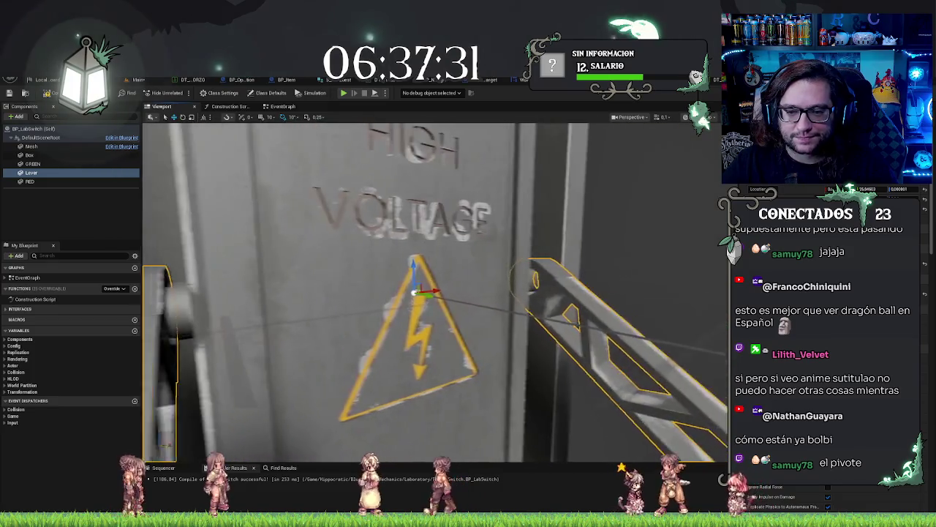
{"action": "key", "text": "f"}
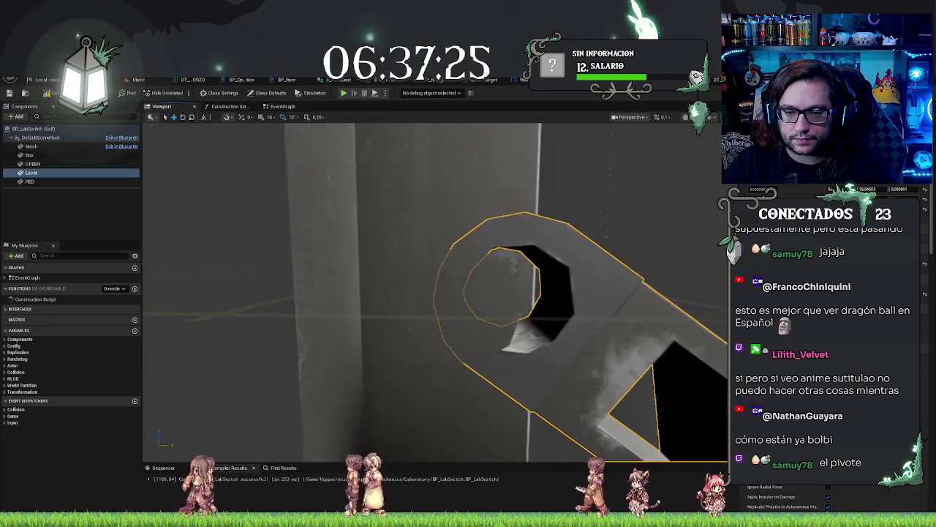
Shift the Lever along X toward the panel, lower it slightly, and save the Blueprint
{"action": "scroll", "coordinate": [505, 355], "scroll_direction": "up", "scroll_amount": 3}
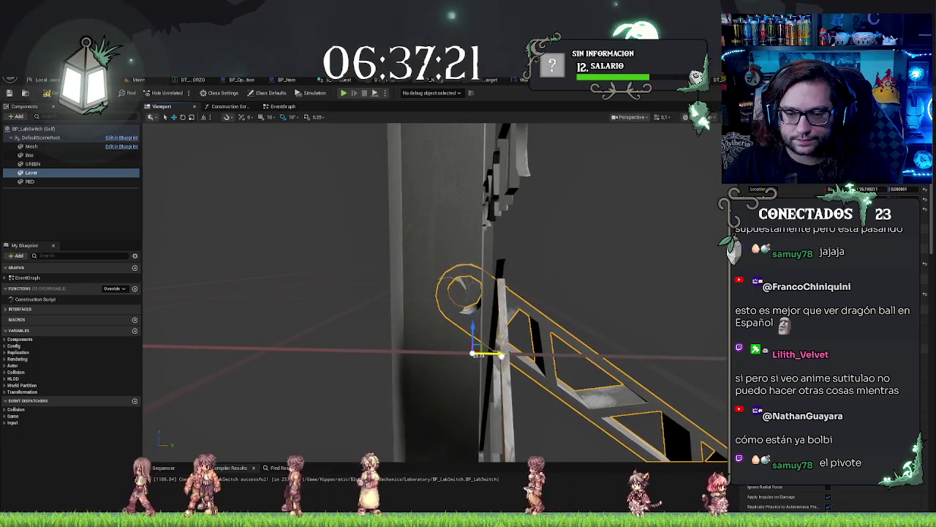
{"action": "left_click_drag", "start_coordinate": [505, 355], "coordinate": [453, 359]}
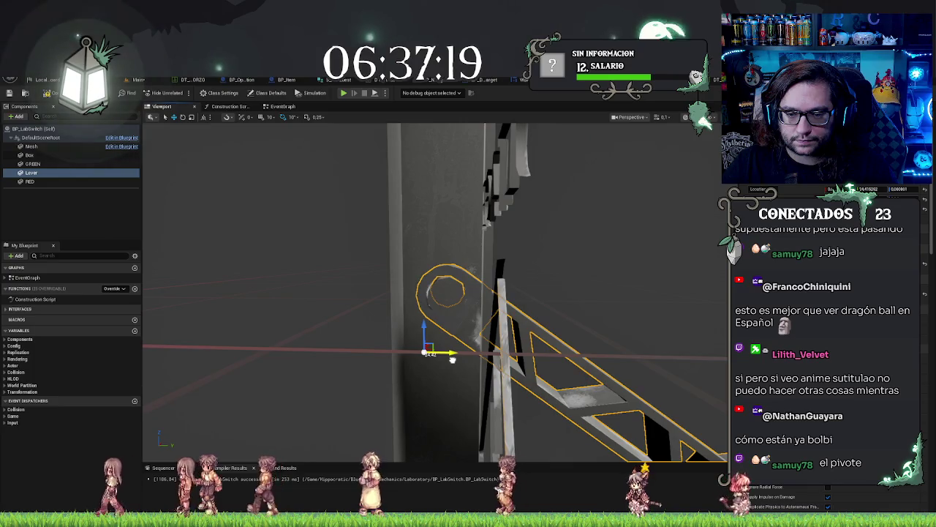
{"action": "left_click_drag", "start_coordinate": [421, 323], "coordinate": [424, 330]}
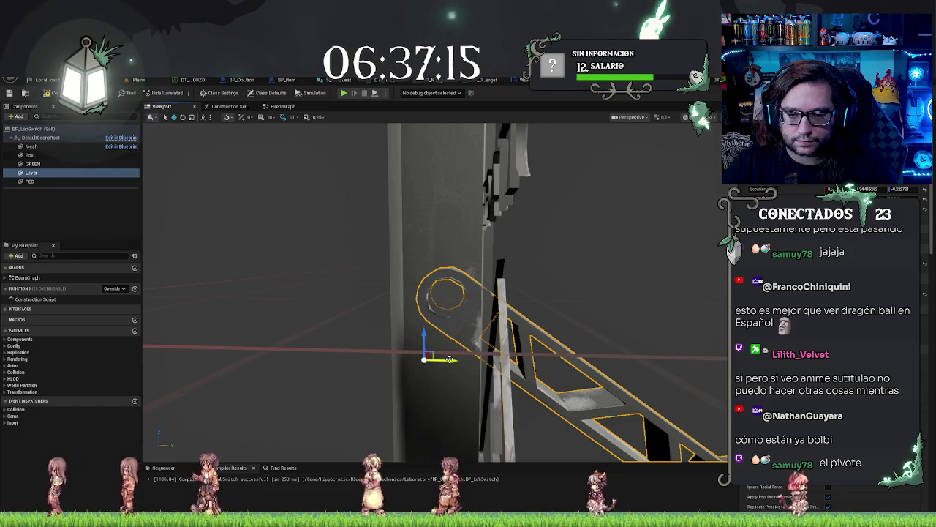
{"action": "key", "text": "f"}
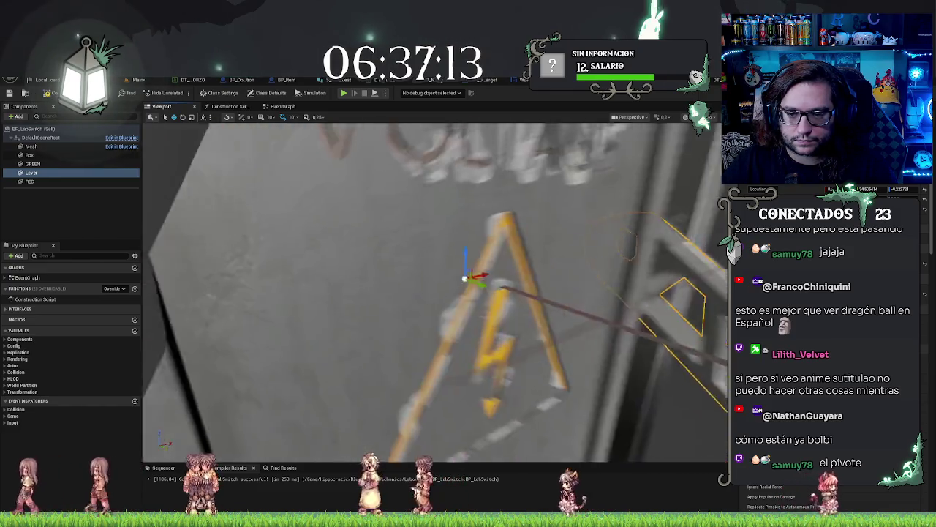
{"action": "key", "text": "ctrl+s"}
Inspect the lever on the panel from side and front, then return to the Main level
{"action": "mouse_move", "coordinate": [196, 174]}
{"action": "left_mouse_down"}
{"action": "mouse_move", "coordinate": [484, 226]}
{"action": "mouse_move", "coordinate": [382, 257]}
{"action": "mouse_move", "coordinate": [387, 265]}
{"action": "mouse_move", "coordinate": [432, 246]}
{"action": "mouse_move", "coordinate": [447, 219]}
{"action": "mouse_move", "coordinate": [396, 249]}
{"action": "mouse_move", "coordinate": [293, 254]}
{"action": "mouse_move", "coordinate": [293, 292]}
{"action": "mouse_move", "coordinate": [163, 293]}
{"action": "mouse_move", "coordinate": [336, 293]}
{"action": "left_mouse_up"}
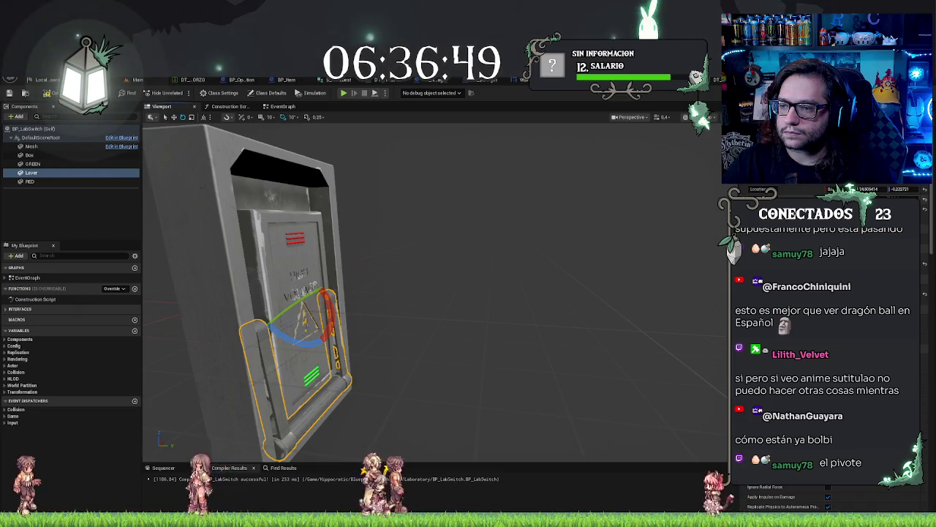
{"action": "key", "text": "f"}
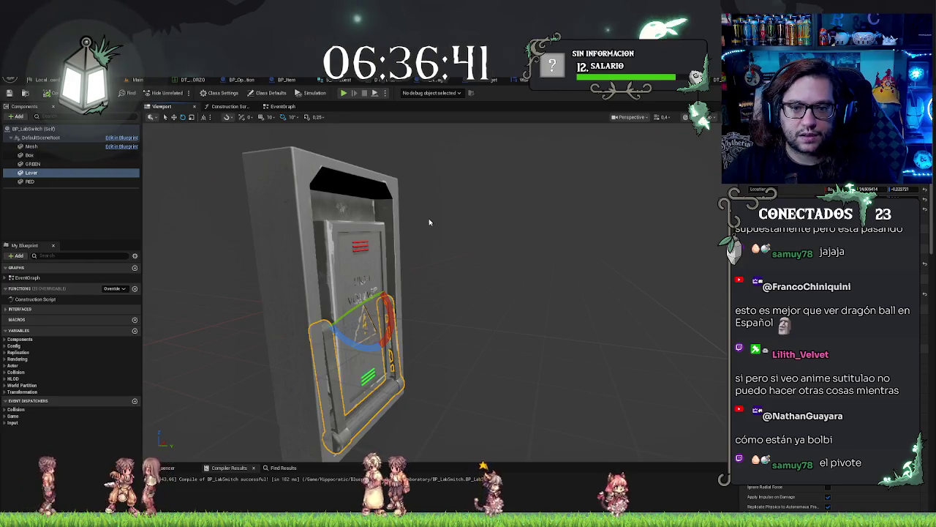
{"action": "left_click_drag", "start_coordinate": [444, 253], "coordinate": [718, 135]}
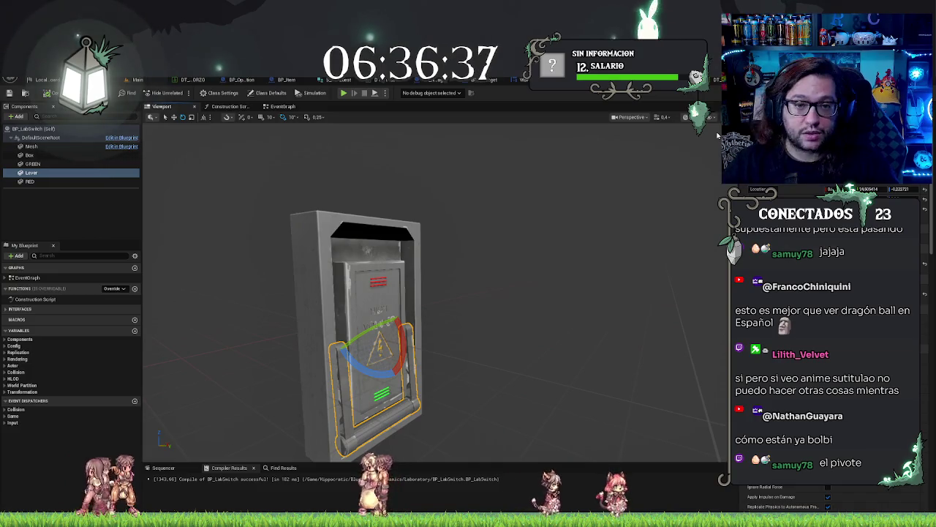
{"action": "left_click", "coordinate": [144, 84]}
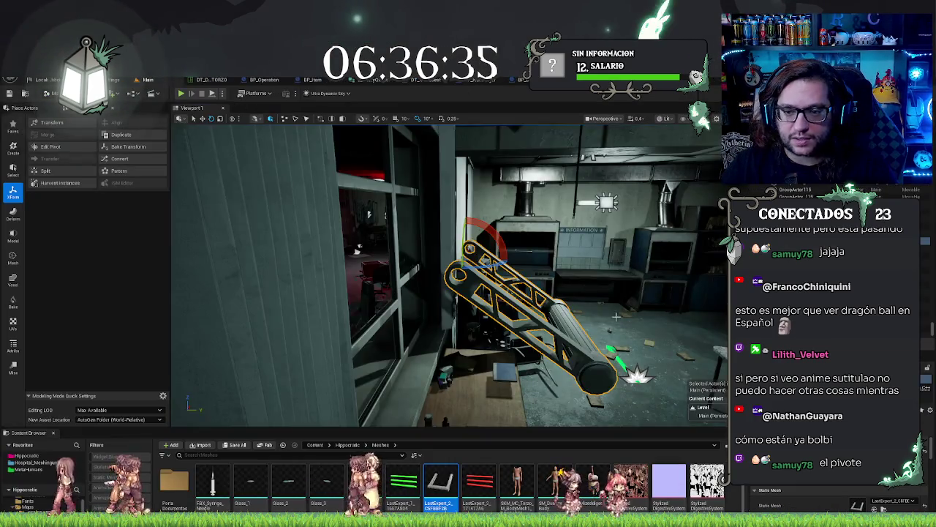
Delete the loose lever mesh from the level and fly from the wall switch toward the lab table
{"action": "left_click_drag", "start_coordinate": [439, 292], "coordinate": [483, 293]}
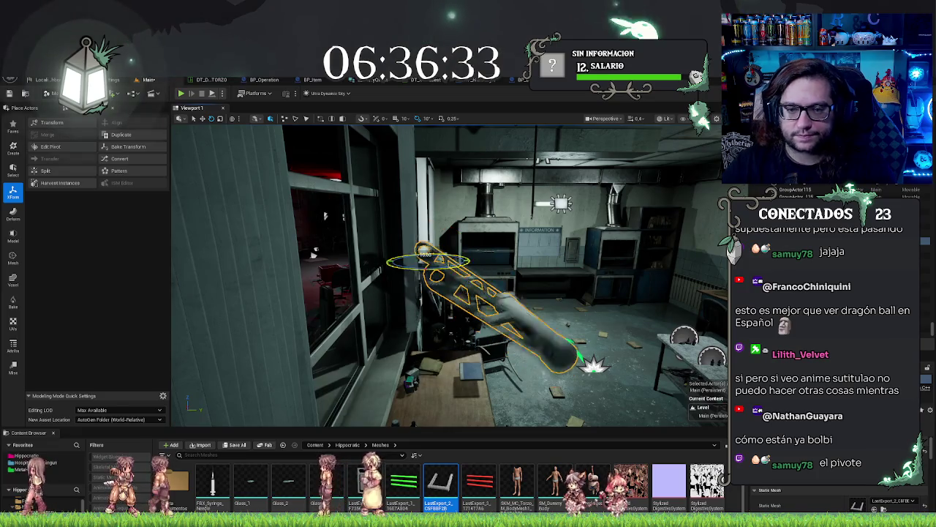
{"action": "key", "text": "Delete"}
{"action": "mouse_move", "coordinate": [444, 268]}
{"action": "left_mouse_down"}
{"action": "mouse_move", "coordinate": [411, 343]}
{"action": "mouse_move", "coordinate": [407, 308]}
{"action": "mouse_move", "coordinate": [391, 300]}
{"action": "mouse_move", "coordinate": [447, 285]}
{"action": "left_mouse_up"}
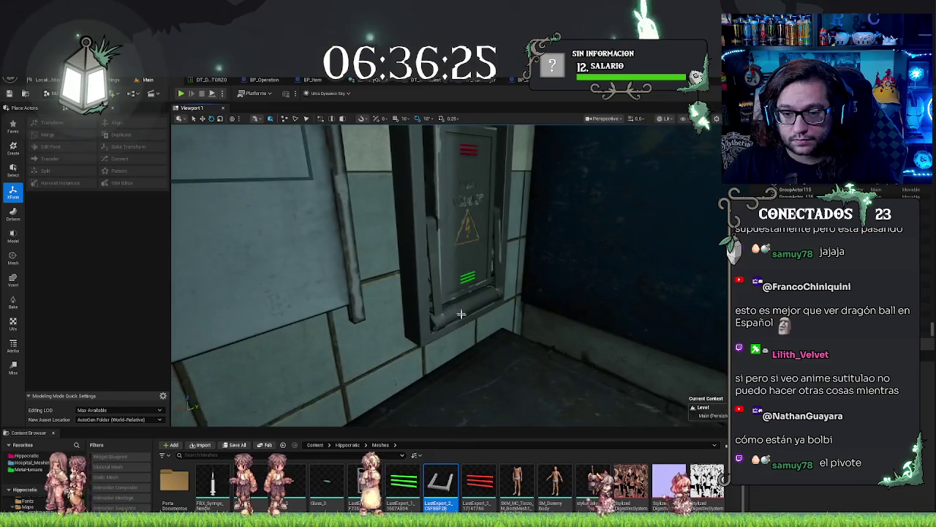
{"action": "left_click", "coordinate": [466, 279]}
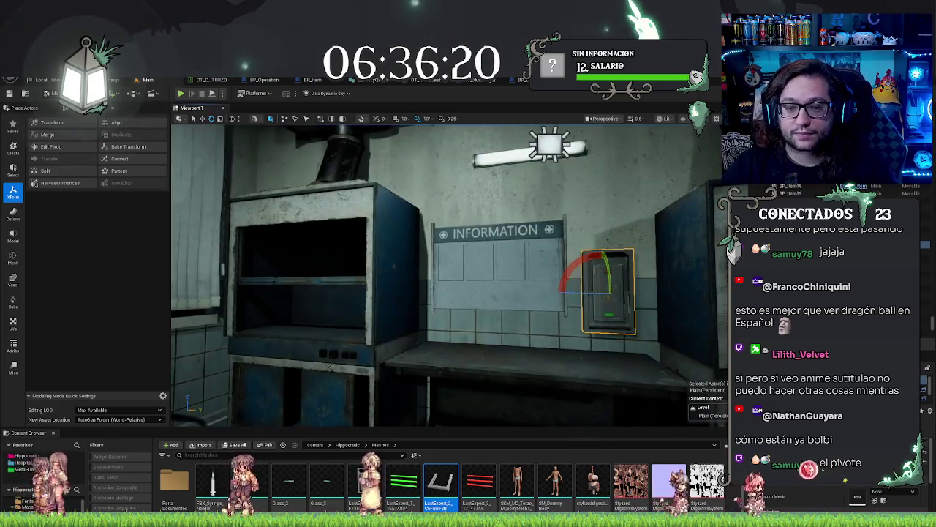
{"action": "mouse_move", "coordinate": [466, 279]}
{"action": "left_mouse_down"}
{"action": "mouse_move", "coordinate": [439, 284]}
{"action": "mouse_move", "coordinate": [618, 383]}
{"action": "left_mouse_up"}
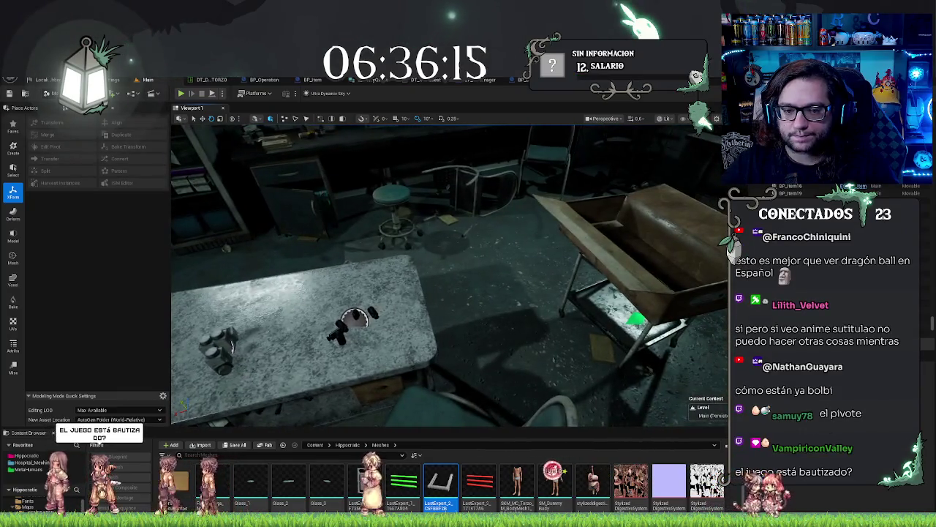
Select the bag-shaped pickup inside the open cardboard box
{"action": "right_click", "coordinate": [531, 335]}
{"action": "left_click", "coordinate": [618, 331]}
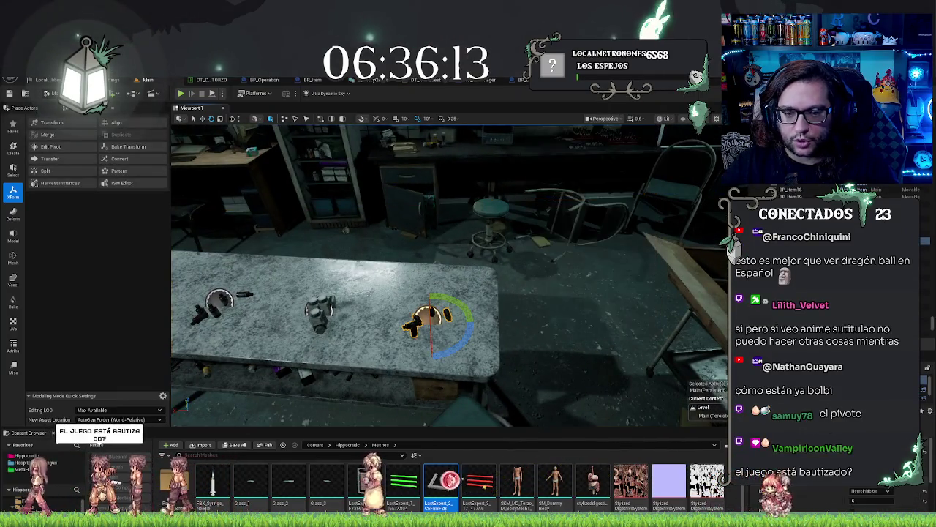
{"action": "mouse_move", "coordinate": [439, 284]}
{"action": "left_mouse_down"}
{"action": "mouse_move", "coordinate": [541, 272]}
{"action": "mouse_move", "coordinate": [578, 248]}
{"action": "mouse_move", "coordinate": [601, 311]}
{"action": "left_mouse_up"}
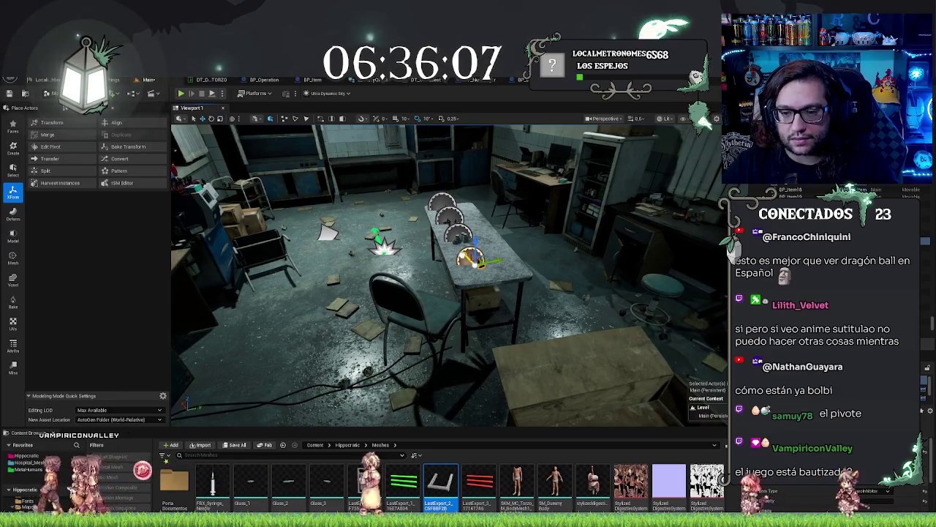
{"action": "key", "text": "f"}
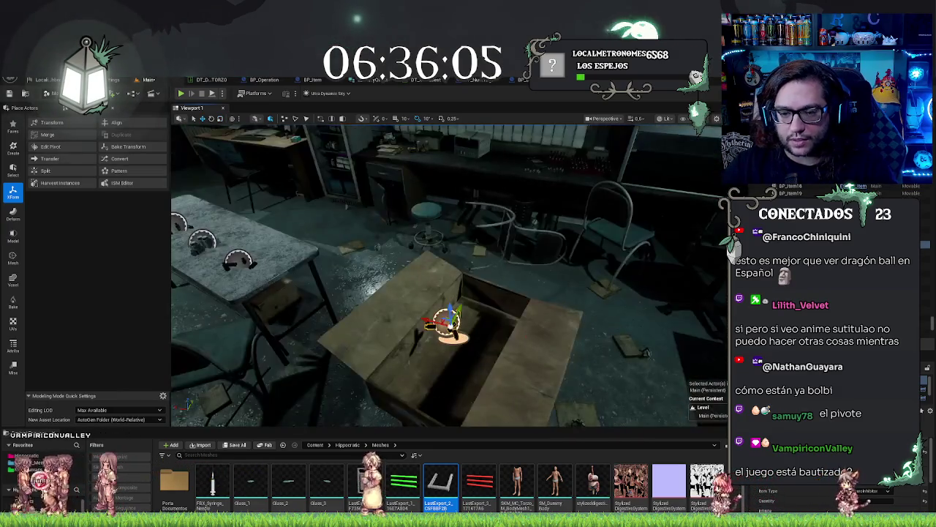
{"action": "mouse_move", "coordinate": [450, 322]}
{"action": "left_mouse_down"}
{"action": "mouse_move", "coordinate": [409, 270]}
{"action": "mouse_move", "coordinate": [443, 253]}
{"action": "left_mouse_up"}
{"action": "left_click", "coordinate": [483, 250]}
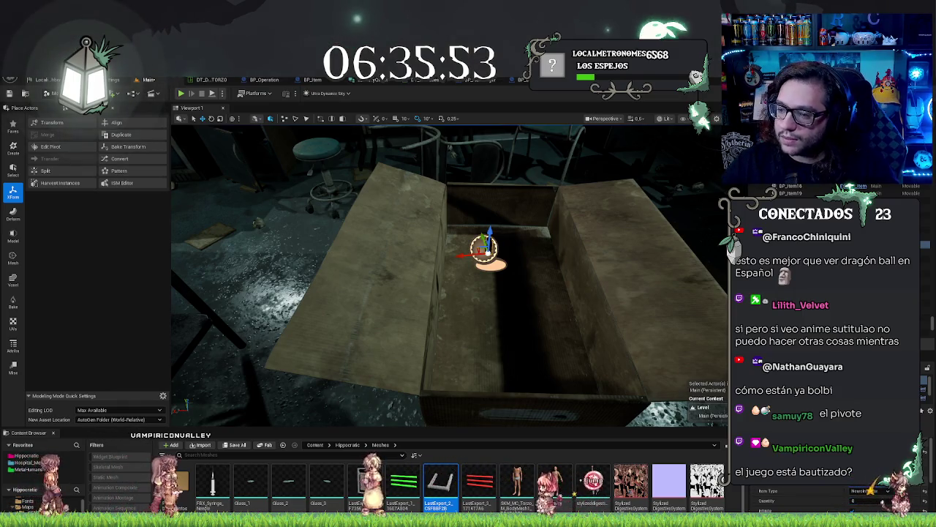
{"action": "key", "text": "ctrl+z"}
{"action": "key", "text": "ctrl+z"}
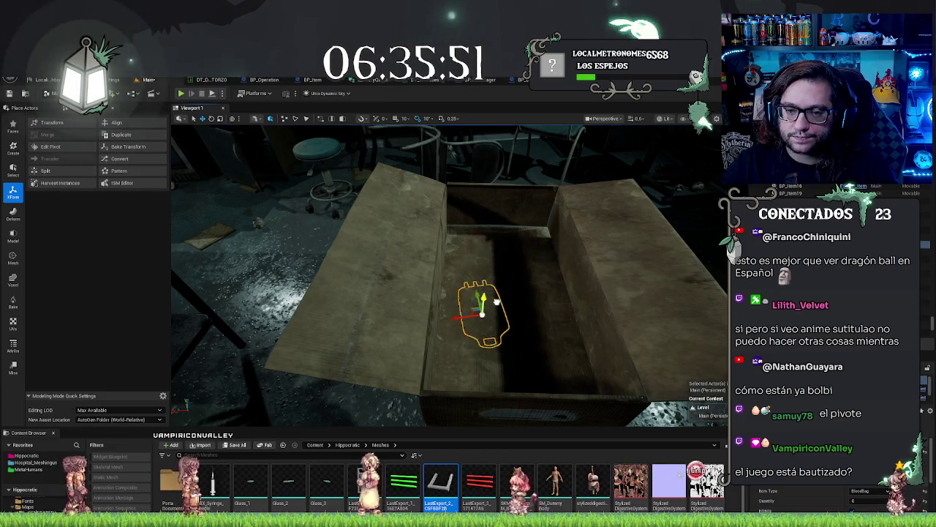
Rotate the bag to lie flat and move it up and back inside the box
{"action": "key", "text": "e"}
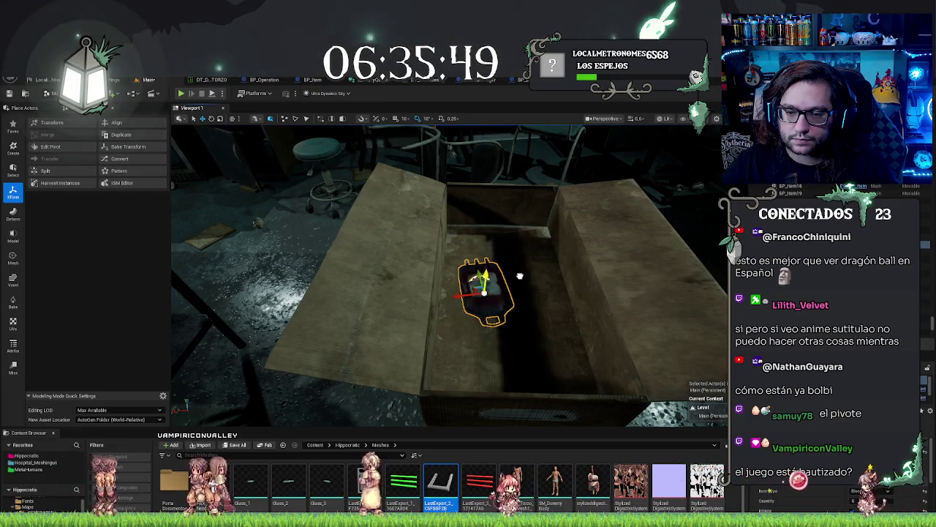
{"action": "left_click_drag", "start_coordinate": [461, 320], "coordinate": [504, 314]}
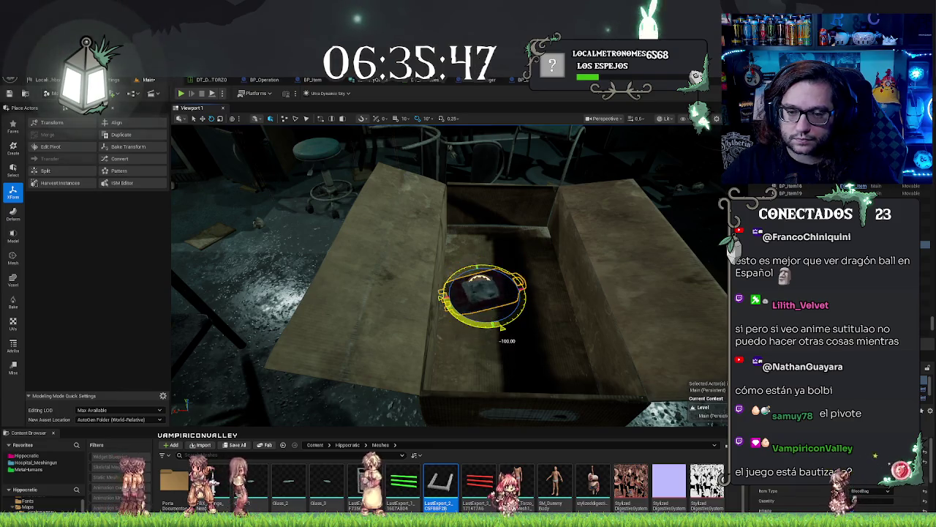
{"action": "key", "text": "w"}
{"action": "key", "text": "ctrl+grave"}
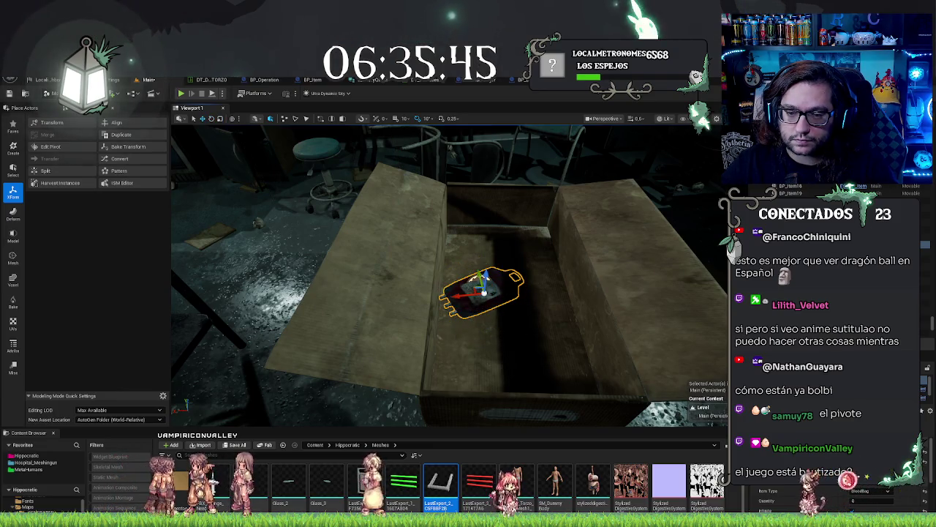
{"action": "left_click_drag", "start_coordinate": [480, 287], "coordinate": [488, 256]}
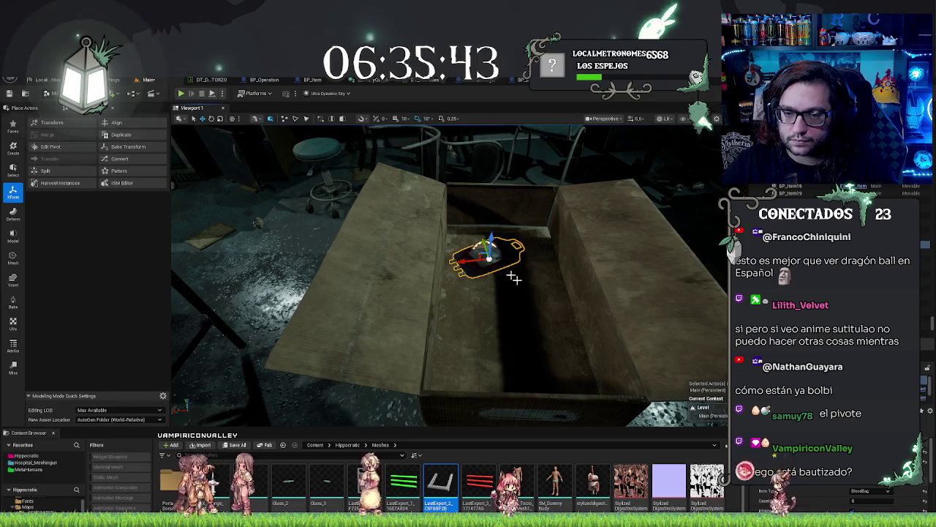
Alt-drag a copy of the bag lower in the box and check both copies
{"action": "left_click_drag", "start_coordinate": [479, 252], "coordinate": [502, 296]}
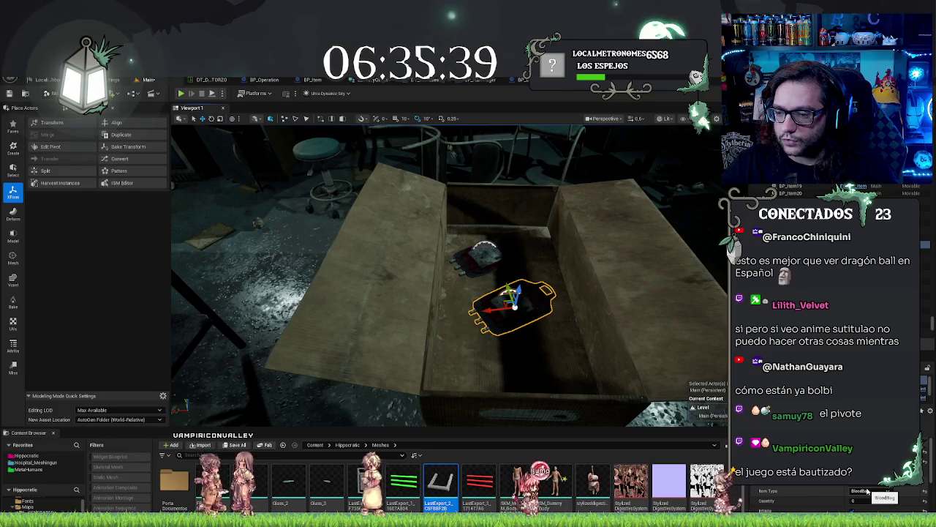
{"action": "left_click", "coordinate": [486, 256]}
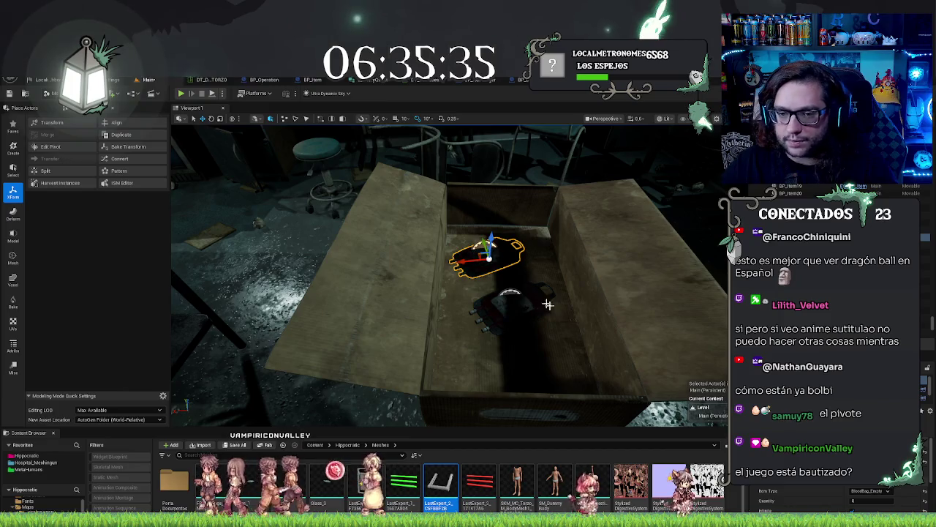
{"action": "left_click", "coordinate": [512, 303]}
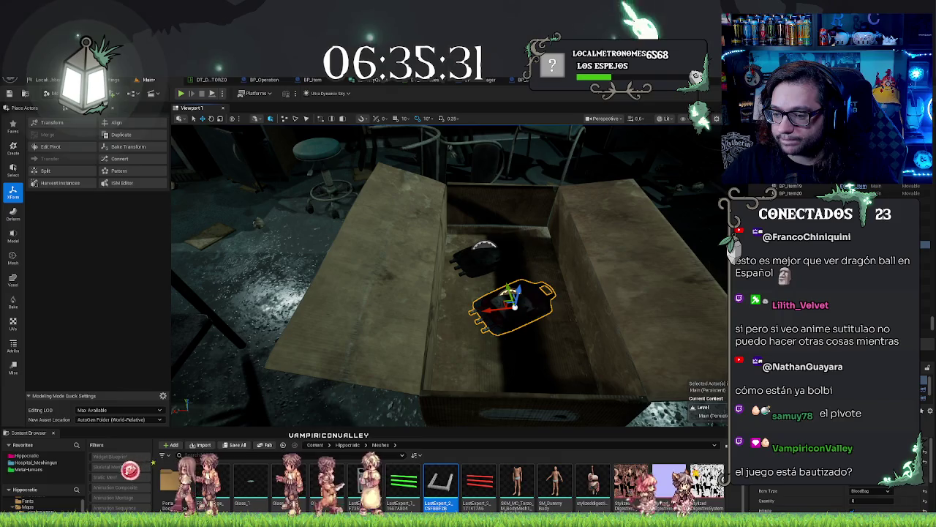
{"action": "scroll", "coordinate": [547, 382], "scroll_direction": "up", "scroll_amount": 5}
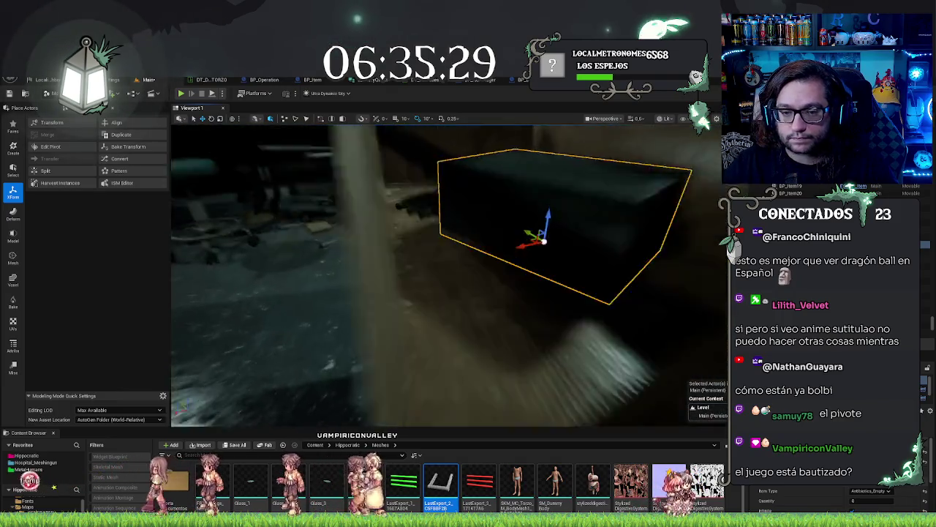
Select the bag pickup beside the dark kit box and settle it onto the book
{"action": "scroll", "coordinate": [547, 278], "scroll_direction": "up", "scroll_amount": 3}
{"action": "left_click", "coordinate": [399, 248], "text": "ctrl"}
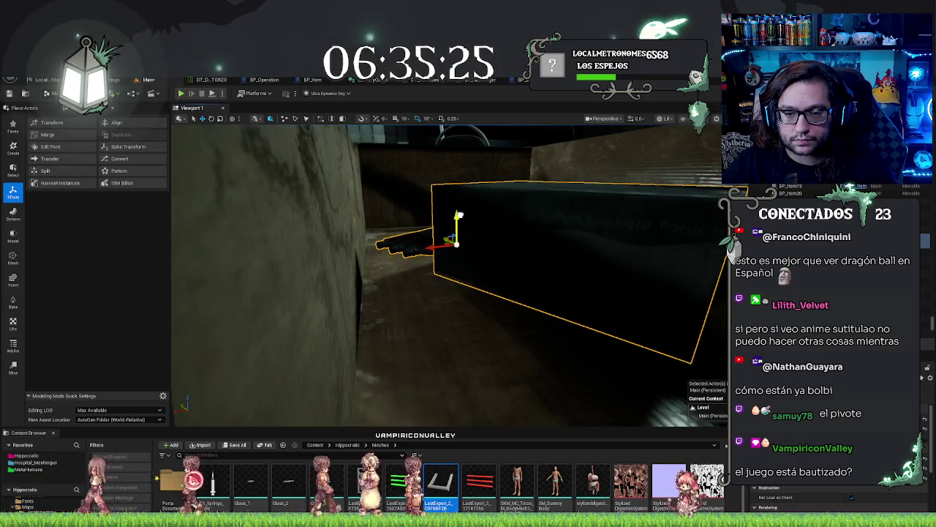
{"action": "key", "text": "Escape"}
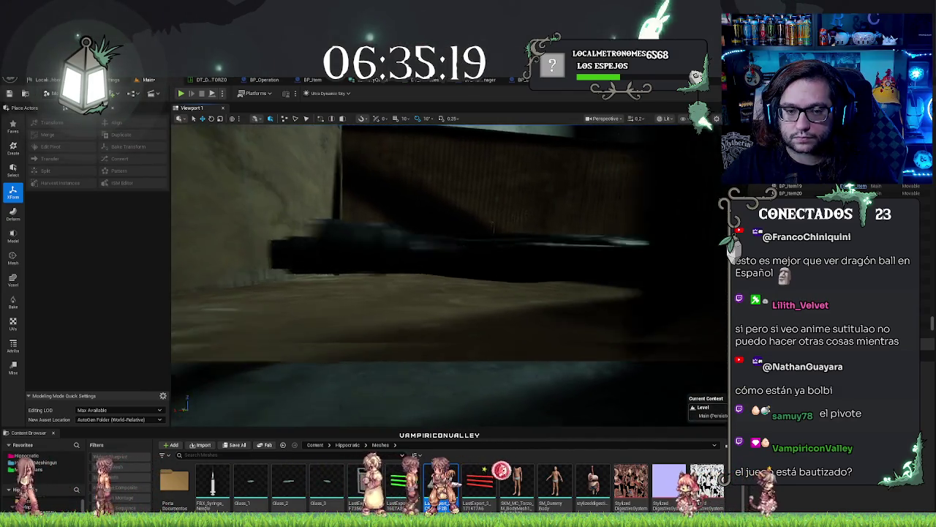
{"action": "left_click", "coordinate": [535, 245]}
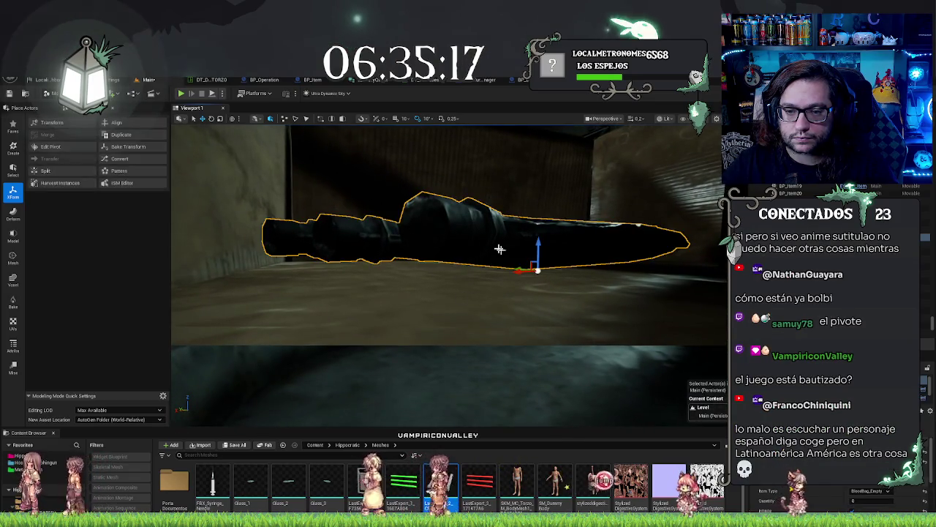
{"action": "mouse_move", "coordinate": [535, 252]}
{"action": "left_mouse_down"}
{"action": "mouse_move", "coordinate": [535, 263]}
{"action": "mouse_move", "coordinate": [536, 254]}
{"action": "left_mouse_up"}
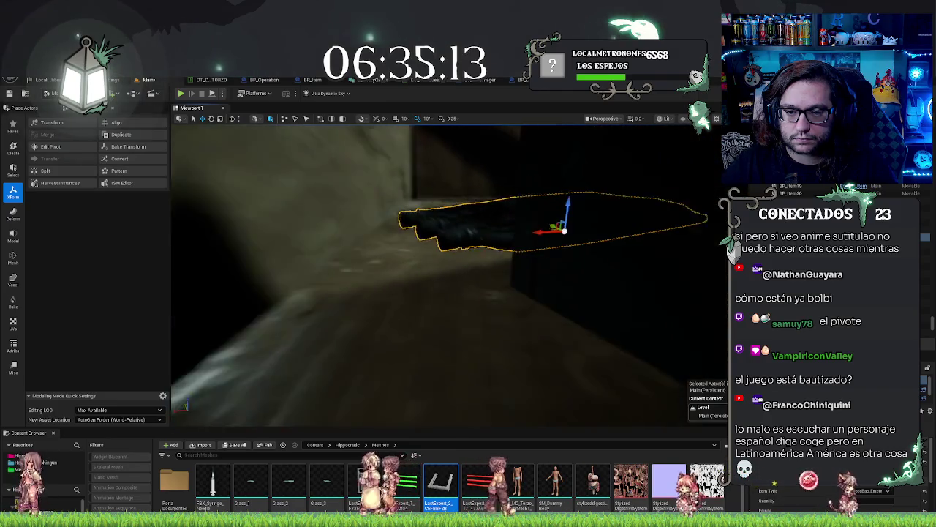
{"action": "scroll", "coordinate": [446, 270], "scroll_direction": "up", "scroll_amount": 1}
{"action": "left_click_drag", "start_coordinate": [447, 278], "coordinate": [413, 319]}
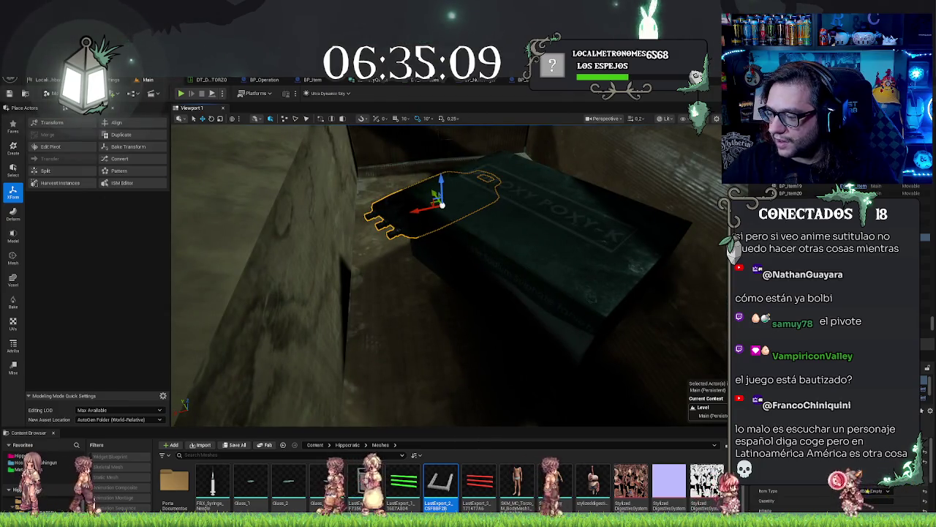
{"action": "scroll", "coordinate": [480, 270], "scroll_direction": "down", "scroll_amount": 2}
{"action": "mouse_move", "coordinate": [480, 270]}
{"action": "left_mouse_down"}
{"action": "mouse_move", "coordinate": [479, 282]}
{"action": "mouse_move", "coordinate": [468, 274]}
{"action": "mouse_move", "coordinate": [479, 293]}
{"action": "left_mouse_up"}
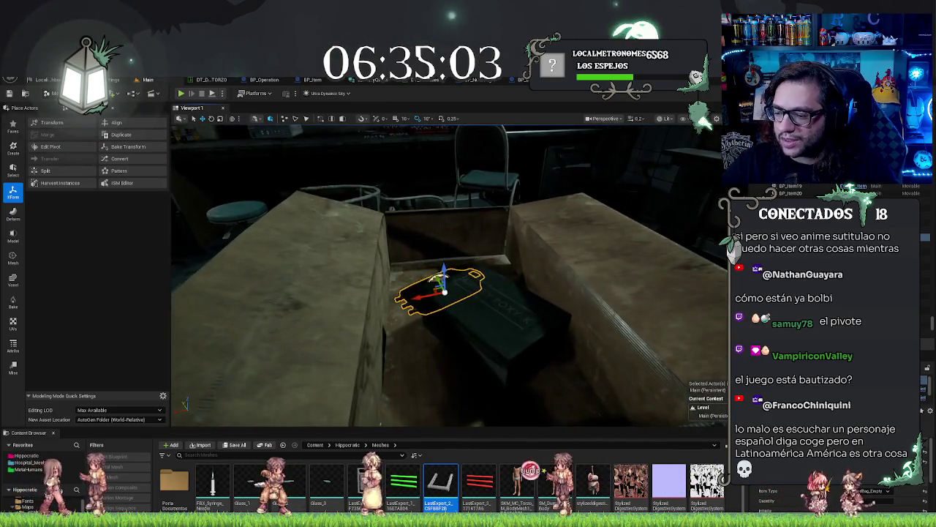
Select the book in the box, then open and close the File menu without choosing anything
{"action": "right_click", "coordinate": [480, 292]}
{"action": "key", "text": "Escape"}
{"action": "left_click_drag", "start_coordinate": [435, 335], "coordinate": [436, 336]}
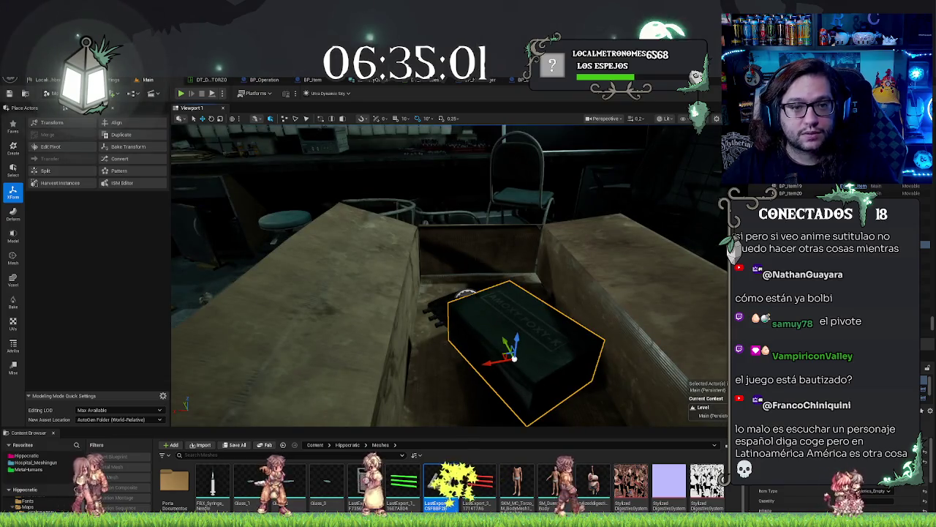
{"action": "key", "text": "alt+f"}
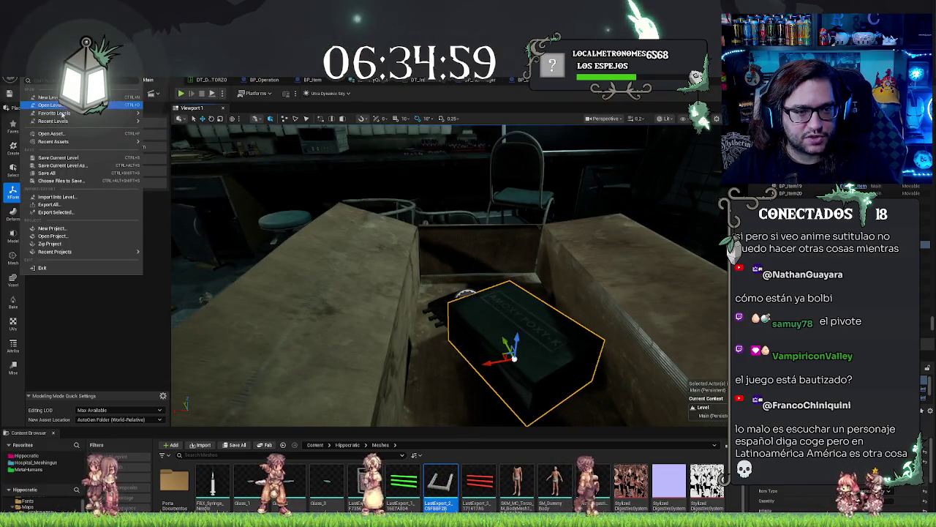
{"action": "mouse_move", "coordinate": [64, 122]}
{"action": "key", "text": "Escape"}
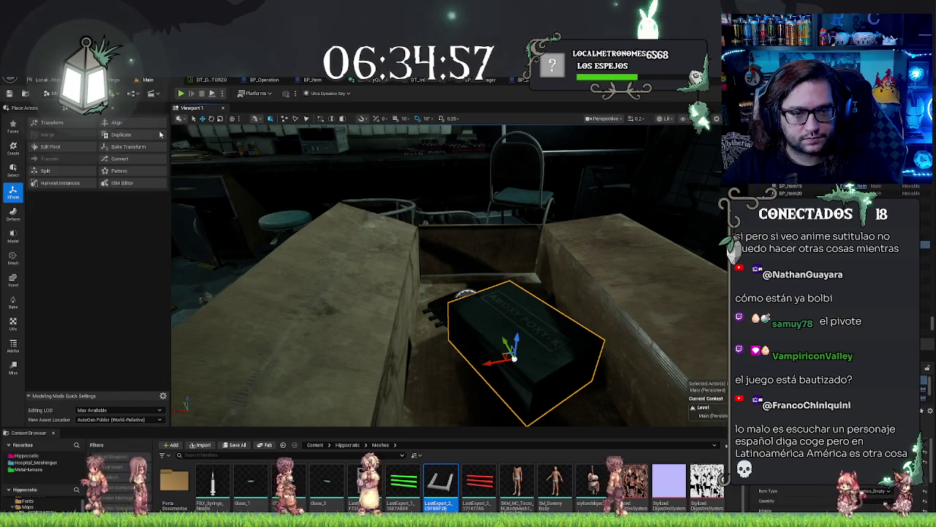
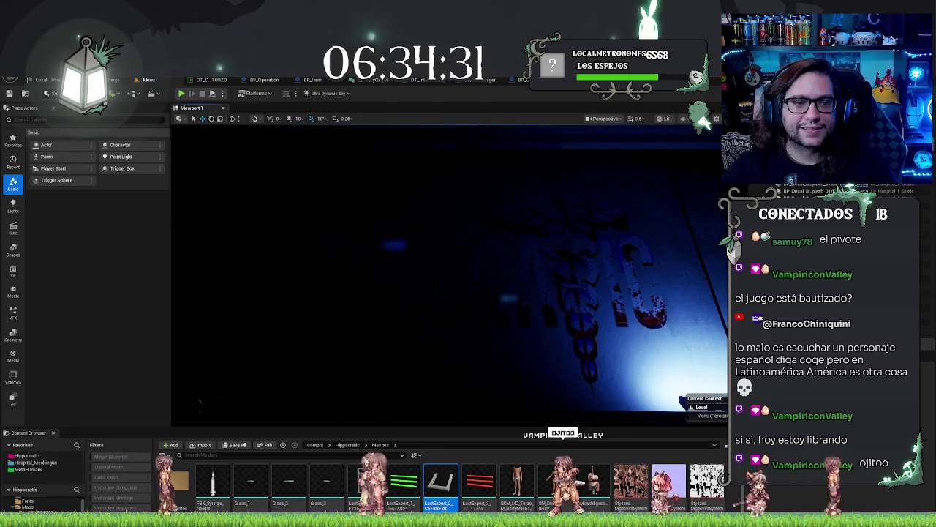
Load the Main hospital level from the File menu's Recent Levels list
{"action": "left_click", "coordinate": [28, 79]}
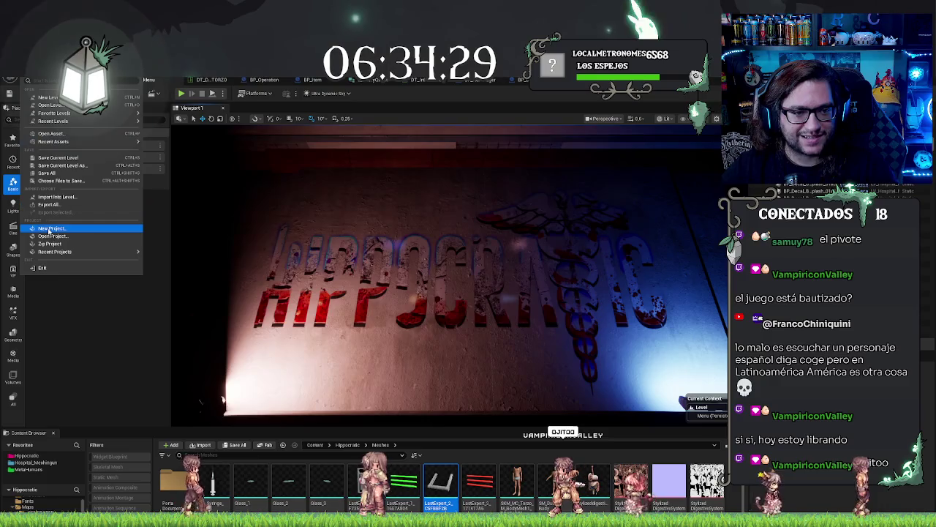
{"action": "mouse_move", "coordinate": [116, 143]}
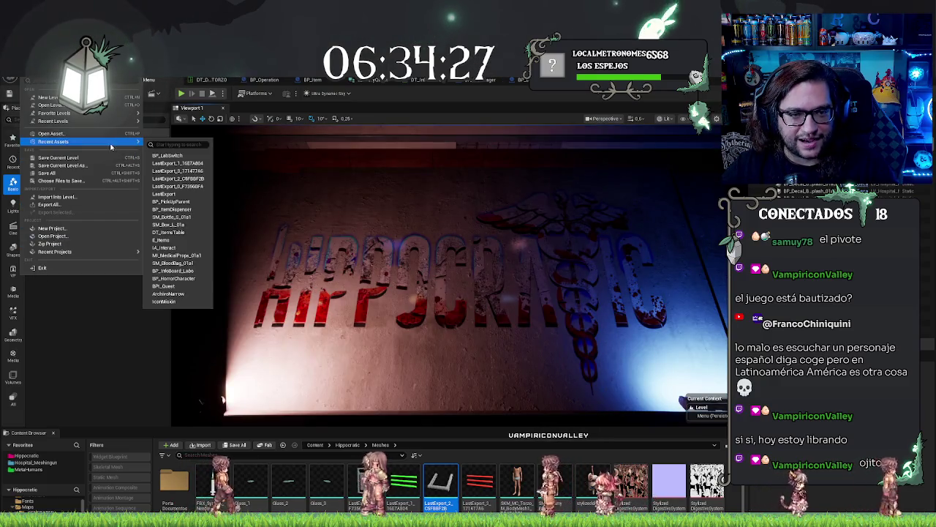
{"action": "mouse_move", "coordinate": [112, 123]}
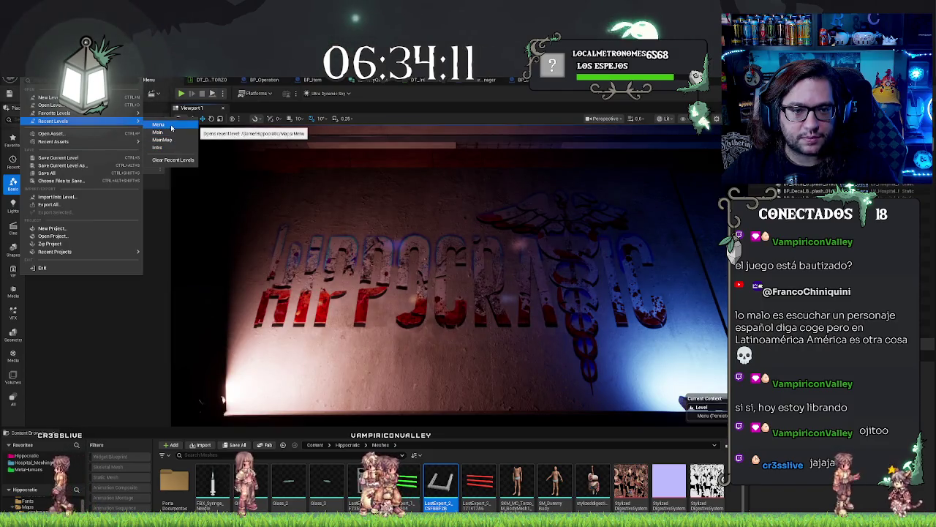
{"action": "left_click", "coordinate": [176, 151]}
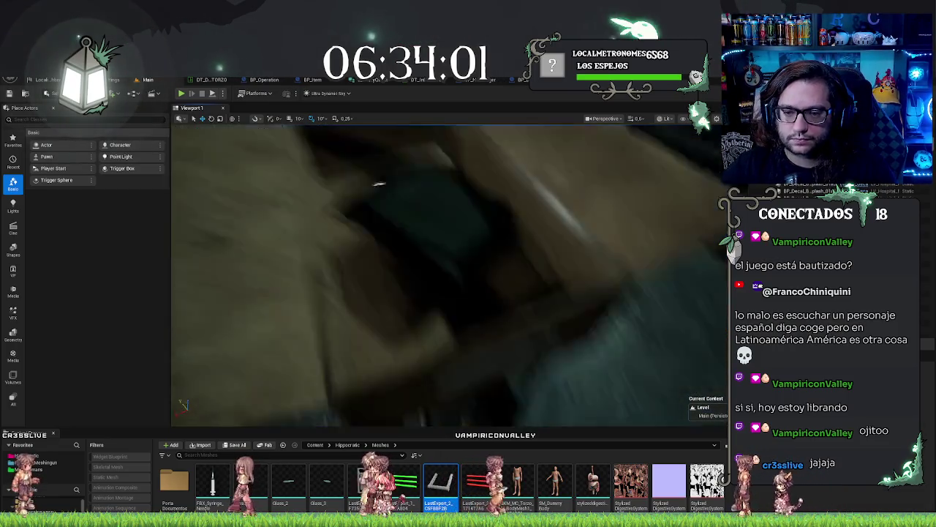
Frame the dark backpack and shift the dark box left and back inside the cardboard box
{"action": "left_click", "coordinate": [442, 300]}
{"action": "key", "text": "f"}
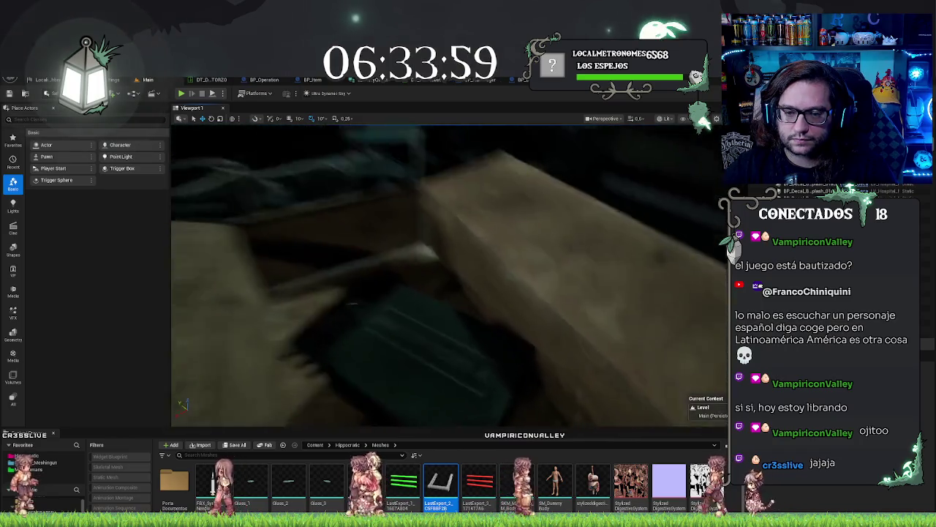
{"action": "mouse_move", "coordinate": [482, 327]}
{"action": "left_mouse_down"}
{"action": "mouse_move", "coordinate": [439, 300]}
{"action": "mouse_move", "coordinate": [446, 304]}
{"action": "mouse_move", "coordinate": [470, 268]}
{"action": "mouse_move", "coordinate": [454, 263]}
{"action": "mouse_move", "coordinate": [468, 278]}
{"action": "mouse_move", "coordinate": [512, 289]}
{"action": "mouse_move", "coordinate": [515, 330]}
{"action": "mouse_move", "coordinate": [491, 324]}
{"action": "left_mouse_up"}
{"action": "right_click", "coordinate": [527, 293]}
{"action": "left_click", "coordinate": [535, 280]}
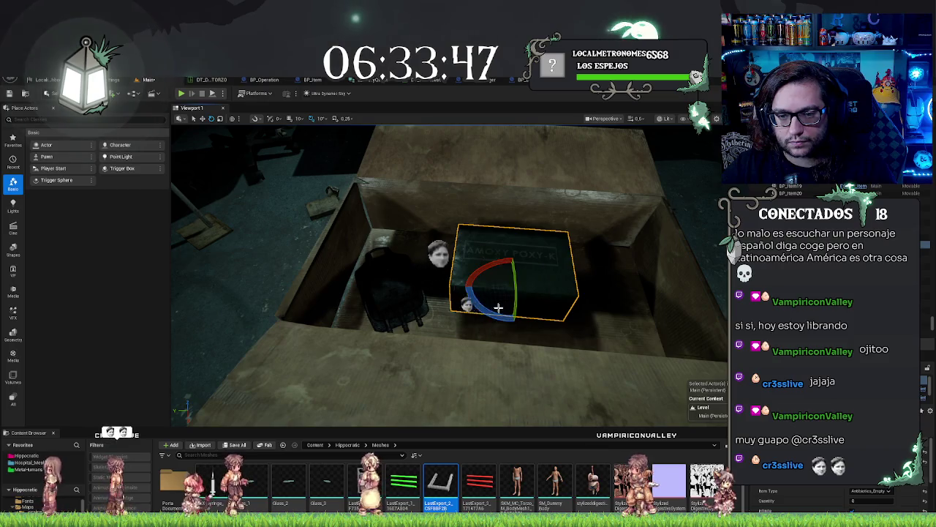
{"action": "key", "text": "w"}
{"action": "left_click_drag", "start_coordinate": [504, 288], "coordinate": [487, 278]}
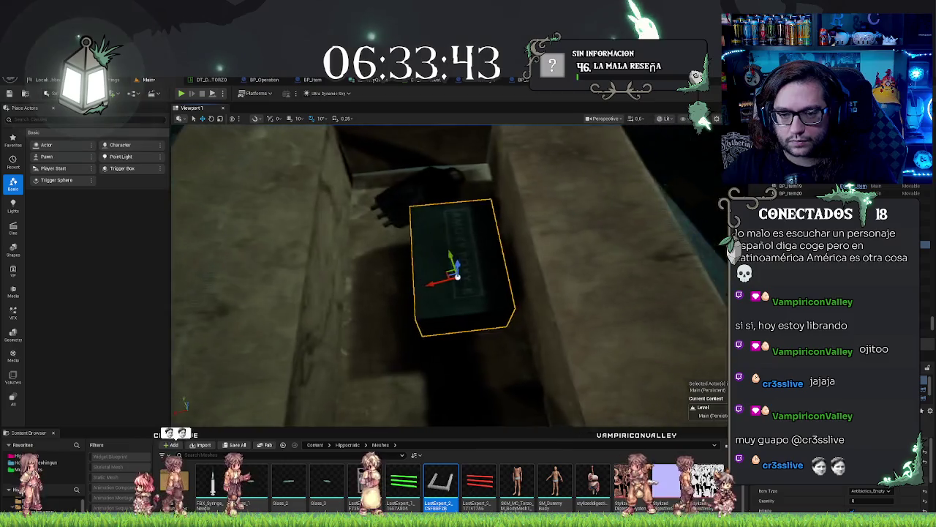
Slide the small black box into place inside the cardboard, then hide it
{"action": "right_click", "coordinate": [566, 300]}
{"action": "left_click", "coordinate": [483, 273]}
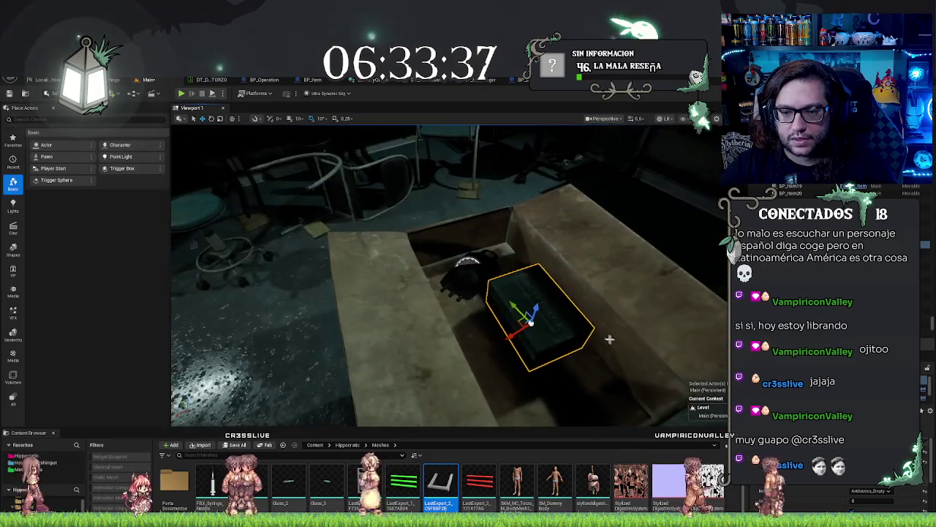
{"action": "left_click_drag", "start_coordinate": [522, 322], "coordinate": [483, 344]}
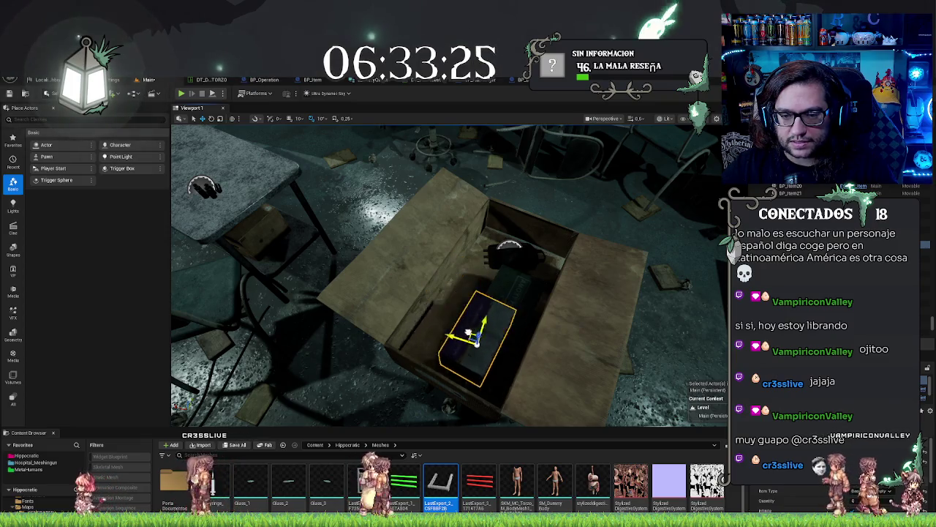
{"action": "mouse_move", "coordinate": [454, 293]}
{"action": "left_mouse_down"}
{"action": "mouse_move", "coordinate": [477, 318]}
{"action": "mouse_move", "coordinate": [483, 354]}
{"action": "left_mouse_up"}
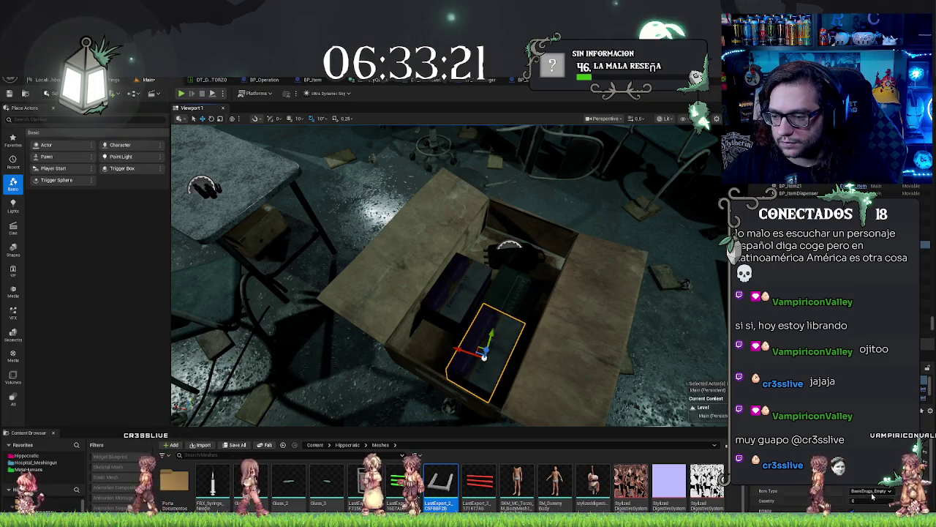
{"action": "key", "text": "h"}
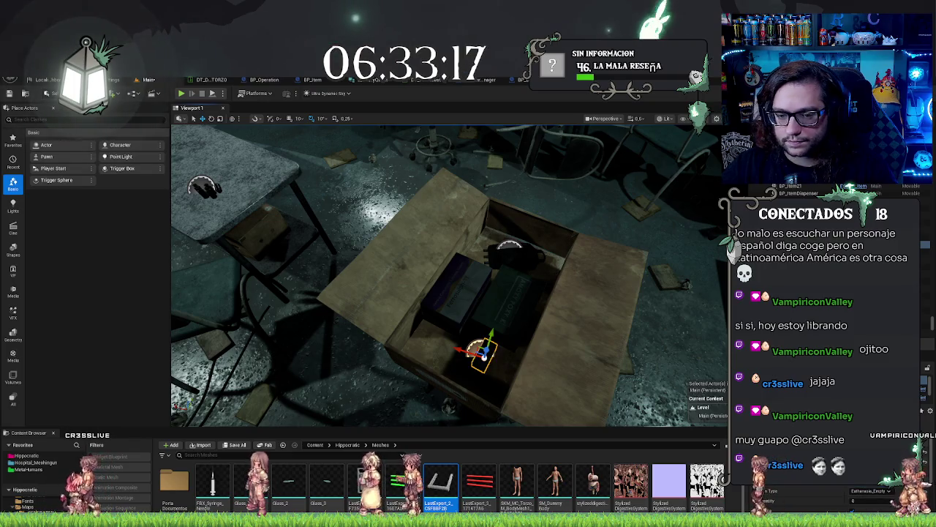
{"action": "scroll", "coordinate": [450, 276], "scroll_direction": "up", "scroll_amount": 5}
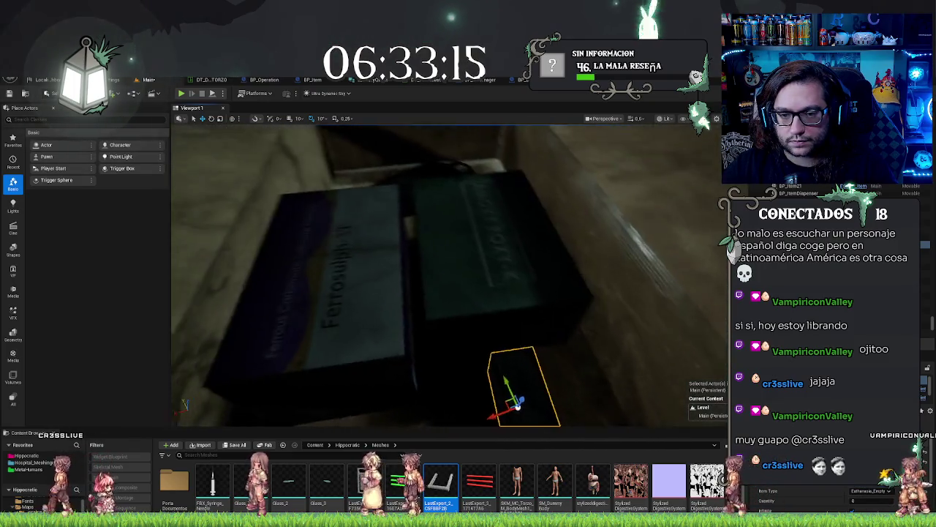
{"action": "scroll", "coordinate": [450, 276], "scroll_direction": "down", "scroll_amount": 5}
{"action": "mouse_move", "coordinate": [356, 306]}
{"action": "left_mouse_down"}
{"action": "mouse_move", "coordinate": [380, 292]}
{"action": "mouse_move", "coordinate": [356, 306]}
{"action": "left_mouse_up"}
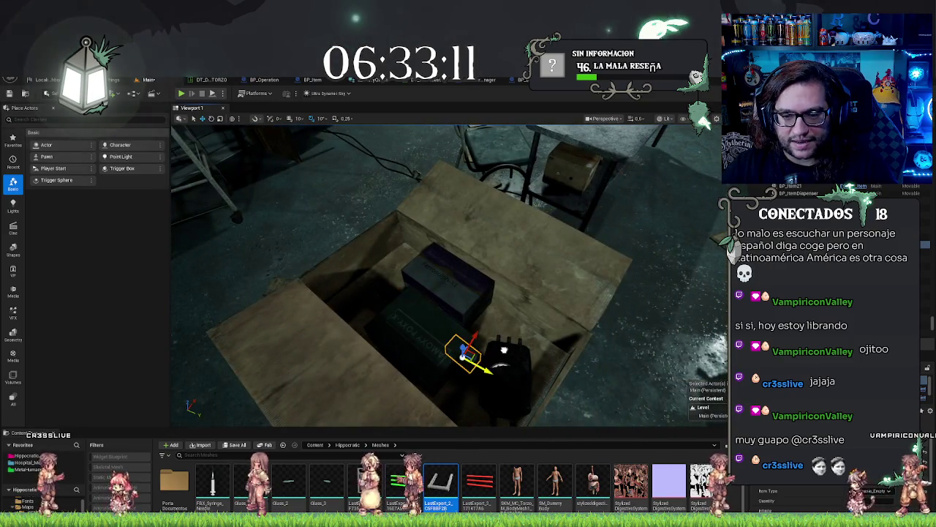
Shift the upper dark box left and the lower box up-left in the cardboard
{"action": "left_click", "coordinate": [447, 282]}
{"action": "left_click_drag", "start_coordinate": [472, 304], "coordinate": [443, 299]}
{"action": "left_click", "coordinate": [433, 354]}
{"action": "left_click_drag", "start_coordinate": [435, 343], "coordinate": [388, 310]}
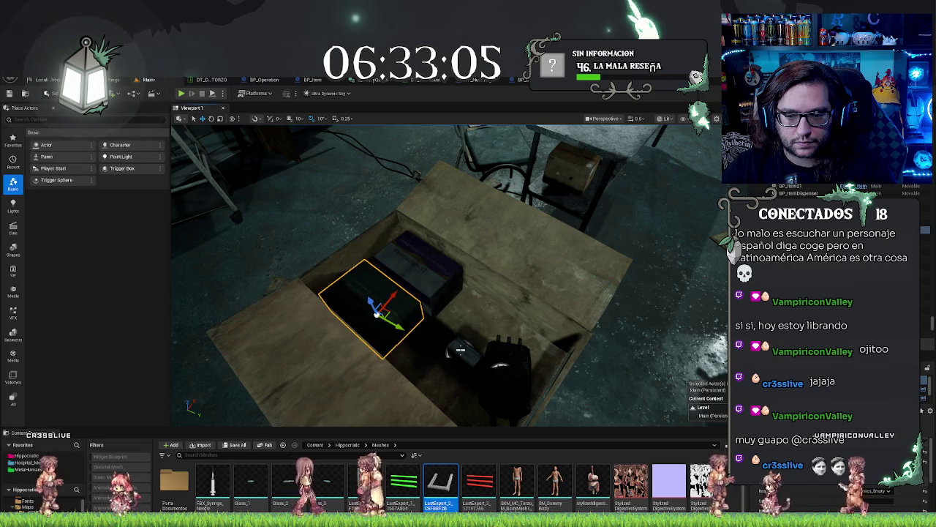
Rotate and nudge the small object, and lay the dark bag on its side
{"action": "left_click", "coordinate": [460, 351]}
{"action": "key", "text": "e"}
{"action": "left_click_drag", "start_coordinate": [465, 321], "coordinate": [483, 324]}
{"action": "key", "text": "w"}
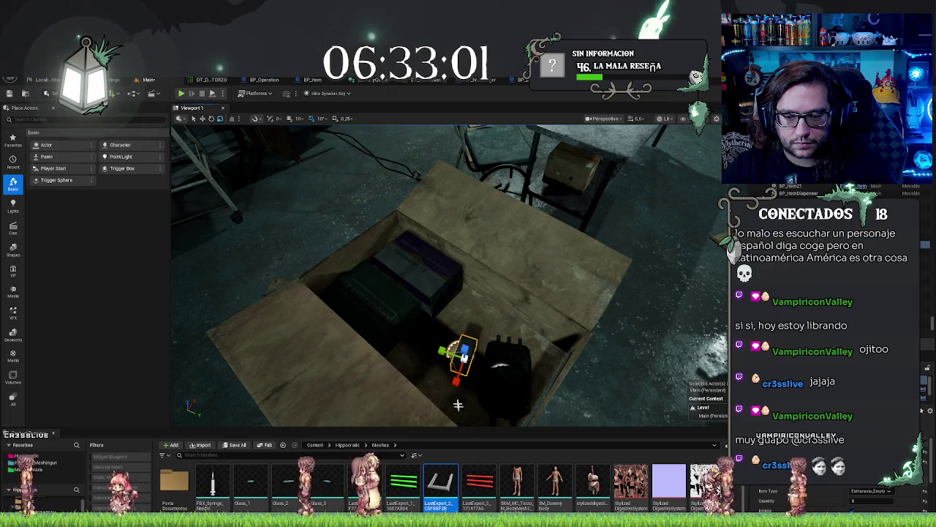
{"action": "left_click_drag", "start_coordinate": [463, 355], "coordinate": [472, 338]}
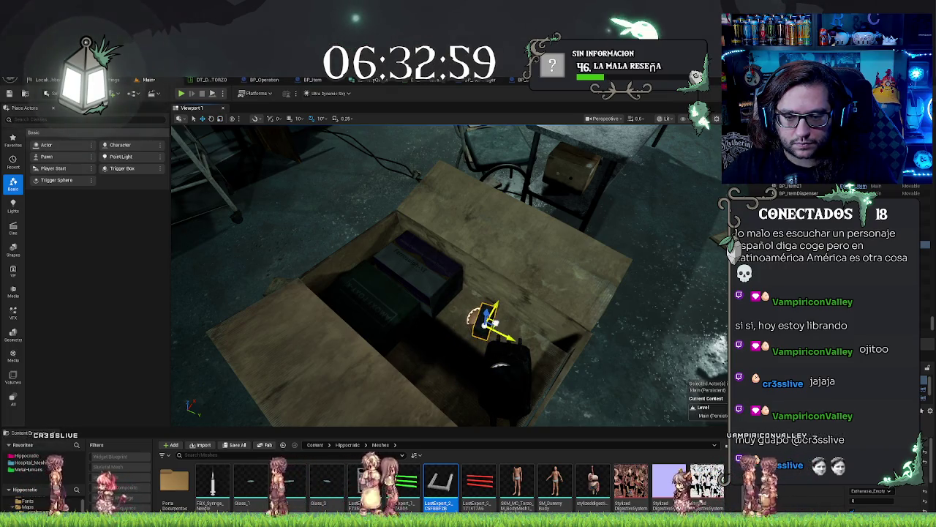
{"action": "left_click", "coordinate": [502, 369]}
{"action": "key", "text": "e"}
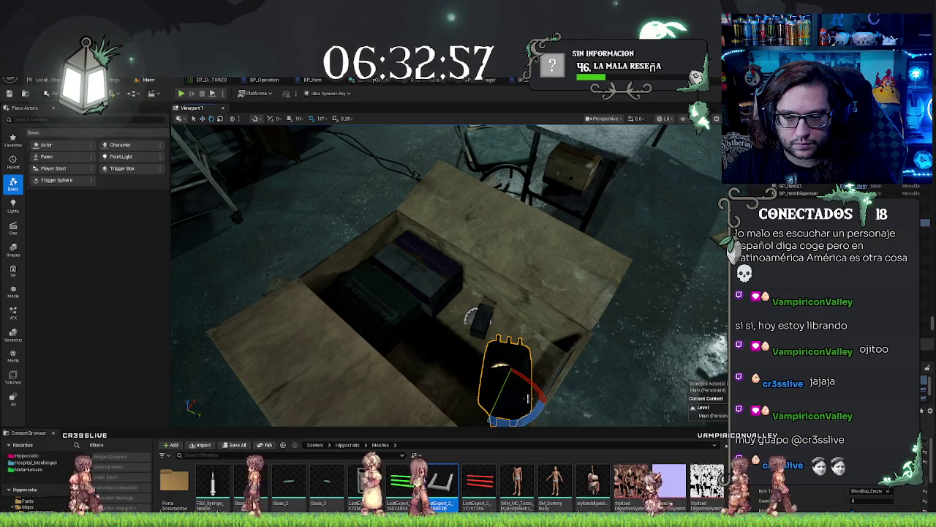
{"action": "left_click_drag", "start_coordinate": [502, 364], "coordinate": [519, 377]}
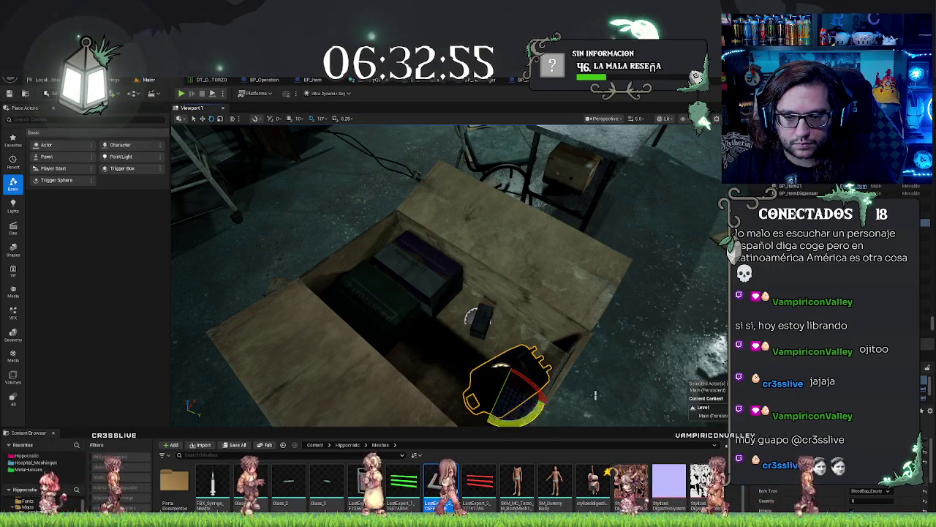
{"action": "key", "text": "w"}
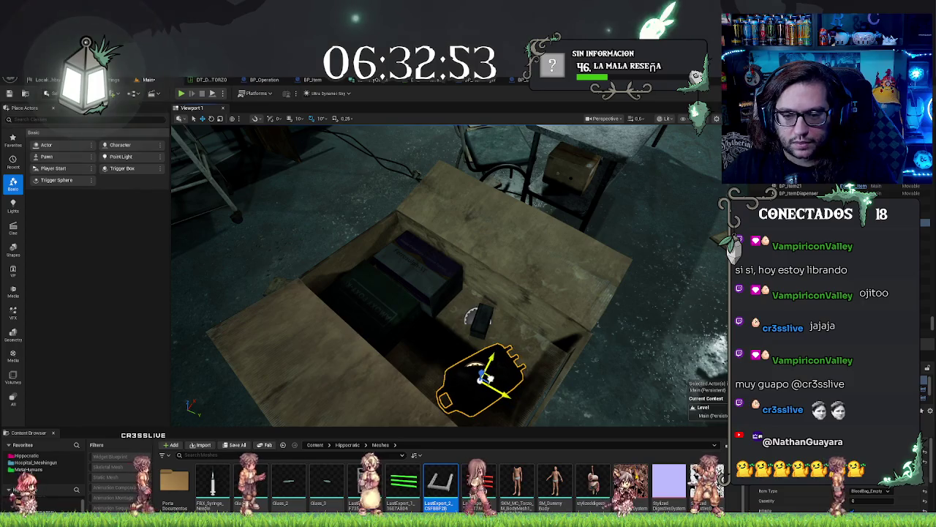
{"action": "mouse_move", "coordinate": [519, 377]}
{"action": "left_mouse_down"}
{"action": "mouse_move", "coordinate": [469, 344]}
{"action": "mouse_move", "coordinate": [468, 390]}
{"action": "left_mouse_up"}
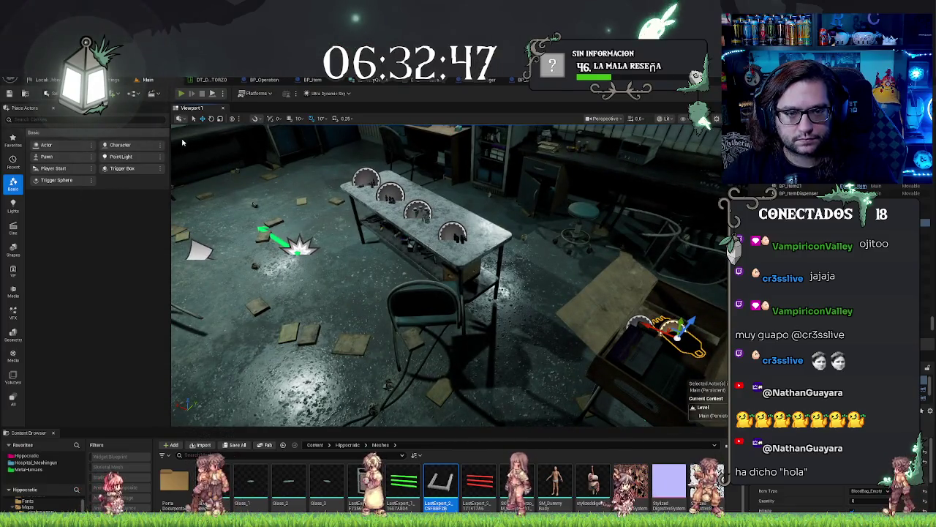
Start a play test and walk past the door, box, chair and counter
{"action": "left_click", "coordinate": [181, 93]}
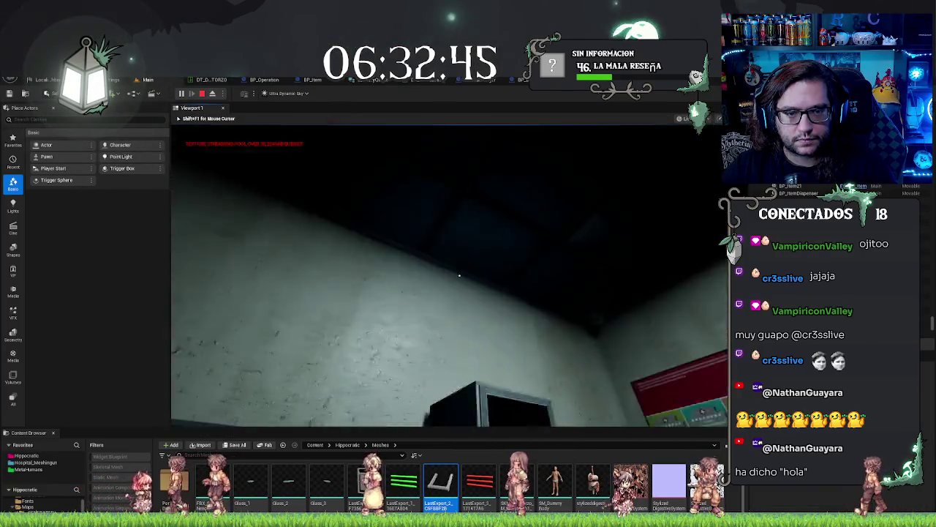
{"action": "key", "text": "w"}
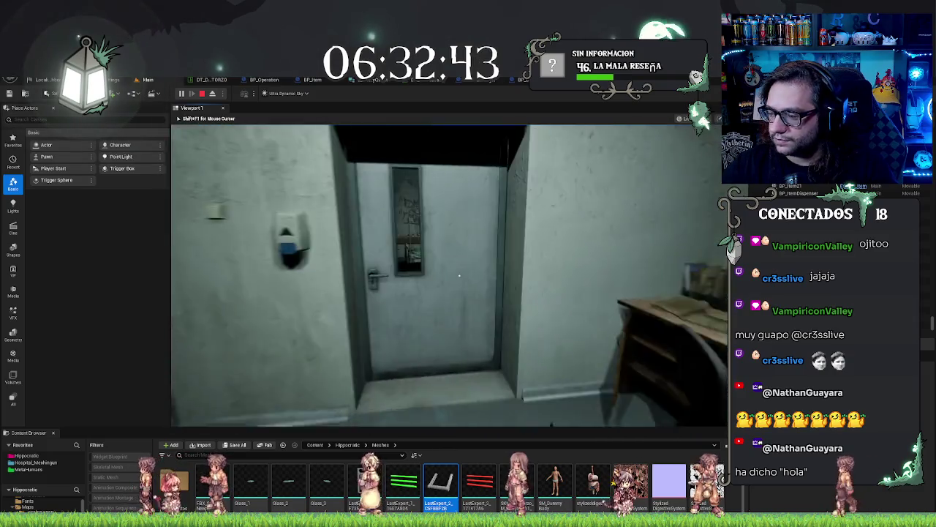
{"action": "key", "text": "w"}
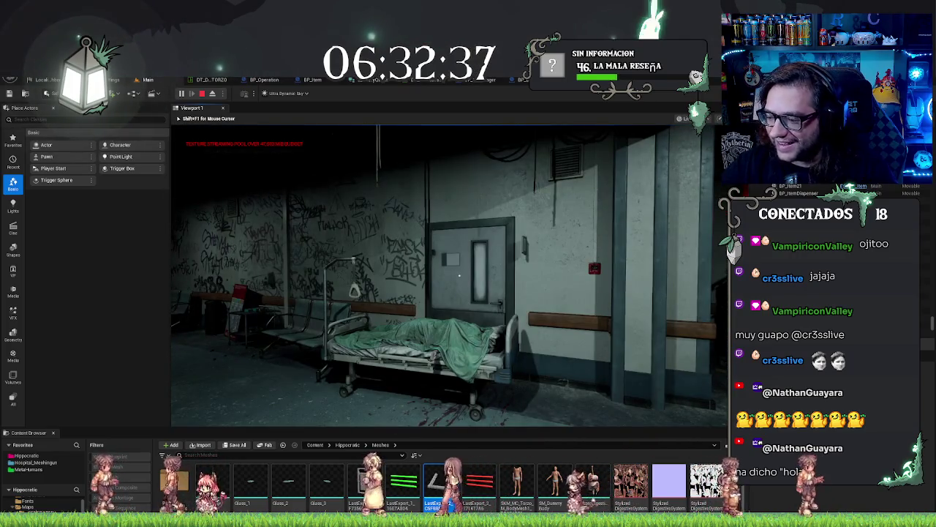
{"action": "key", "text": "w"}
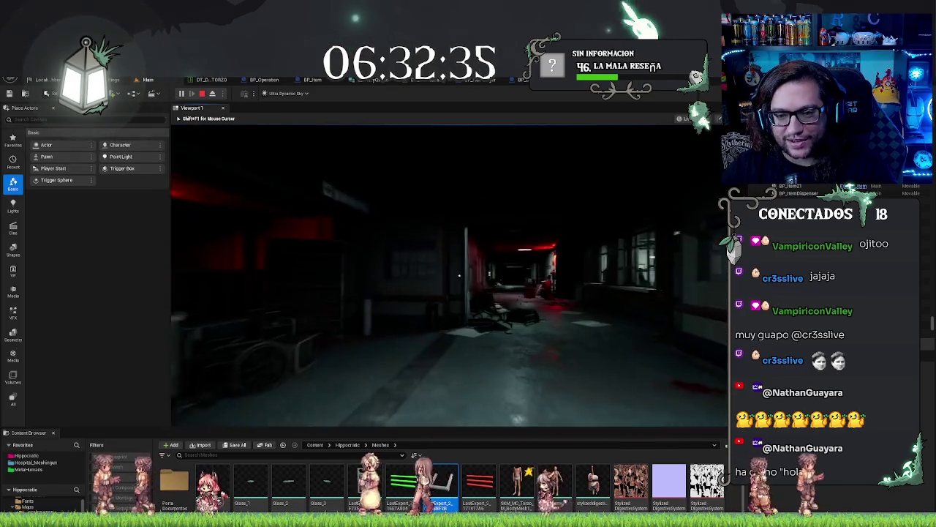
{"action": "key", "text": "w"}
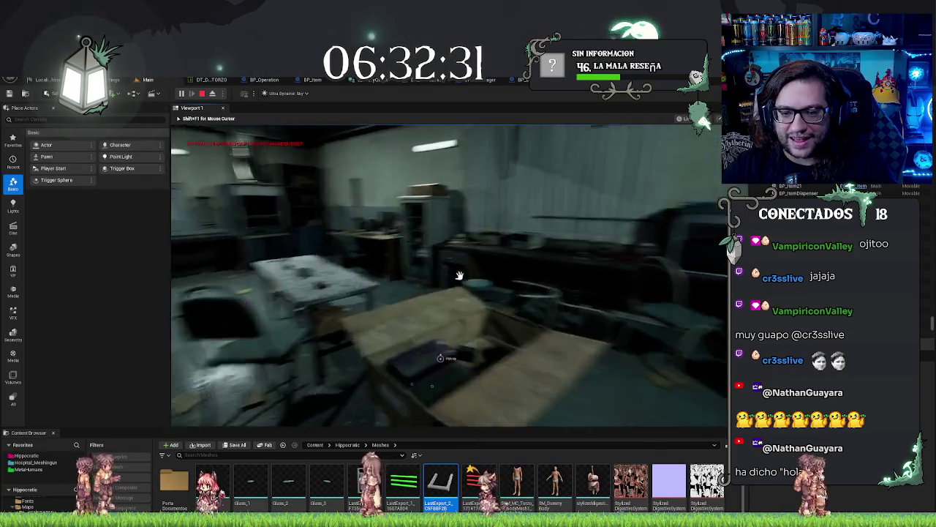
{"action": "key", "text": "s"}
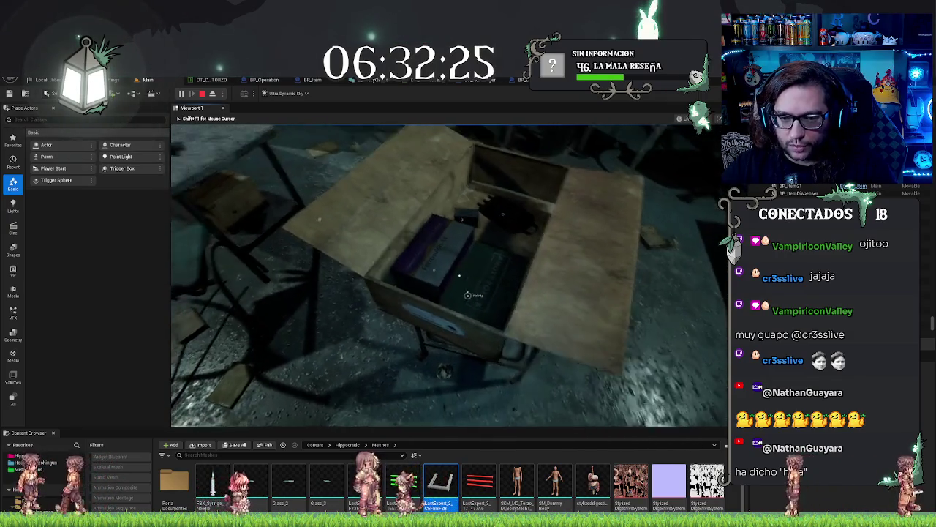
{"action": "key", "text": "s"}
{"action": "key", "text": "w"}
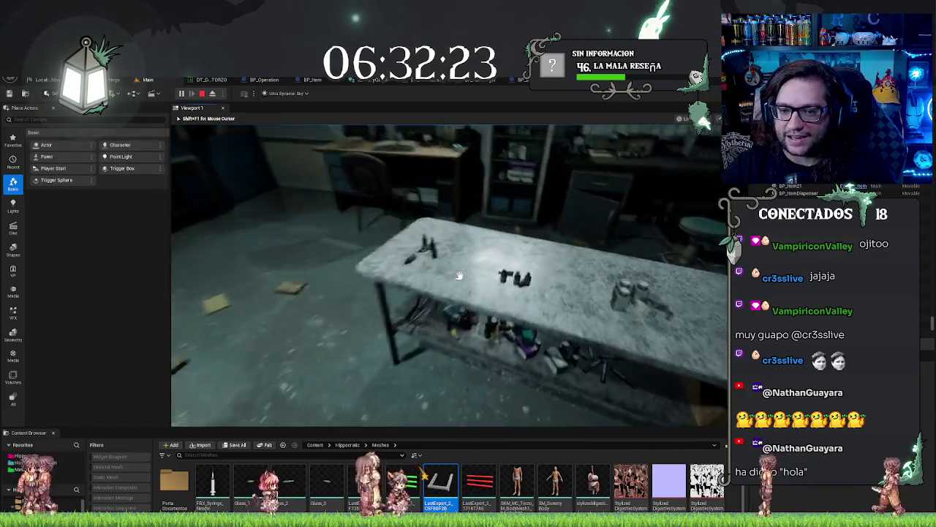
{"action": "key", "text": "w"}
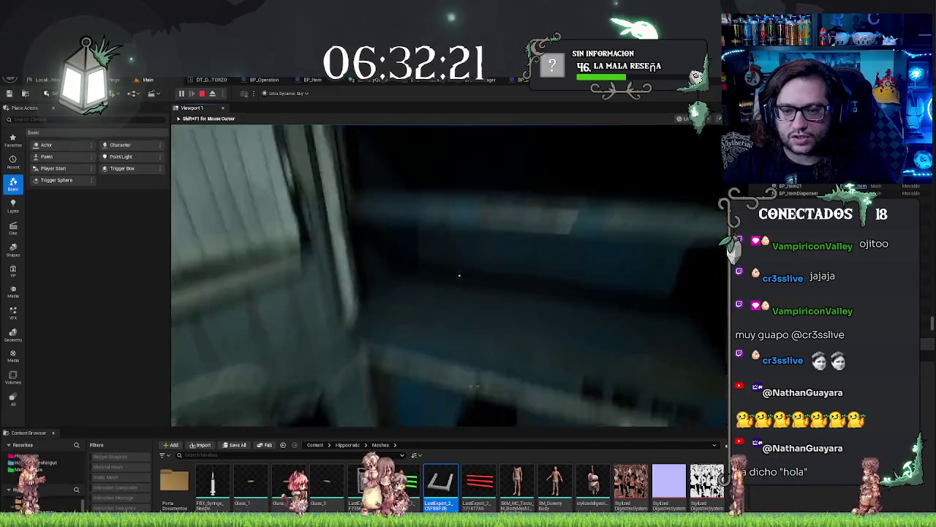
{"action": "key", "text": "w"}
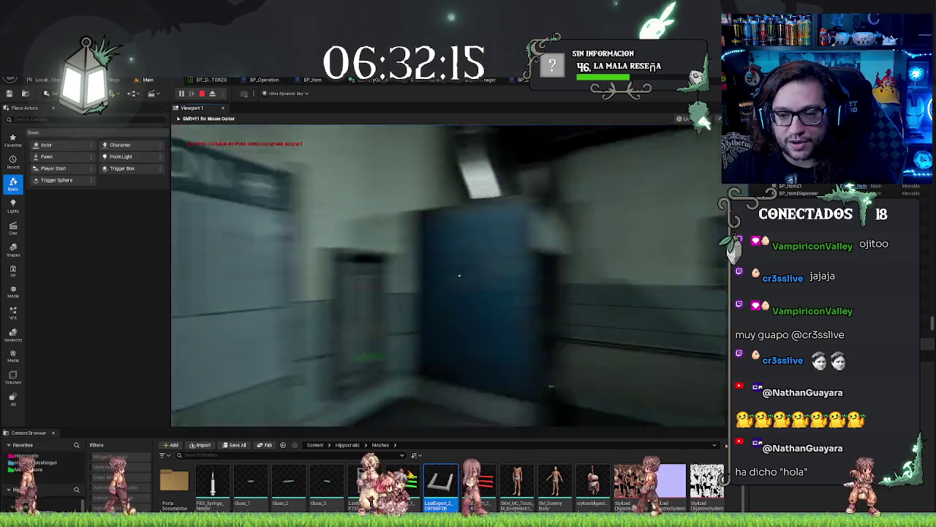
Walk around the lab to the bottle table and interact with the bottles
{"action": "key", "text": "w"}
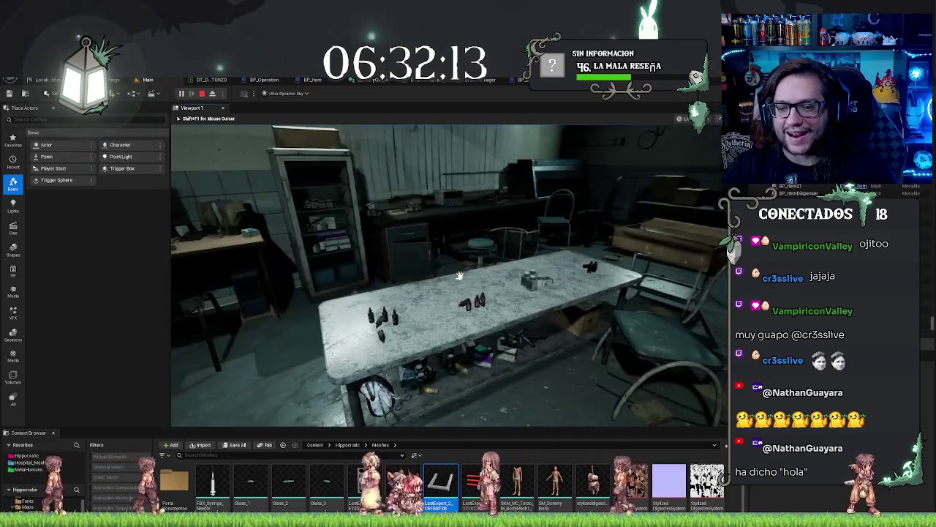
{"action": "key", "text": "w"}
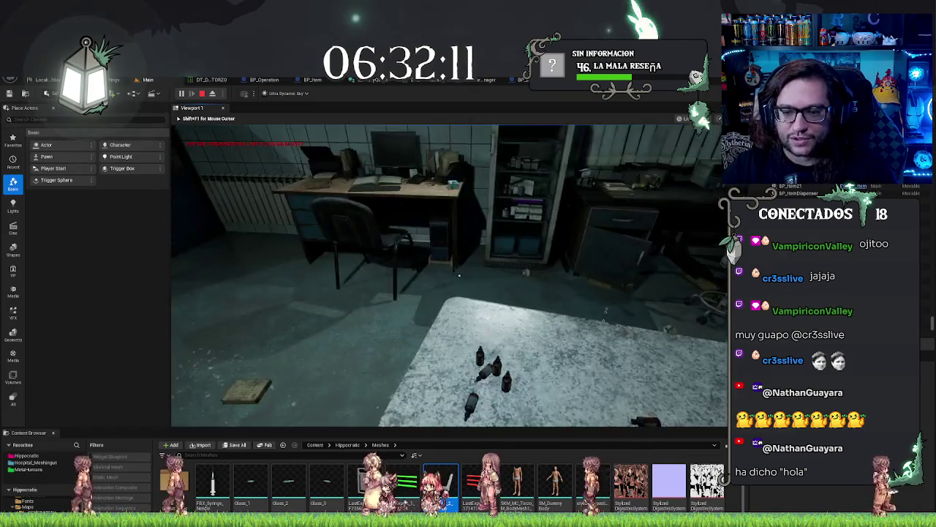
{"action": "key", "text": "w"}
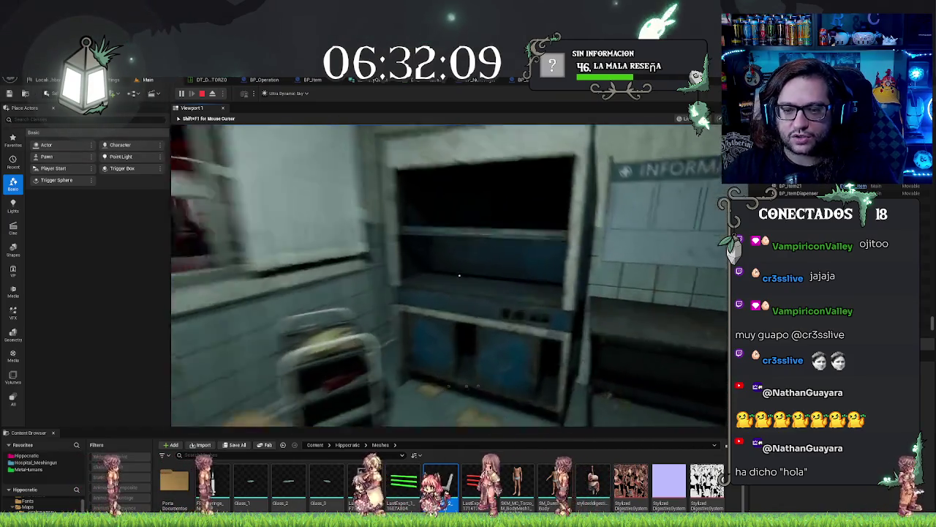
{"action": "key", "text": "w"}
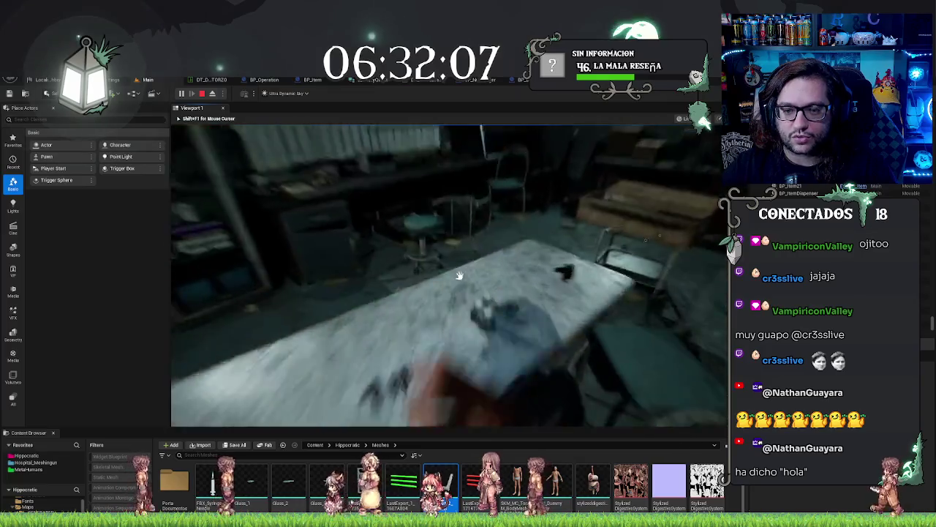
{"action": "key", "text": "w"}
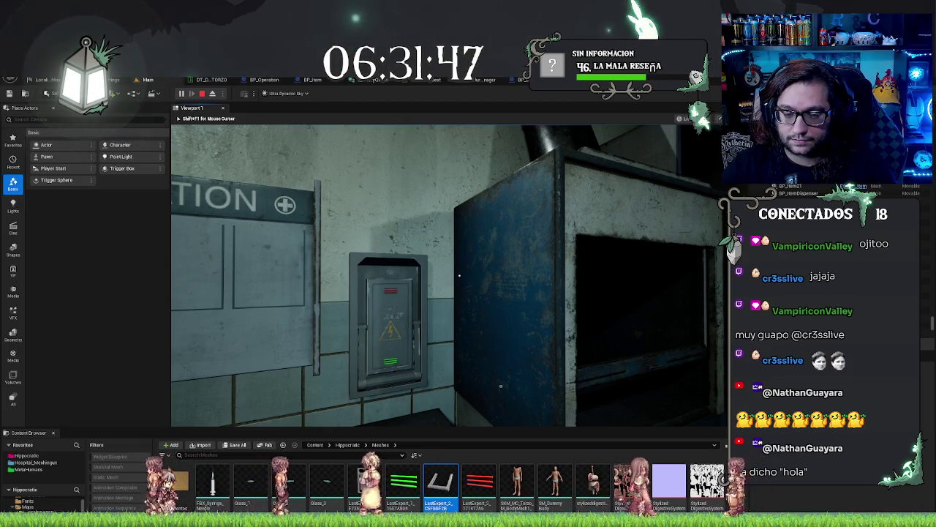
{"action": "mouse_move", "coordinate": [460, 275]}
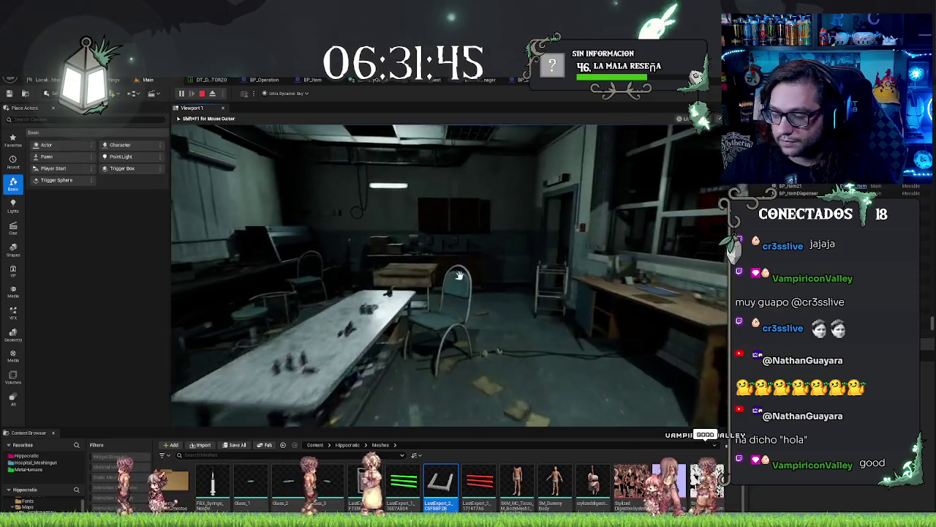
{"action": "key", "text": "w"}
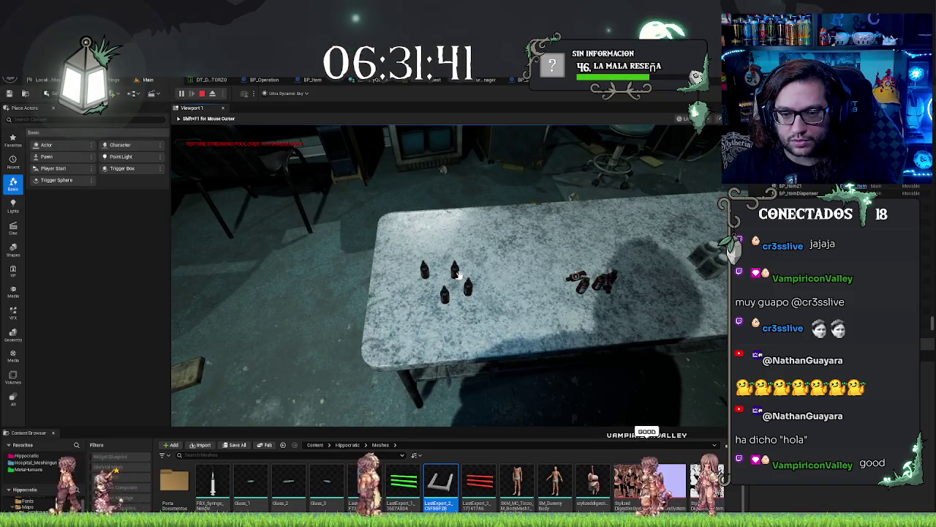
{"action": "left_click", "coordinate": [456, 273]}
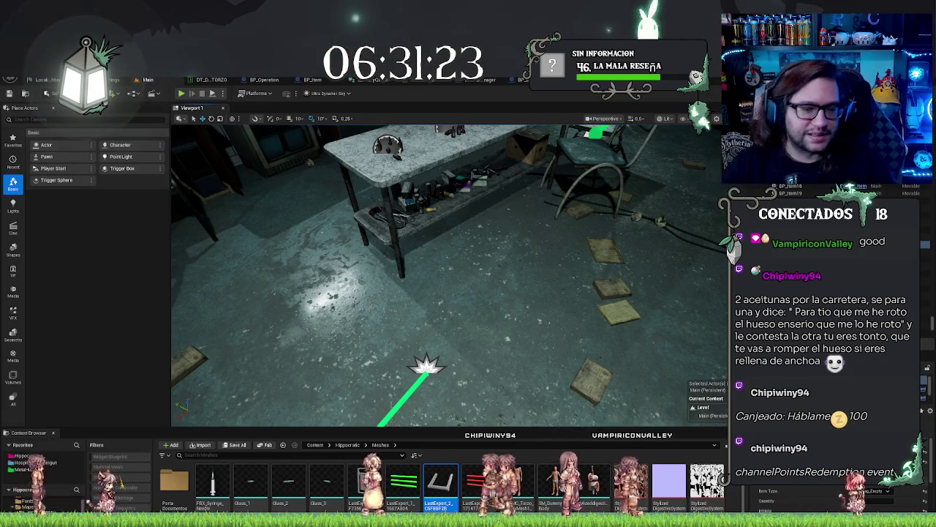
Focus the table dispensers and the bottle in the box, then view the dispenser's event graph
{"action": "key", "text": "f"}
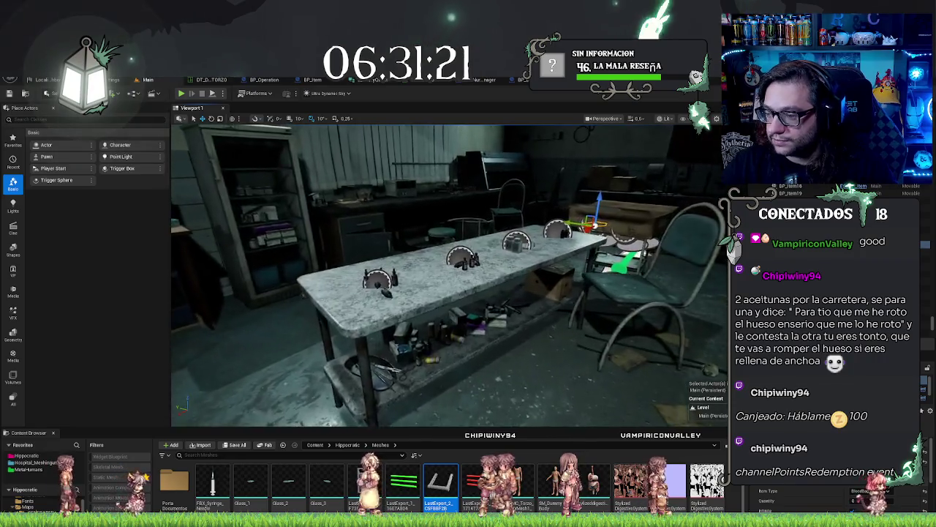
{"action": "key", "text": "f"}
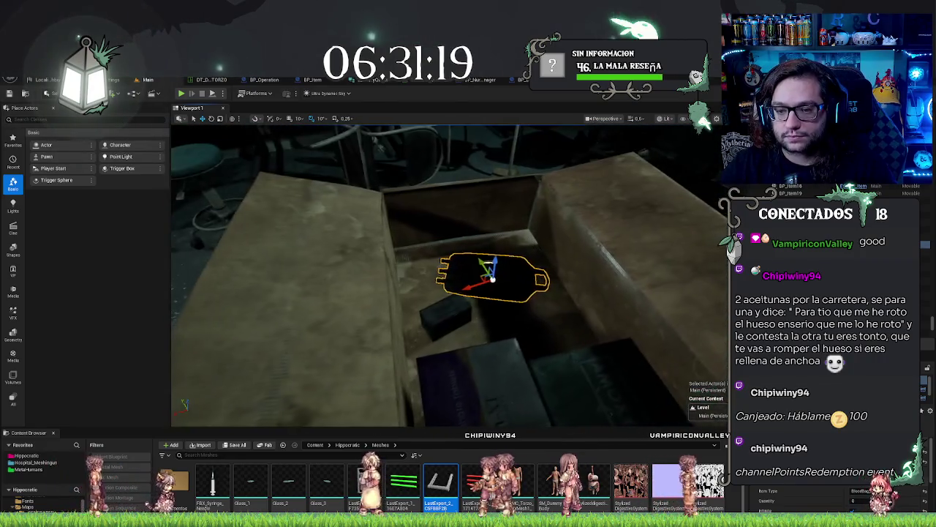
{"action": "key", "text": "f"}
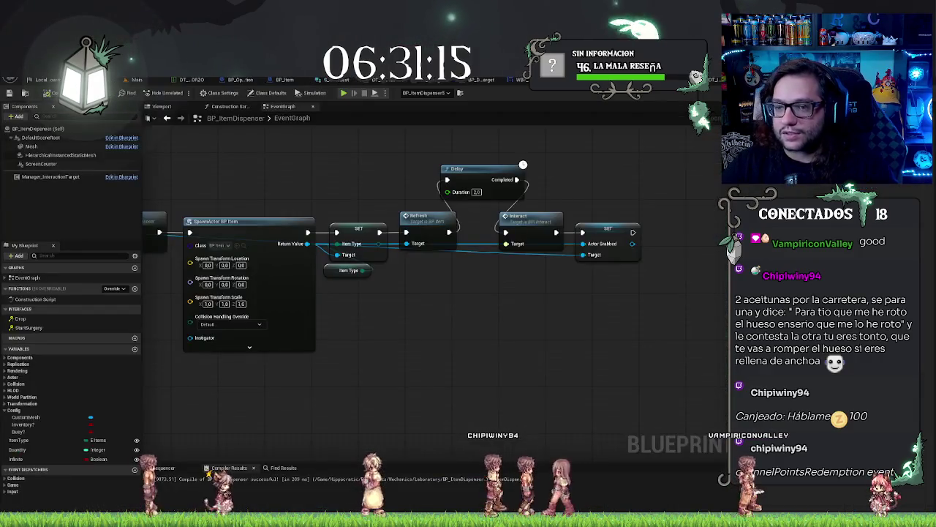
{"action": "mouse_move", "coordinate": [385, 320]}
{"action": "left_mouse_down"}
{"action": "mouse_move", "coordinate": [399, 355]}
{"action": "mouse_move", "coordinate": [513, 330]}
{"action": "left_mouse_up"}
Bring the Event Interact chain into view and reposition the Quantity getter
{"action": "left_click_drag", "start_coordinate": [621, 289], "coordinate": [478, 304]}
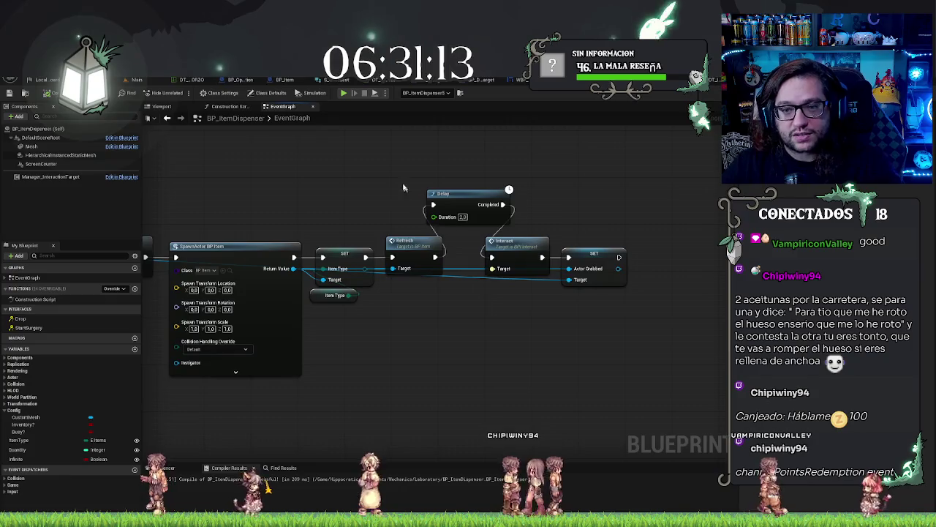
{"action": "left_click_drag", "start_coordinate": [493, 146], "coordinate": [644, 376]}
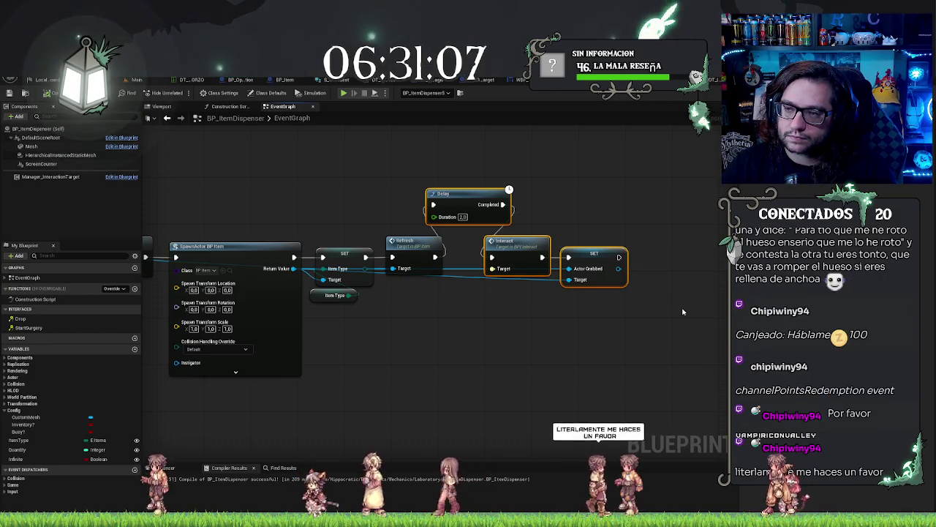
{"action": "mouse_move", "coordinate": [556, 284]}
{"action": "left_mouse_down"}
{"action": "mouse_move", "coordinate": [657, 354]}
{"action": "mouse_move", "coordinate": [524, 329]}
{"action": "mouse_move", "coordinate": [450, 369]}
{"action": "left_mouse_up"}
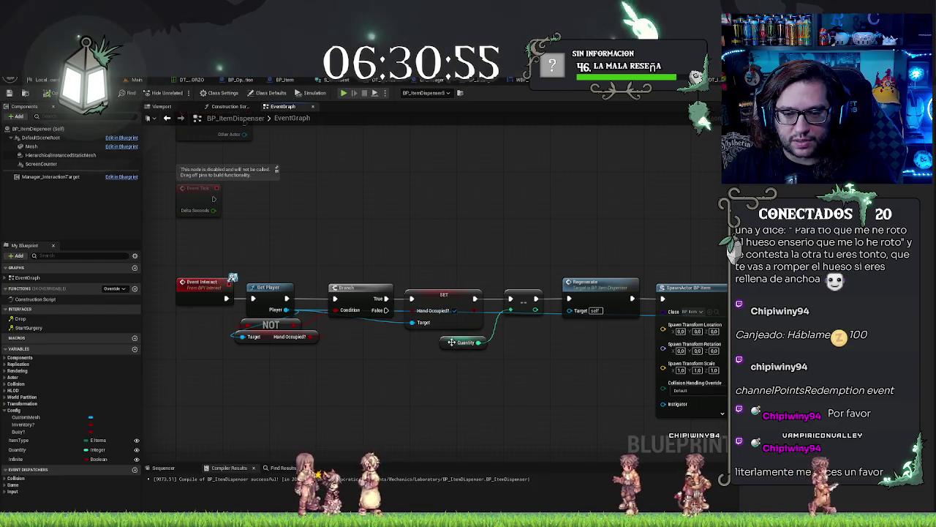
{"action": "left_click", "coordinate": [452, 341]}
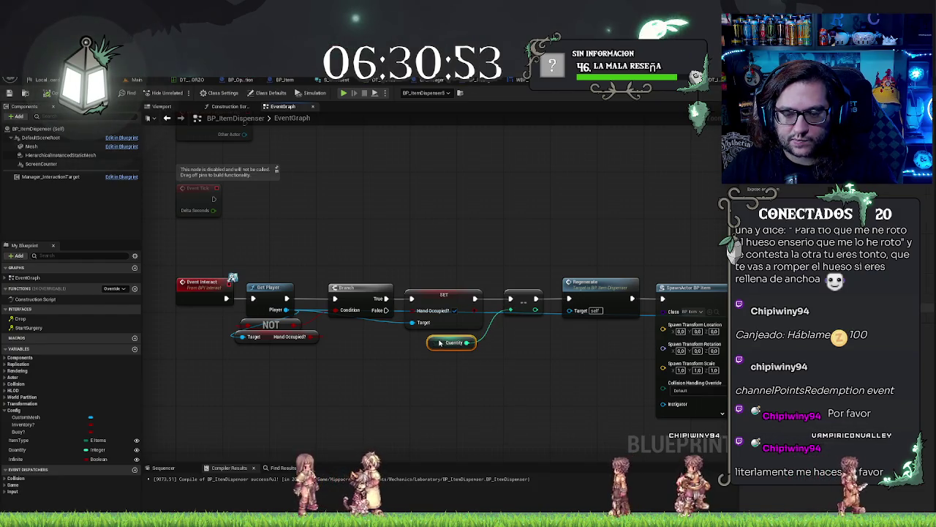
{"action": "left_click_drag", "start_coordinate": [440, 342], "coordinate": [411, 354]}
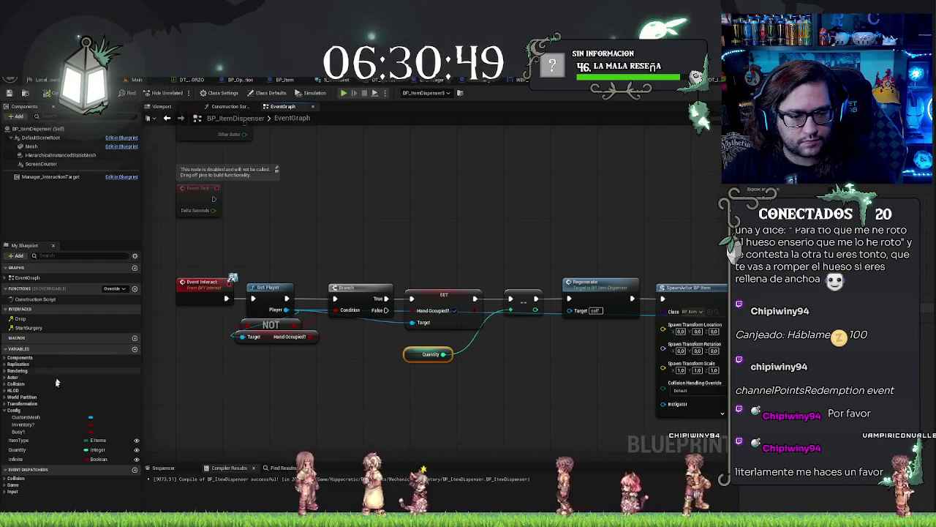
Replace the Quantity decrement with a SET Quantity node wired before Regenerate
{"action": "mouse_move", "coordinate": [22, 449]}
{"action": "left_mouse_down"}
{"action": "mouse_move", "coordinate": [472, 427]}
{"action": "mouse_move", "coordinate": [485, 399]}
{"action": "left_mouse_up"}
{"action": "type", "text": "set"}
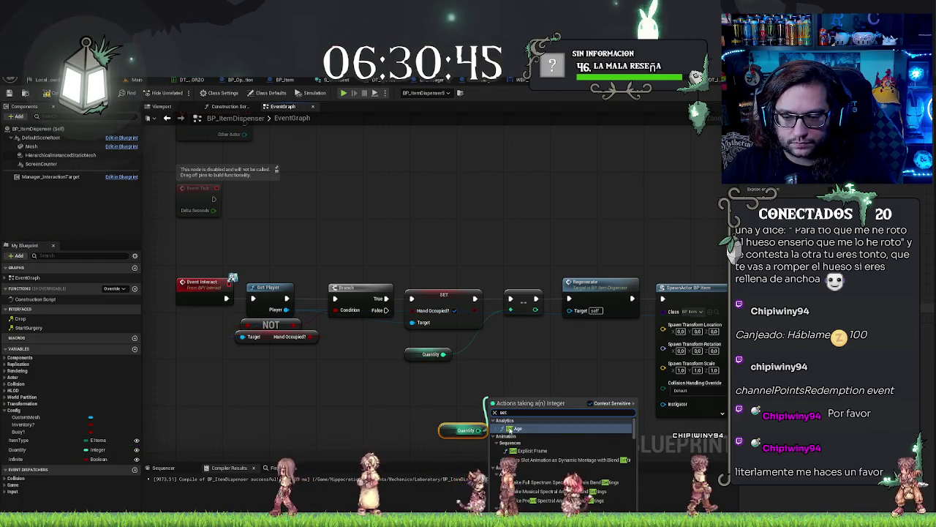
{"action": "key", "text": "Escape"}
{"action": "mouse_move", "coordinate": [22, 454]}
{"action": "left_mouse_down"}
{"action": "mouse_move", "coordinate": [523, 384]}
{"action": "mouse_move", "coordinate": [520, 340]}
{"action": "left_mouse_up"}
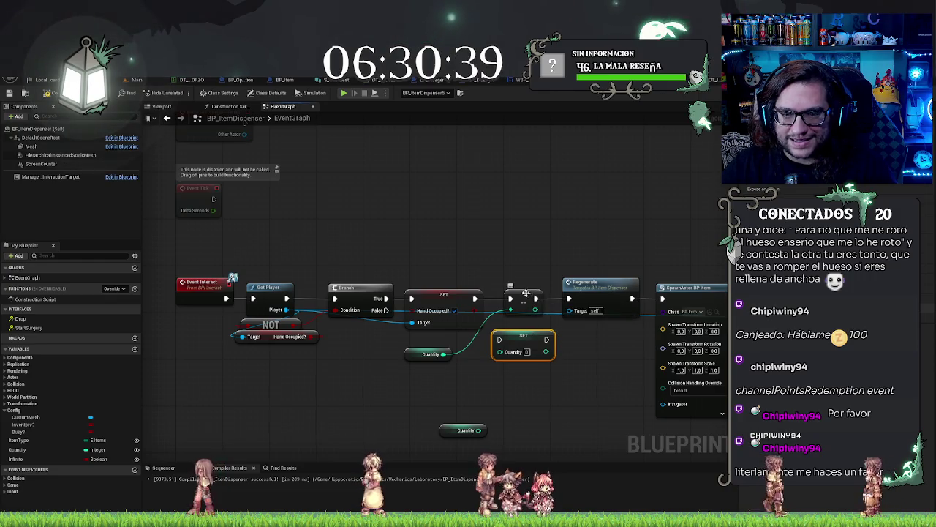
{"action": "key", "text": "Delete"}
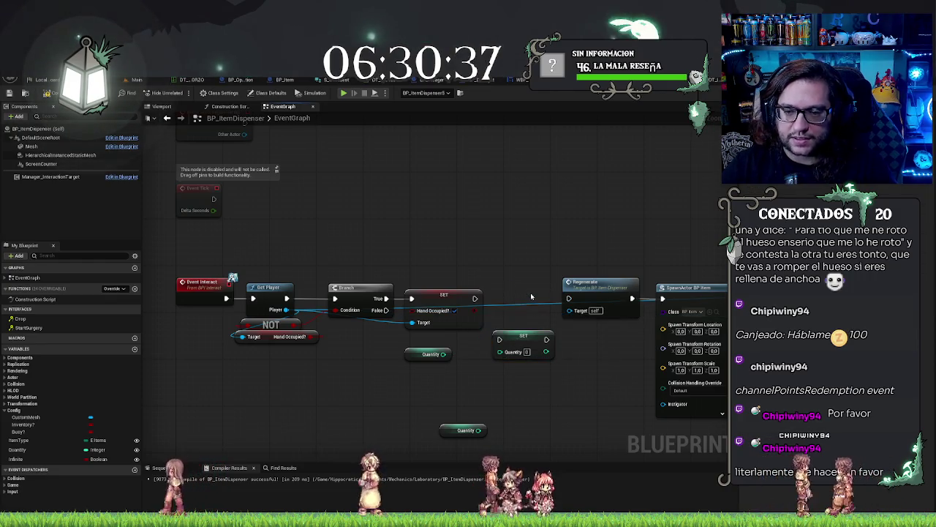
{"action": "mouse_move", "coordinate": [521, 331]}
{"action": "left_mouse_down"}
{"action": "mouse_move", "coordinate": [520, 297]}
{"action": "mouse_move", "coordinate": [569, 298]}
{"action": "left_mouse_up"}
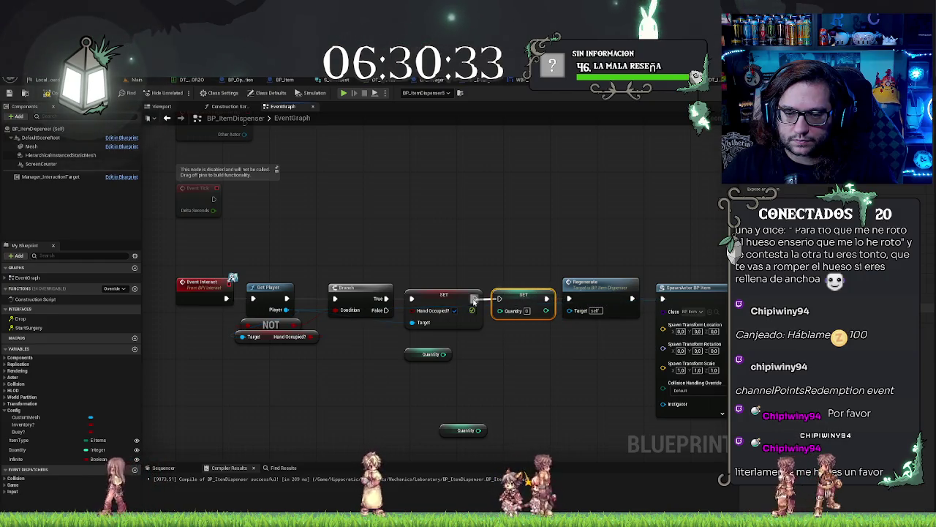
Tidy the lower Quantity getter and add an Infinite getter to the graph
{"action": "left_click_drag", "start_coordinate": [495, 383], "coordinate": [562, 388]}
{"action": "left_click_drag", "start_coordinate": [486, 365], "coordinate": [480, 371]}
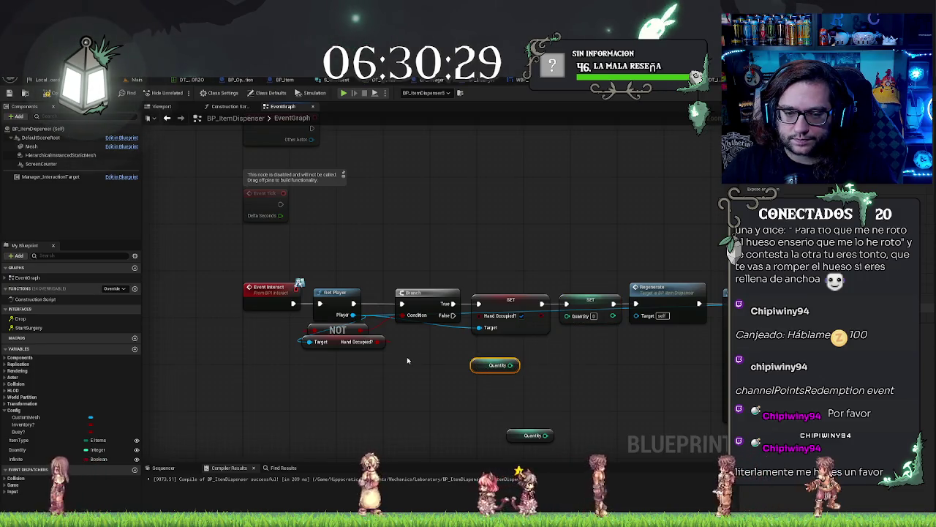
{"action": "left_click_drag", "start_coordinate": [572, 387], "coordinate": [555, 363]}
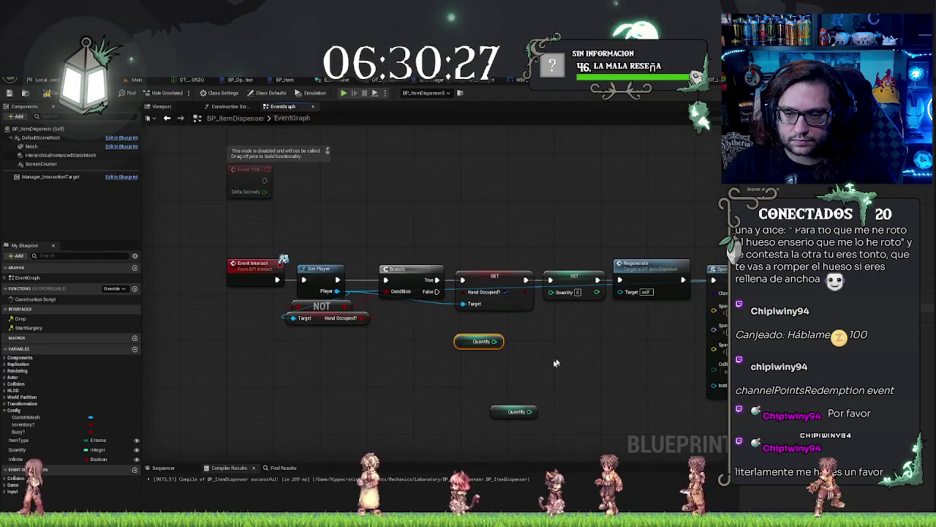
{"action": "left_click_drag", "start_coordinate": [19, 459], "coordinate": [328, 397]}
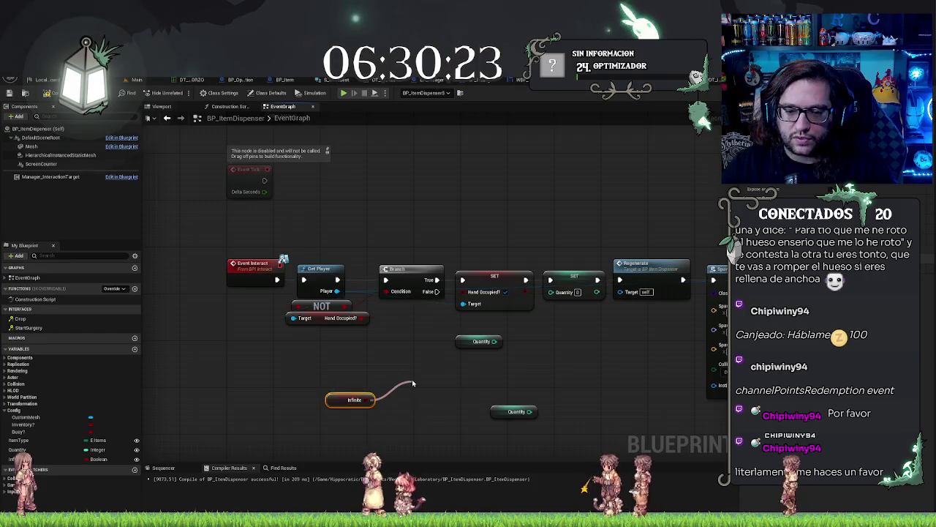
Add a Select node driven by Infinite, with Quantity feeding its True input
{"action": "left_click_drag", "start_coordinate": [413, 384], "coordinate": [413, 383]}
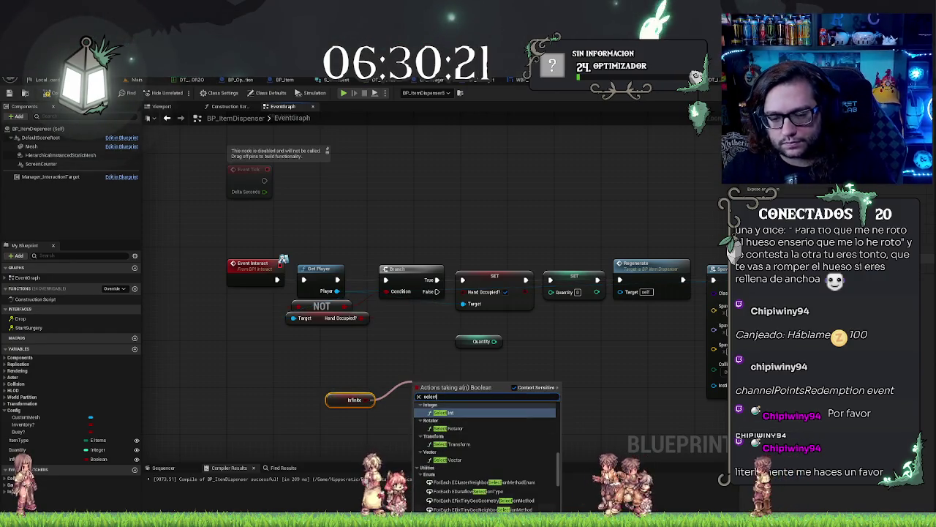
{"action": "scroll", "coordinate": [474, 458], "scroll_direction": "down", "scroll_amount": 10}
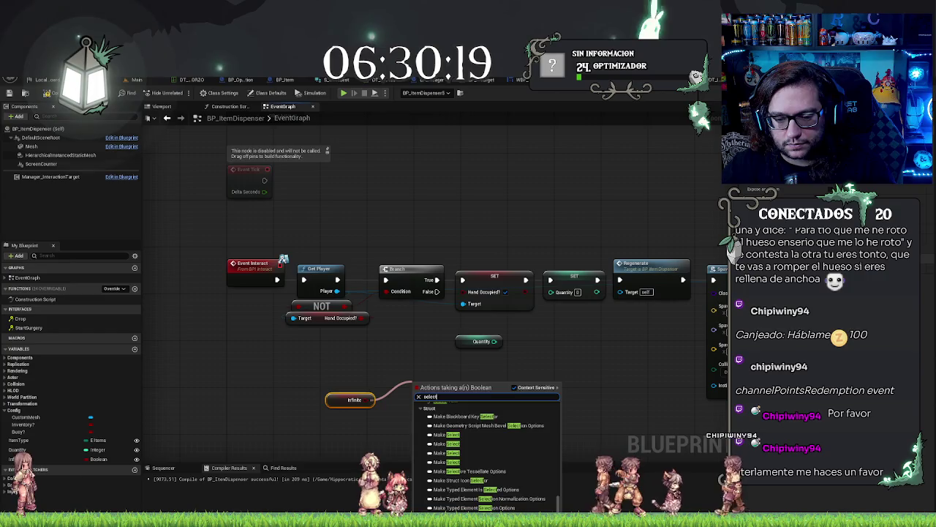
{"action": "left_click", "coordinate": [442, 406]}
{"action": "mouse_move", "coordinate": [430, 381]}
{"action": "left_mouse_down"}
{"action": "mouse_move", "coordinate": [424, 368]}
{"action": "mouse_move", "coordinate": [611, 344]}
{"action": "mouse_move", "coordinate": [574, 349]}
{"action": "mouse_move", "coordinate": [585, 349]}
{"action": "mouse_move", "coordinate": [554, 295]}
{"action": "left_mouse_up"}
{"action": "left_click_drag", "start_coordinate": [493, 349], "coordinate": [545, 362]}
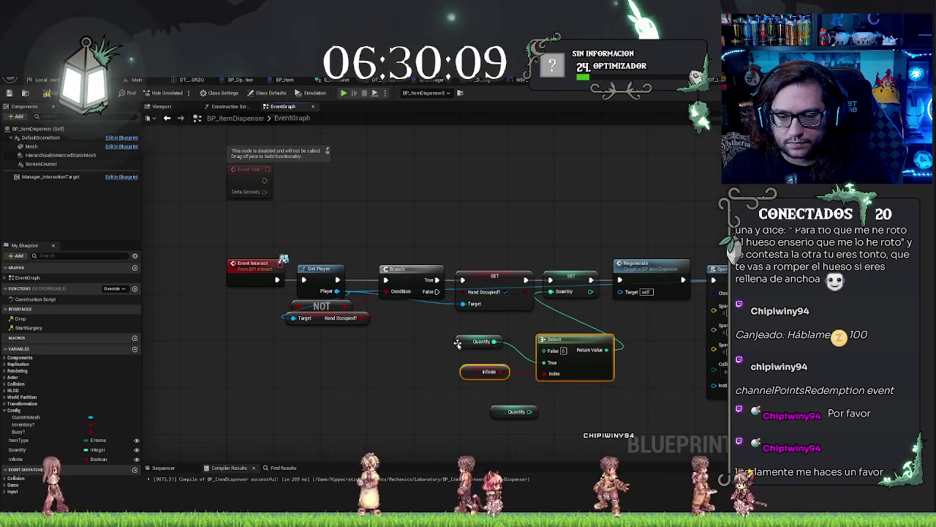
{"action": "left_click_drag", "start_coordinate": [457, 344], "coordinate": [461, 361]}
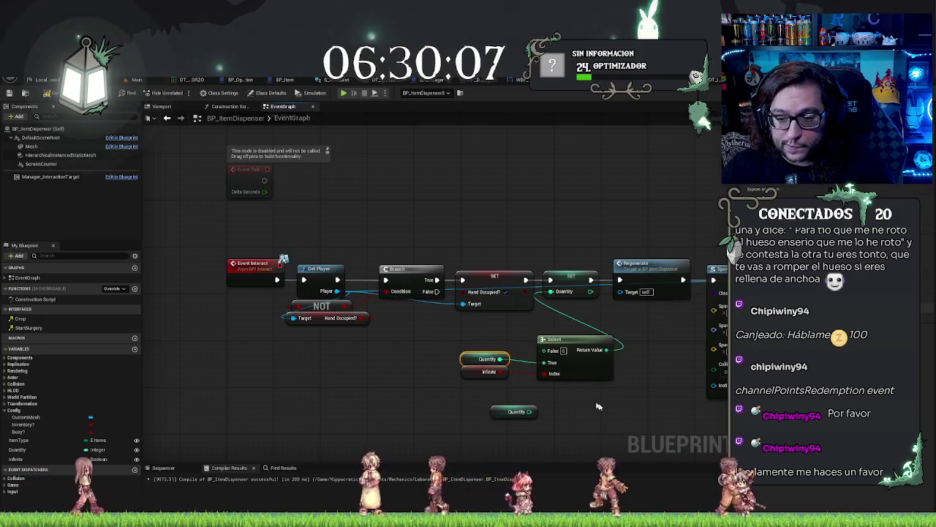
Add a Quantity minus 1 Subtract node and wire it into Select's False input
{"action": "left_click", "coordinate": [41, 450]}
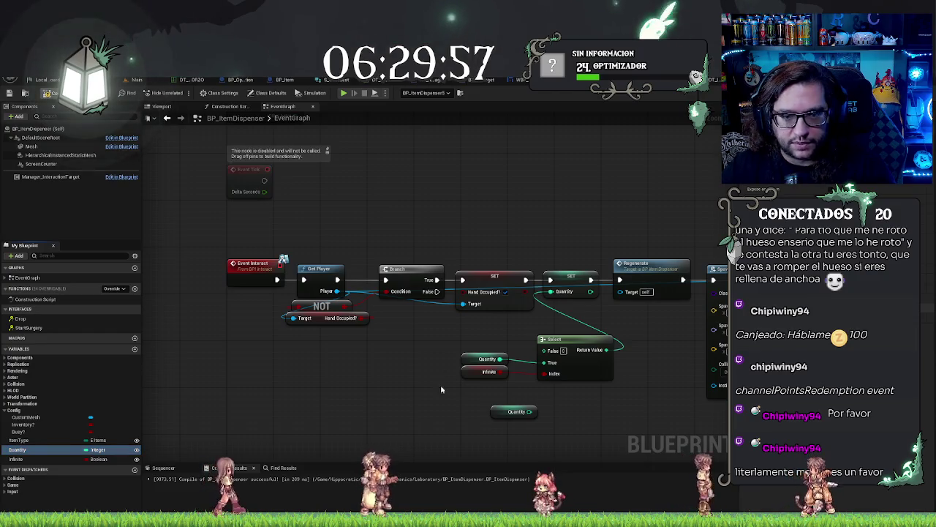
{"action": "left_click_drag", "start_coordinate": [440, 385], "coordinate": [512, 347]}
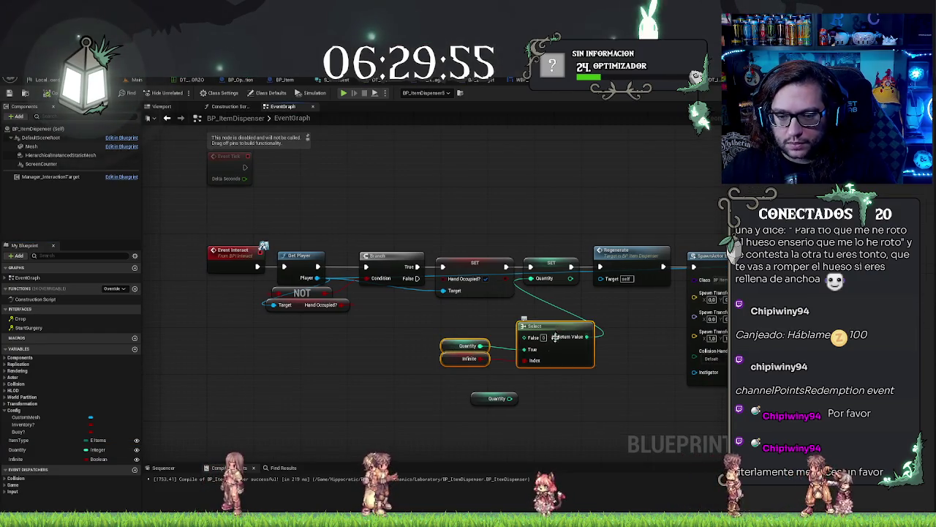
{"action": "key", "text": "Delete"}
{"action": "mouse_move", "coordinate": [473, 403]}
{"action": "left_mouse_down"}
{"action": "mouse_move", "coordinate": [386, 358]}
{"action": "mouse_move", "coordinate": [374, 327]}
{"action": "mouse_move", "coordinate": [428, 324]}
{"action": "left_mouse_up"}
{"action": "type", "text": "subtract"}
{"action": "key", "text": "Return"}
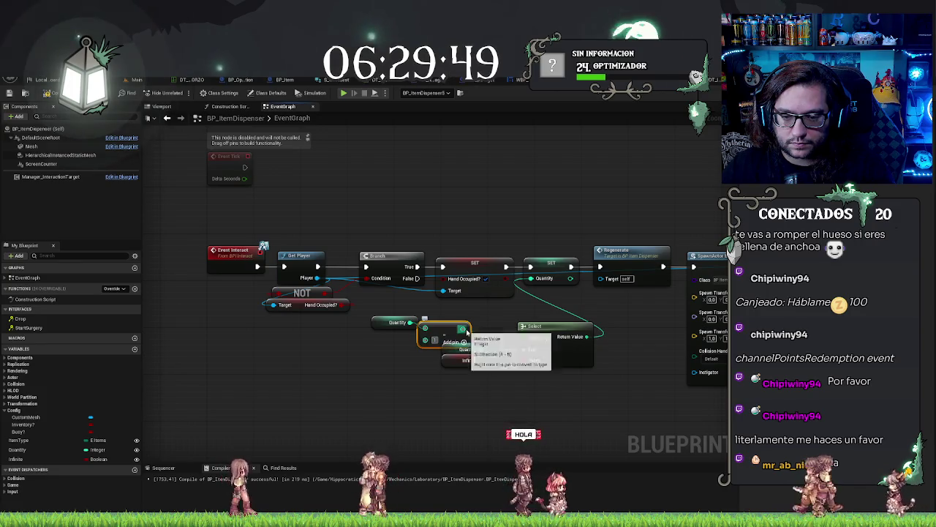
{"action": "left_click_drag", "start_coordinate": [463, 328], "coordinate": [520, 336]}
{"action": "left_click_drag", "start_coordinate": [587, 336], "coordinate": [332, 309]}
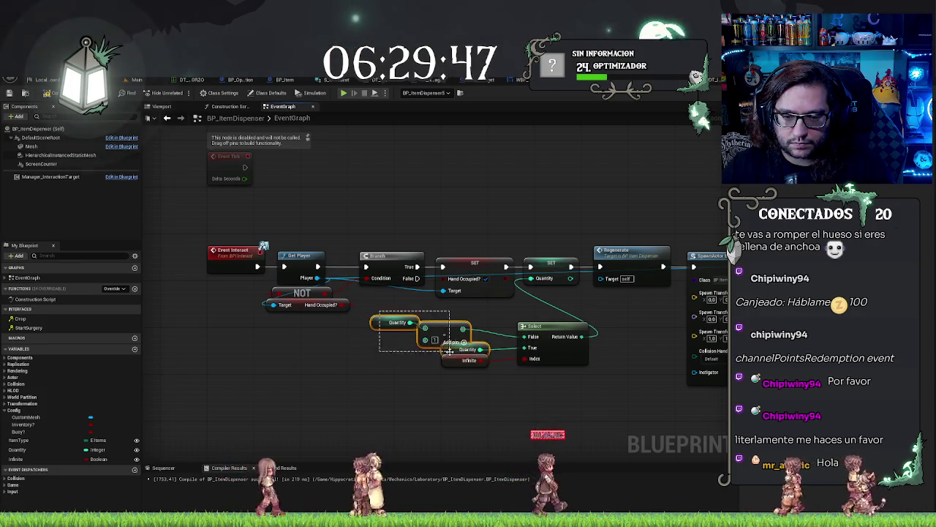
Align and tidy the Quantity, Subtract and Select nodes
{"action": "left_click_drag", "start_coordinate": [449, 351], "coordinate": [451, 353]}
{"action": "key", "text": "q"}
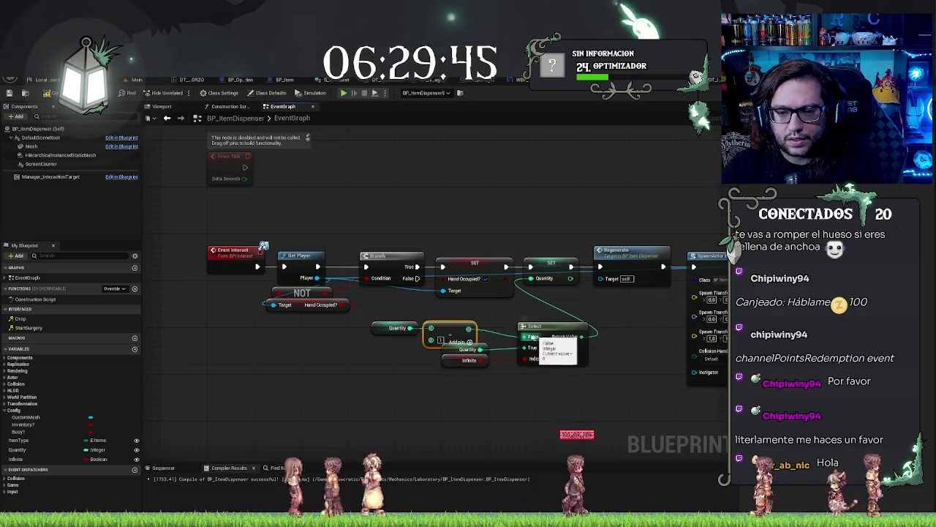
{"action": "left_click", "coordinate": [395, 327], "text": "ctrl"}
{"action": "left_click_drag", "start_coordinate": [444, 328], "coordinate": [479, 317]}
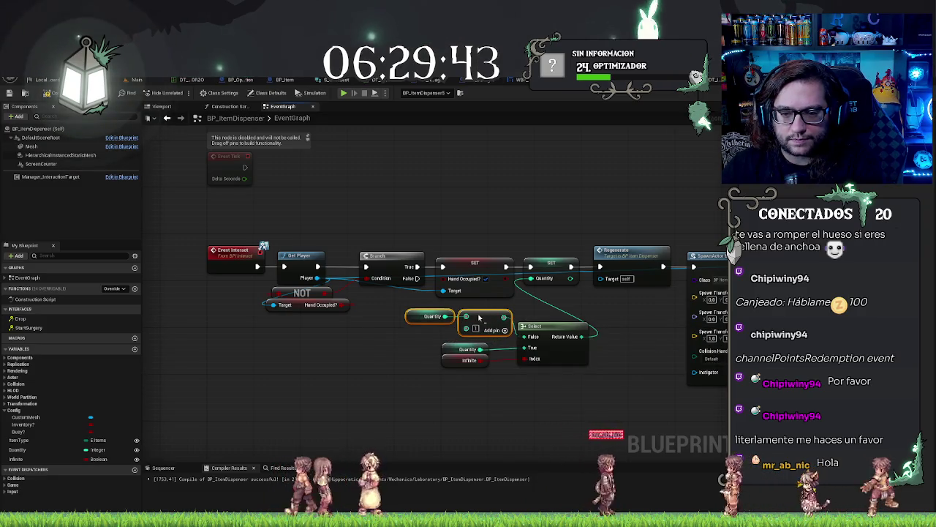
{"action": "left_click", "coordinate": [466, 350]}
{"action": "left_click", "coordinate": [552, 343], "text": "ctrl"}
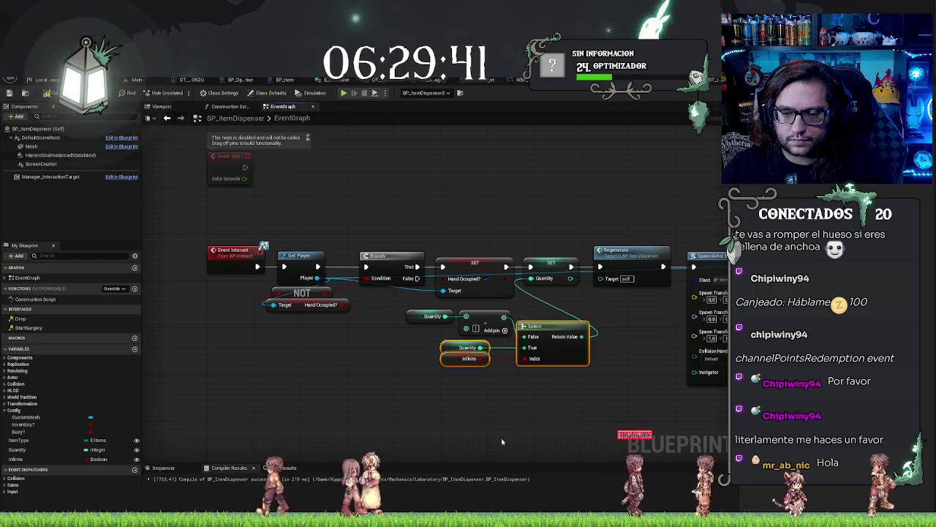
{"action": "left_click", "coordinate": [529, 398]}
{"action": "left_click_drag", "start_coordinate": [357, 355], "coordinate": [418, 360]}
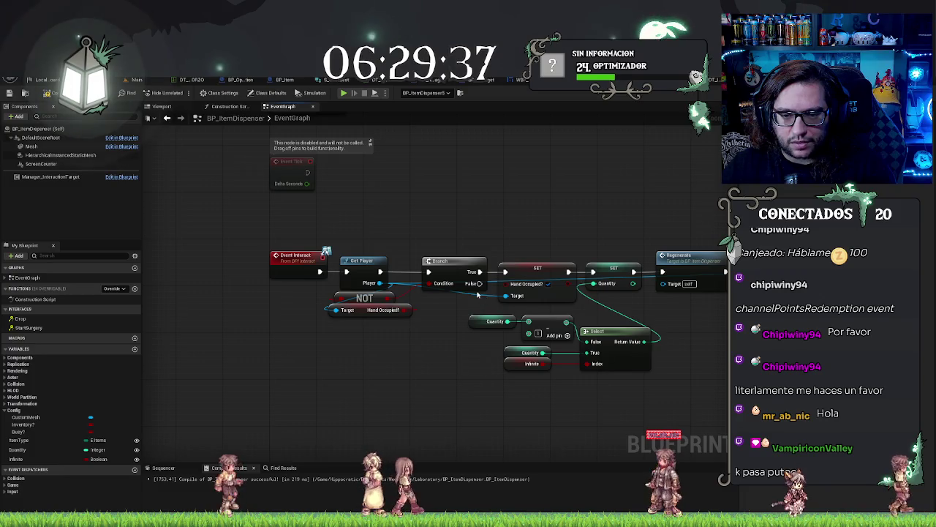
Add a Quantity less-than comparison and an OR node to the graph
{"action": "left_click_drag", "start_coordinate": [25, 449], "coordinate": [366, 355]}
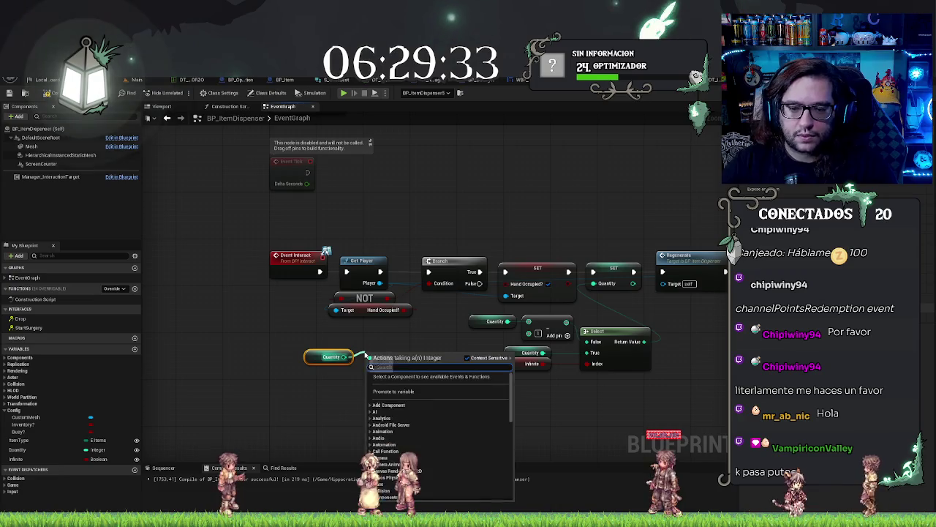
{"action": "type", "text": "less"}
{"action": "key", "text": "Return"}
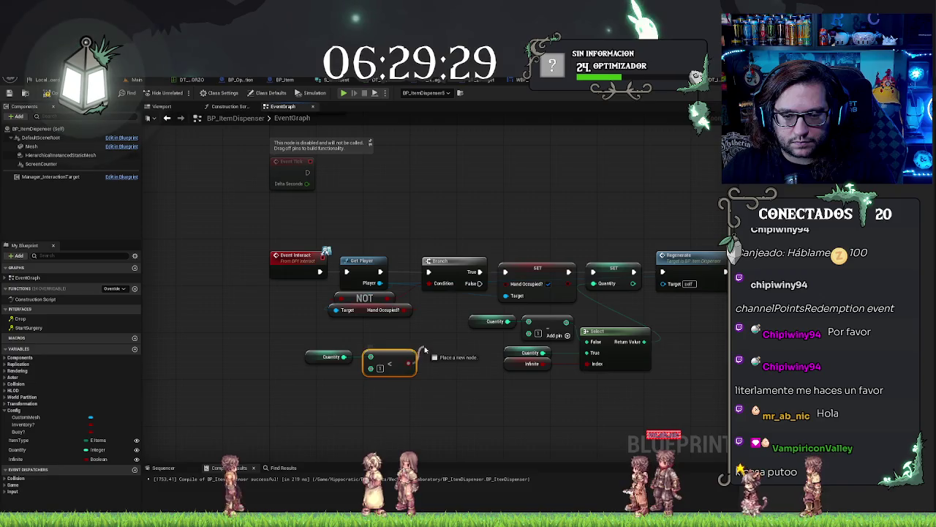
{"action": "left_click_drag", "start_coordinate": [424, 350], "coordinate": [427, 348]}
{"action": "type", "text": "or"}
{"action": "key", "text": "Return"}
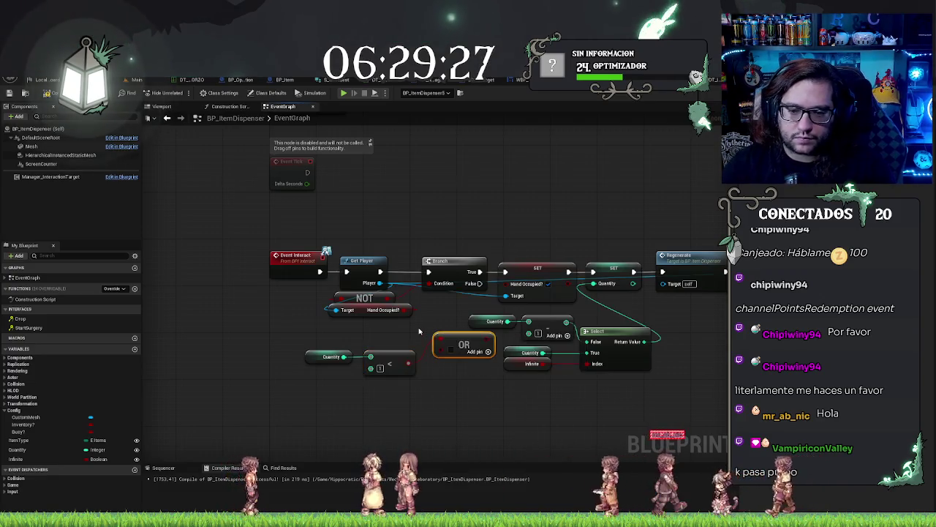
{"action": "left_click_drag", "start_coordinate": [440, 354], "coordinate": [405, 312]}
{"action": "left_click_drag", "start_coordinate": [460, 341], "coordinate": [448, 329]}
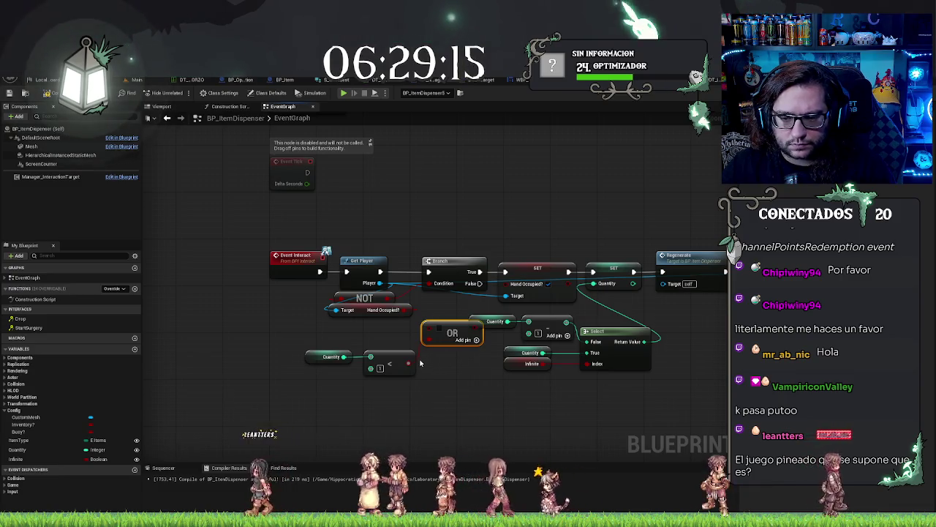
Add a NOT node inverting the comparison and arrange it with the OR node
{"action": "mouse_move", "coordinate": [413, 362]}
{"action": "left_mouse_down"}
{"action": "mouse_move", "coordinate": [364, 342]}
{"action": "mouse_move", "coordinate": [379, 338]}
{"action": "left_mouse_up"}
{"action": "type", "text": "not bo"}
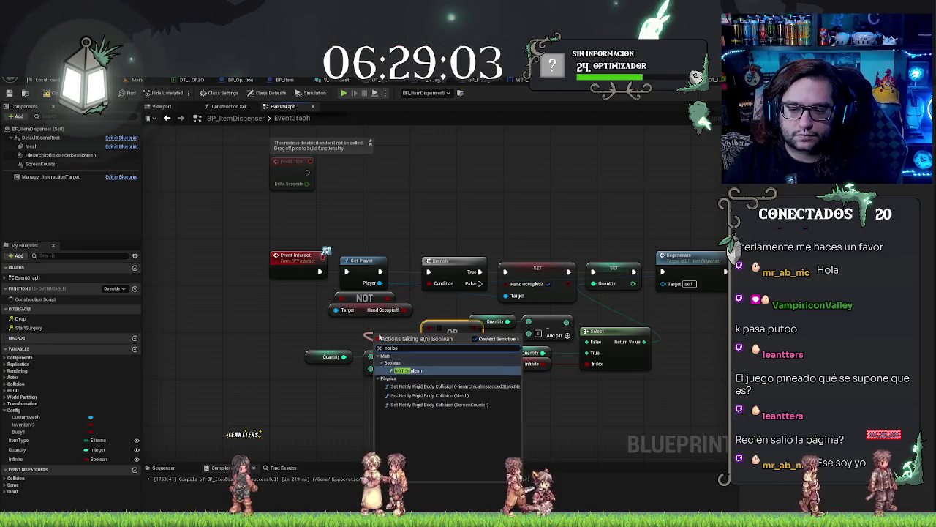
{"action": "key", "text": "Return"}
{"action": "left_click_drag", "start_coordinate": [406, 341], "coordinate": [377, 341]}
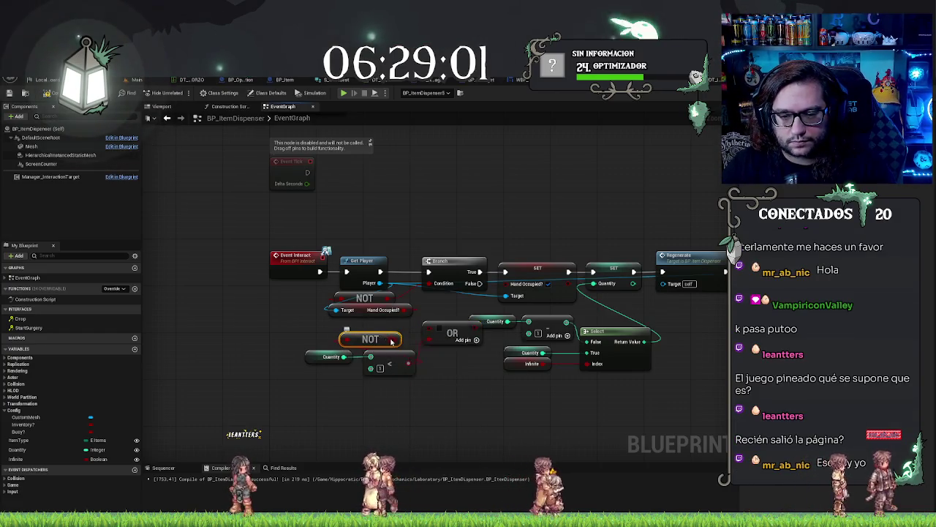
{"action": "left_click_drag", "start_coordinate": [429, 319], "coordinate": [437, 332]}
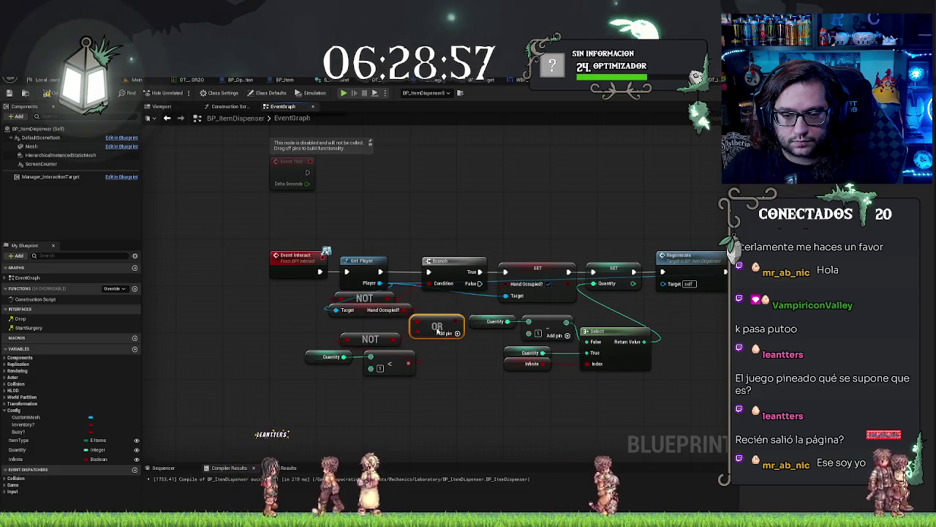
{"action": "mouse_move", "coordinate": [275, 292]}
{"action": "left_mouse_down"}
{"action": "mouse_move", "coordinate": [379, 369]}
{"action": "mouse_move", "coordinate": [338, 369]}
{"action": "left_mouse_up"}
{"action": "left_click_drag", "start_coordinate": [462, 322], "coordinate": [427, 322]}
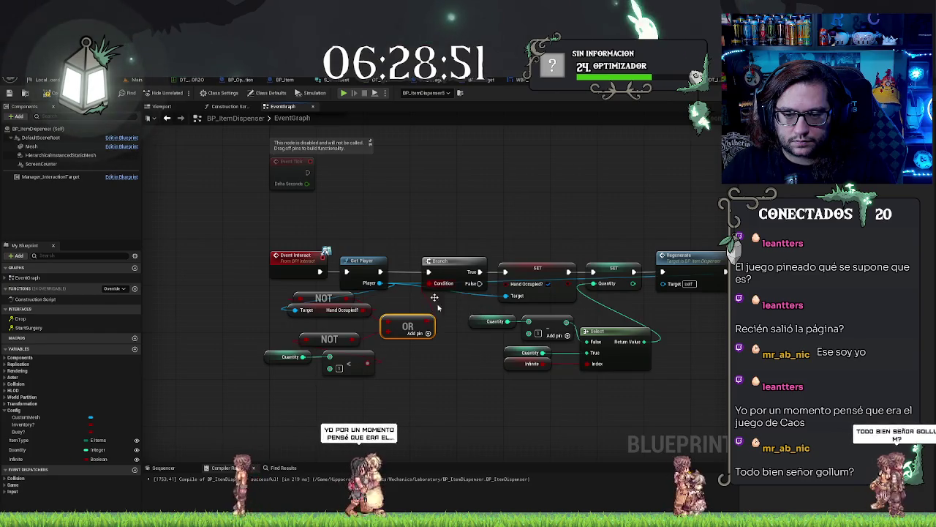
{"action": "left_click", "coordinate": [514, 378]}
{"action": "left_click_drag", "start_coordinate": [514, 378], "coordinate": [485, 366]}
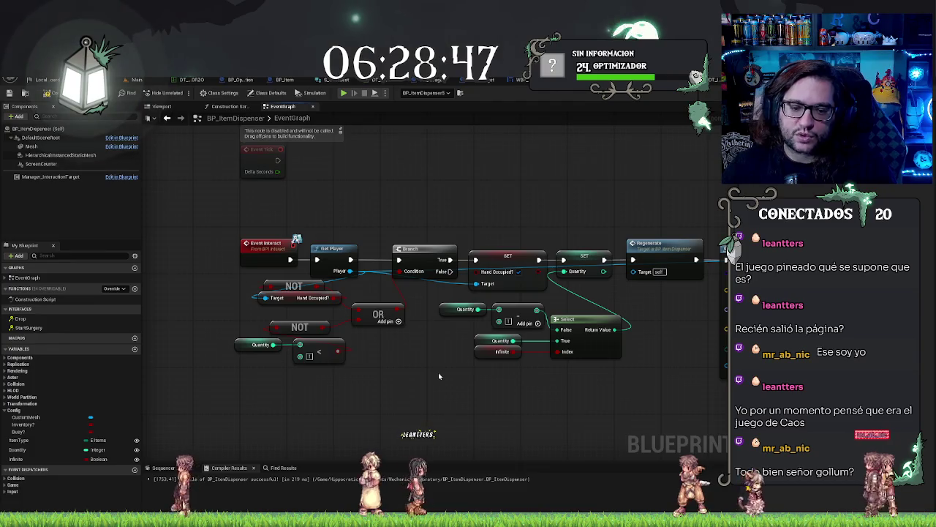
{"action": "left_click_drag", "start_coordinate": [438, 376], "coordinate": [409, 377]}
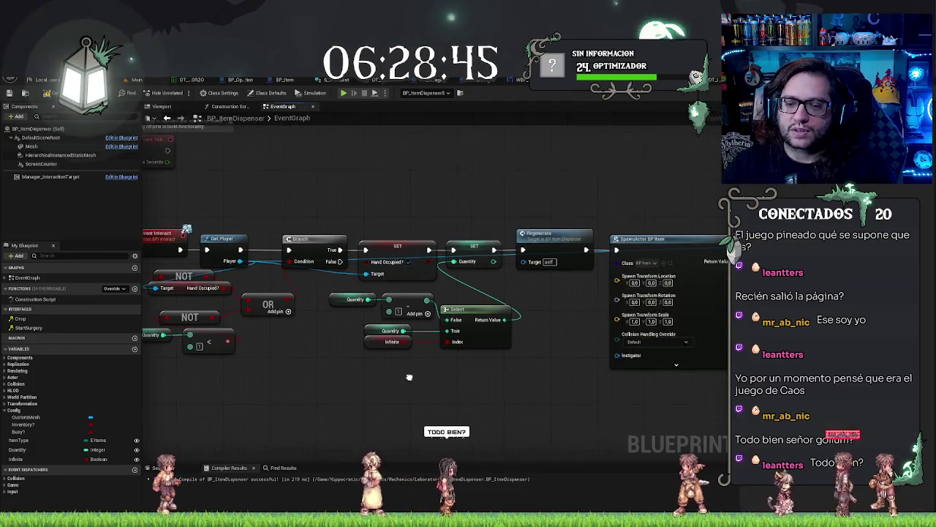
Frame and select the boxes and small object in the cardboard box, then save the level
{"action": "left_click", "coordinate": [148, 79]}
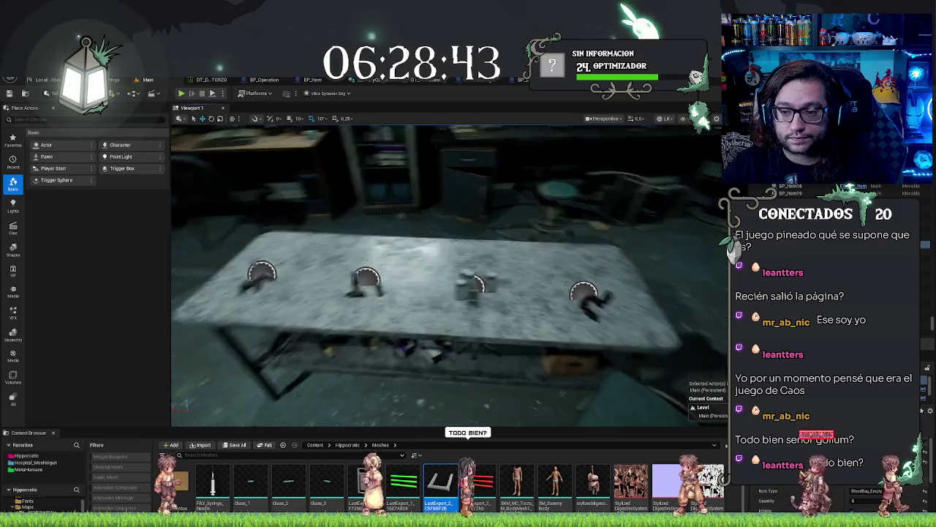
{"action": "key", "text": "f"}
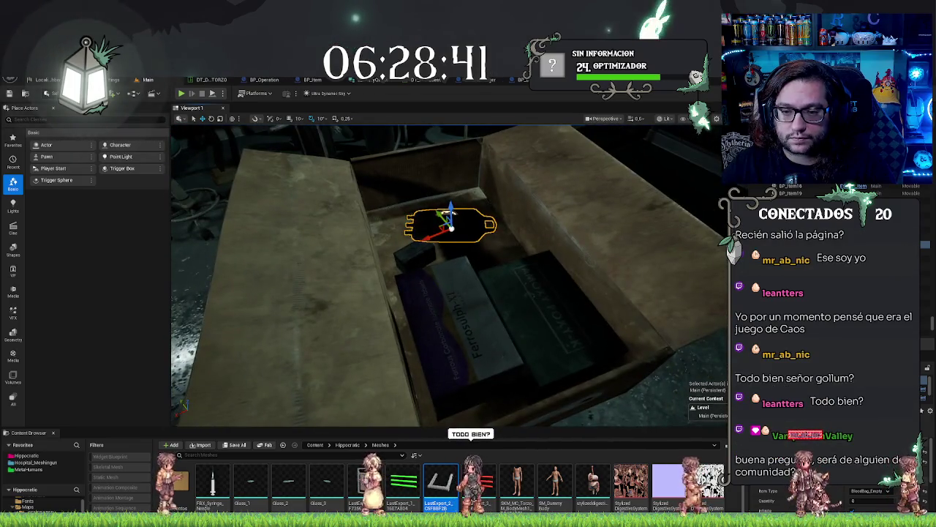
{"action": "left_click", "coordinate": [549, 322], "text": "ctrl"}
{"action": "left_click", "coordinate": [454, 337], "text": "ctrl"}
{"action": "left_click", "coordinate": [414, 253], "text": "ctrl"}
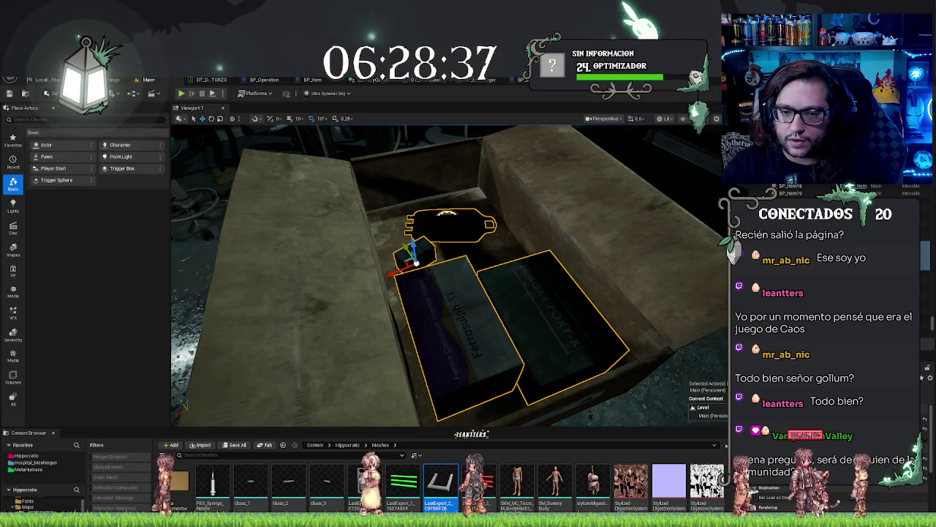
{"action": "key", "text": "ctrl+s"}
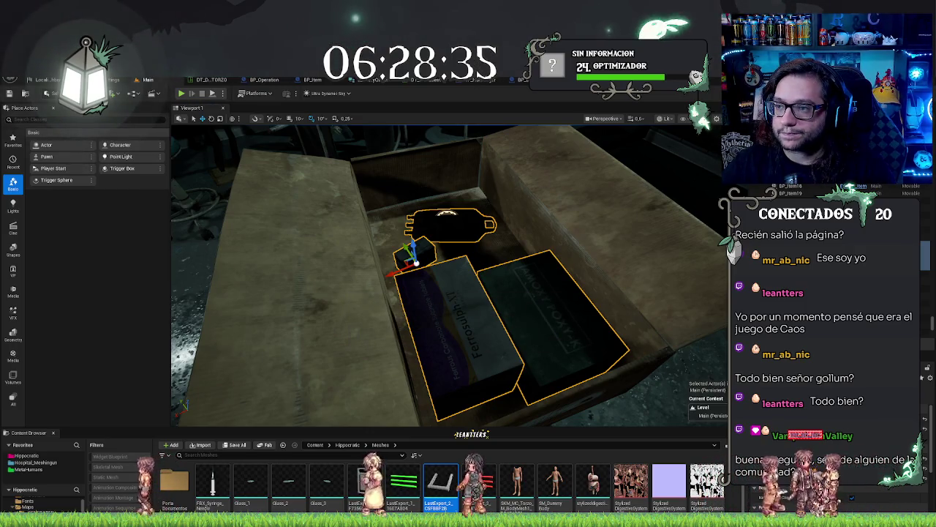
Check the dispenser's spawn nodes, then return to the level and start a play test
{"action": "key", "text": "ctrl+Tab"}
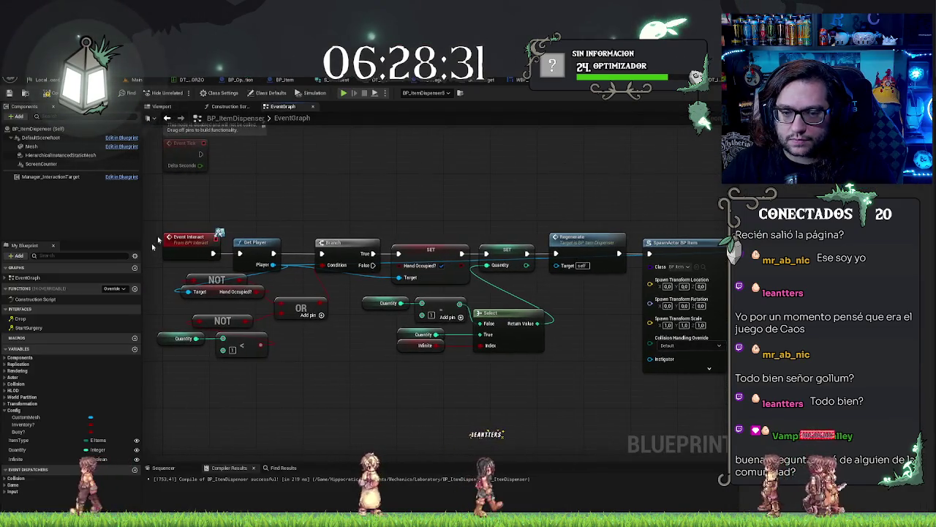
{"action": "mouse_move", "coordinate": [623, 201]}
{"action": "left_mouse_down"}
{"action": "mouse_move", "coordinate": [447, 198]}
{"action": "mouse_move", "coordinate": [504, 193]}
{"action": "left_mouse_up"}
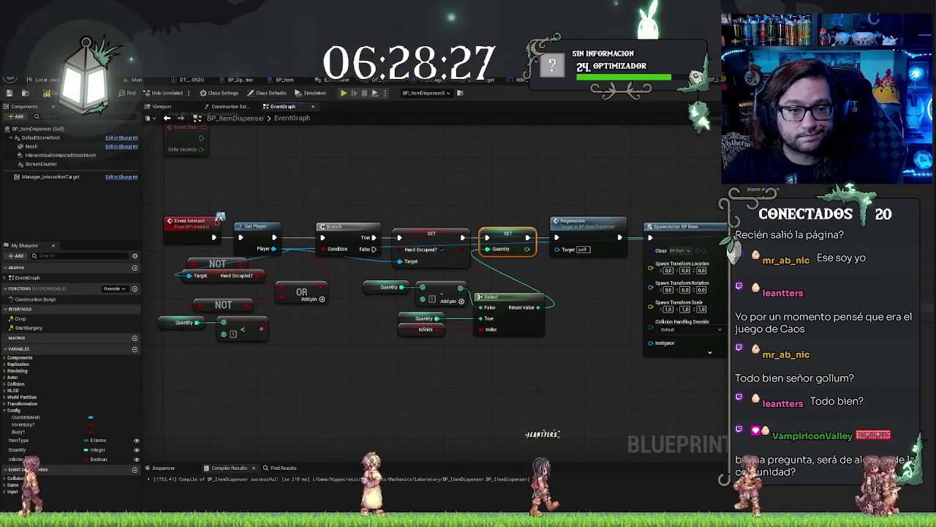
{"action": "left_click", "coordinate": [142, 81]}
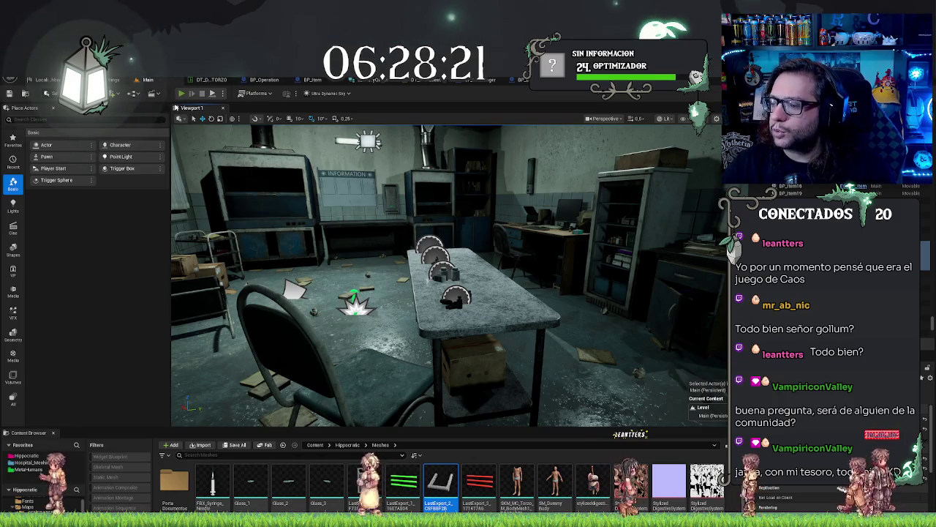
{"action": "key", "text": "alt+p"}
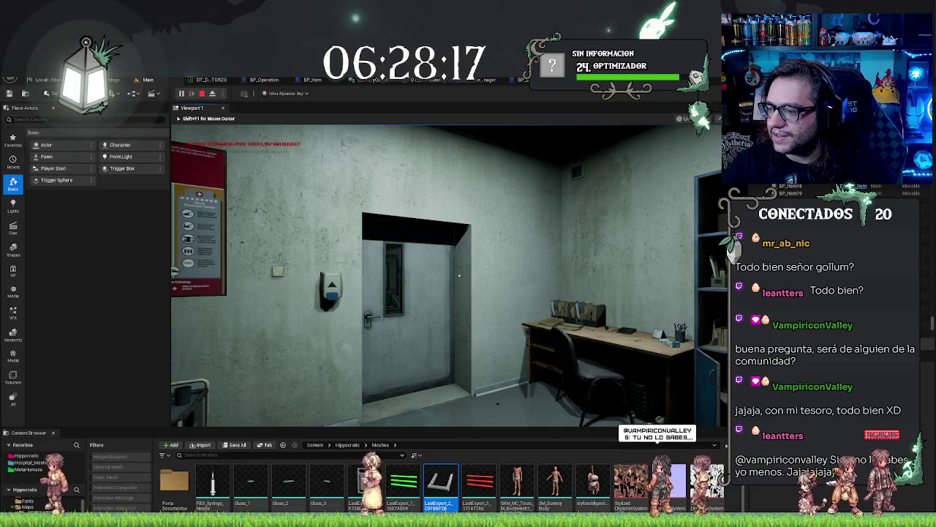
{"action": "key", "text": "w"}
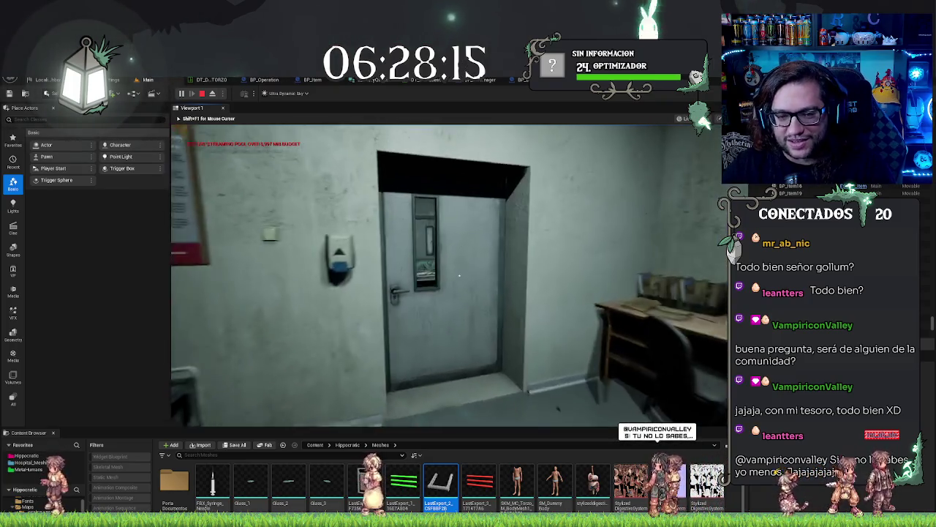
{"action": "key", "text": "w"}
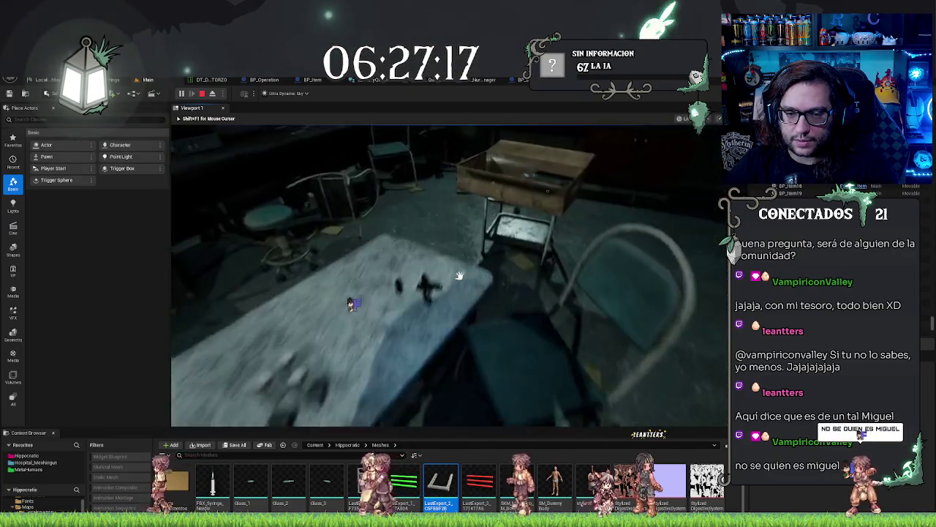
{"action": "mouse_move", "coordinate": [459, 275]}
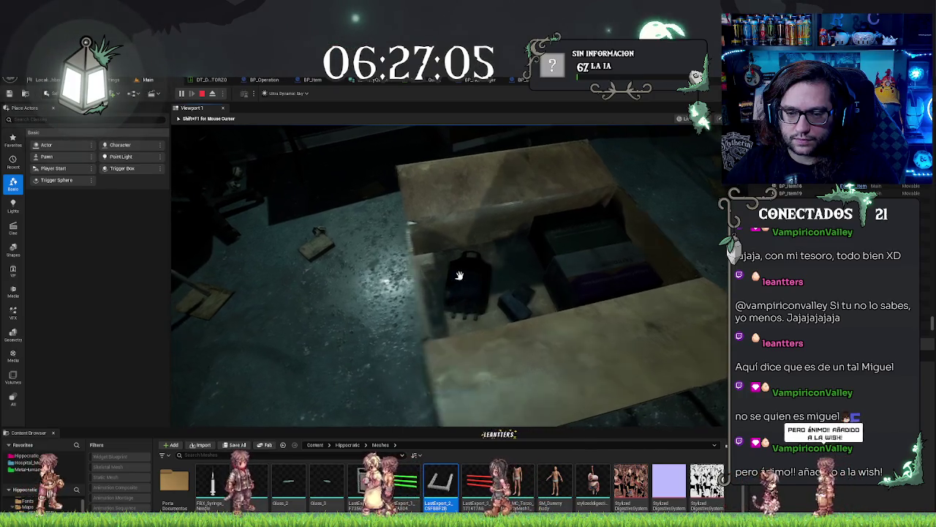
{"action": "key", "text": "shift+F1"}
{"action": "key", "text": "Escape"}
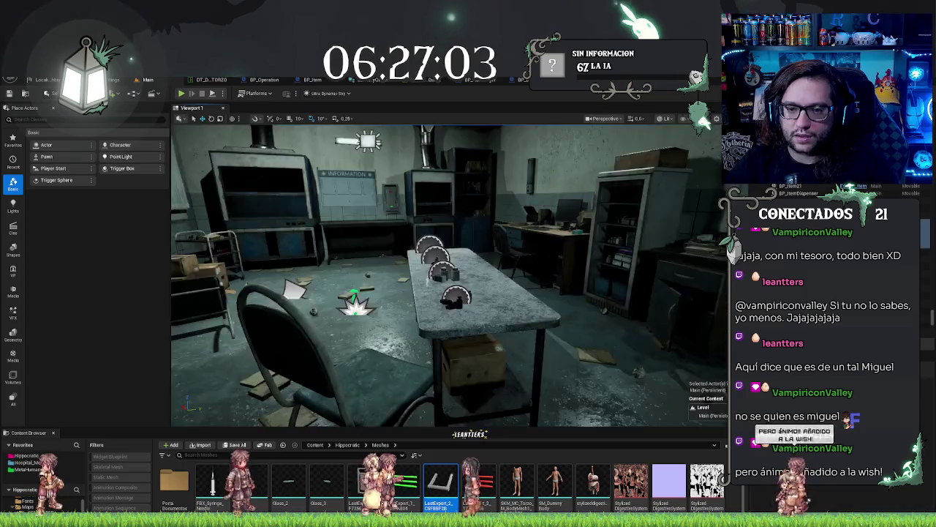
Frame the backpack and boxes, then return to BP_ItemDispenser's Event Graph
{"action": "key", "text": "f"}
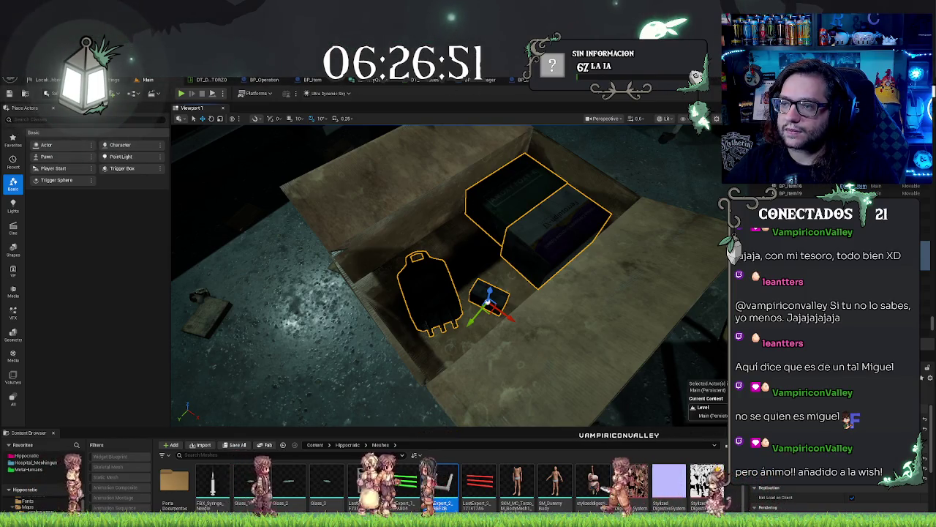
{"action": "key", "text": "alt+Tab"}
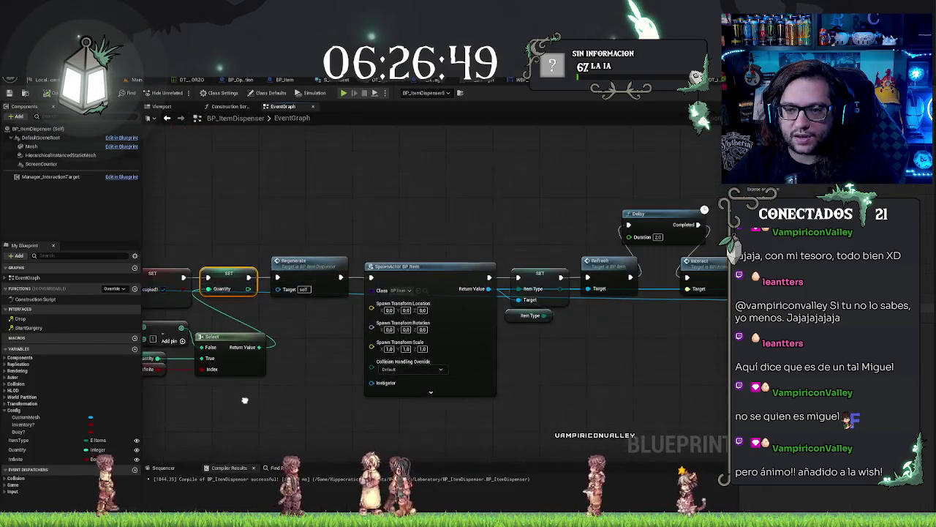
Delete the Quantity getters, Add and Select nodes feeding SET Quantity
{"action": "left_click", "coordinate": [512, 232]}
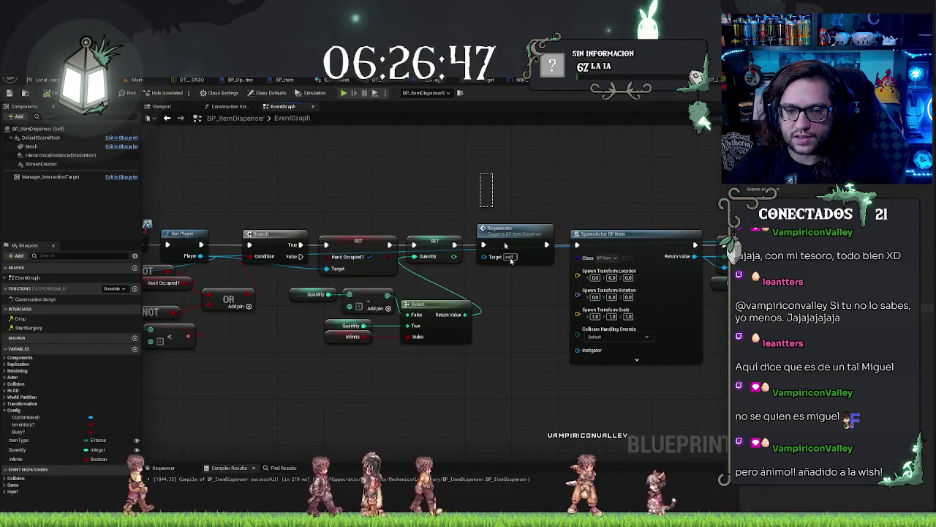
{"action": "left_click_drag", "start_coordinate": [496, 368], "coordinate": [606, 366]}
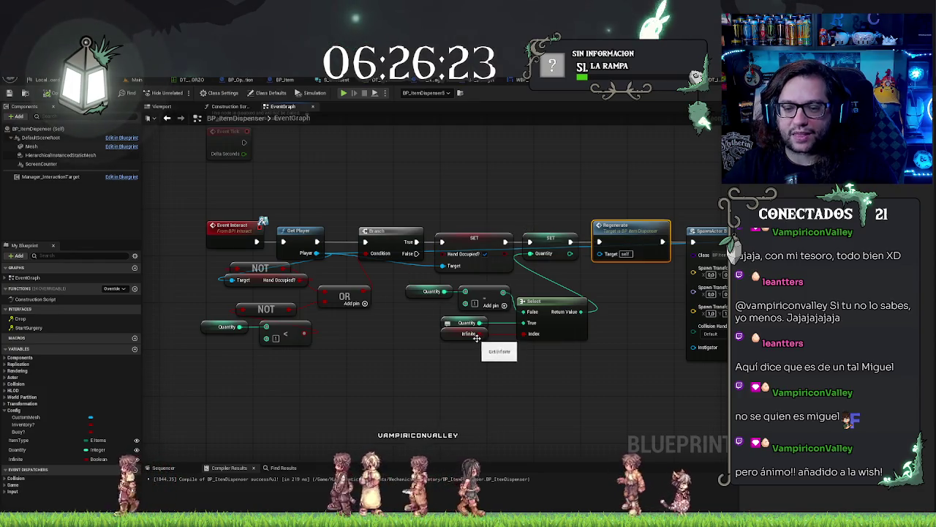
{"action": "left_click_drag", "start_coordinate": [429, 281], "coordinate": [523, 322]}
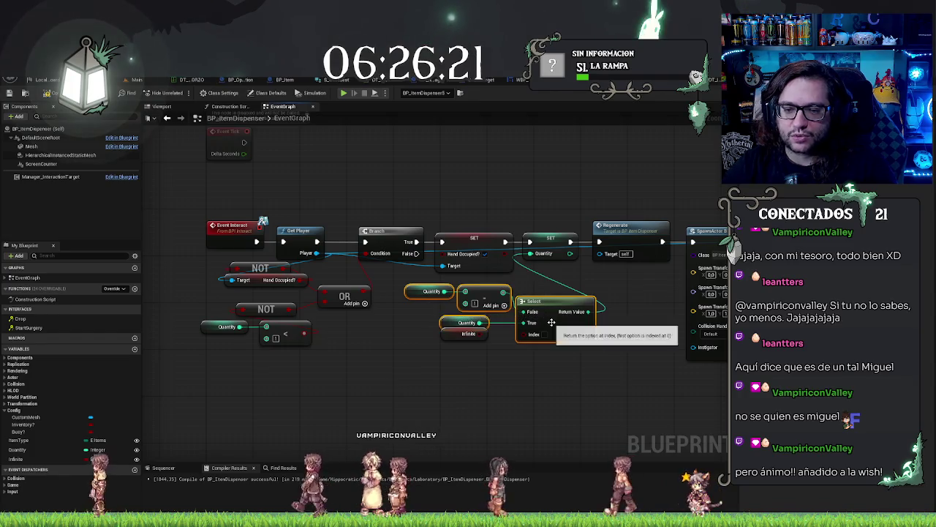
{"action": "key", "text": "Delete"}
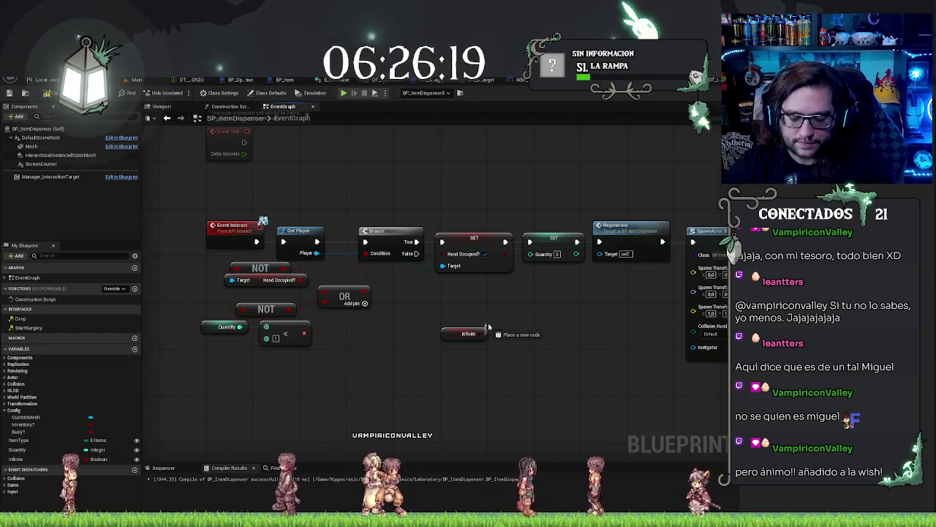
Add a Branch after SET Hand Occupied and a Decrement on a Quantity copy, deleting the old Quantity setter
{"action": "left_click", "coordinate": [489, 293]}
{"action": "left_click_drag", "start_coordinate": [531, 302], "coordinate": [548, 296]}
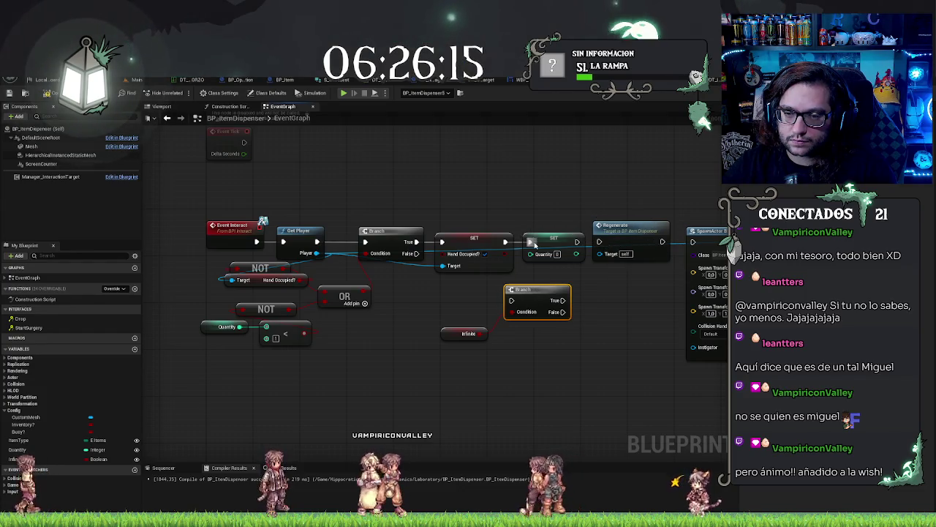
{"action": "mouse_move", "coordinate": [623, 233]}
{"action": "left_mouse_down"}
{"action": "mouse_move", "coordinate": [602, 354]}
{"action": "mouse_move", "coordinate": [558, 359]}
{"action": "left_mouse_up"}
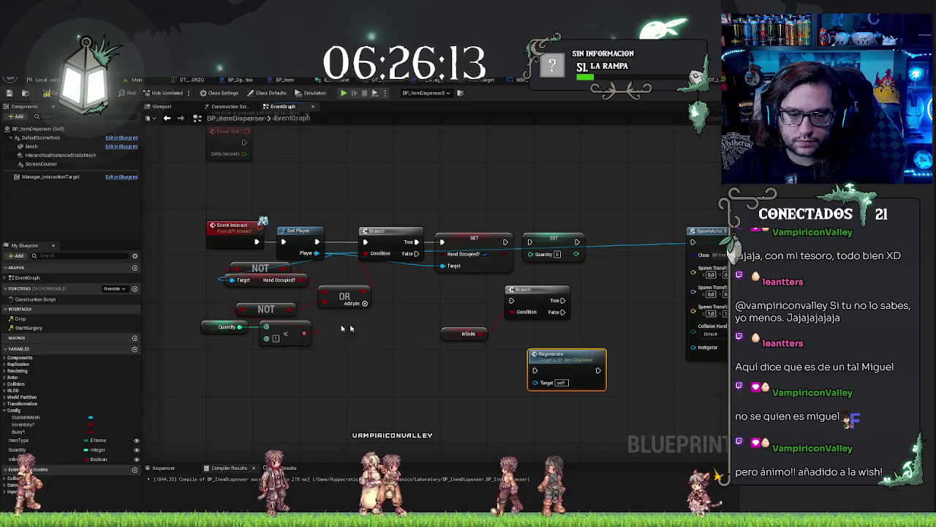
{"action": "key", "text": "ctrl+c"}
{"action": "key", "text": "ctrl+v"}
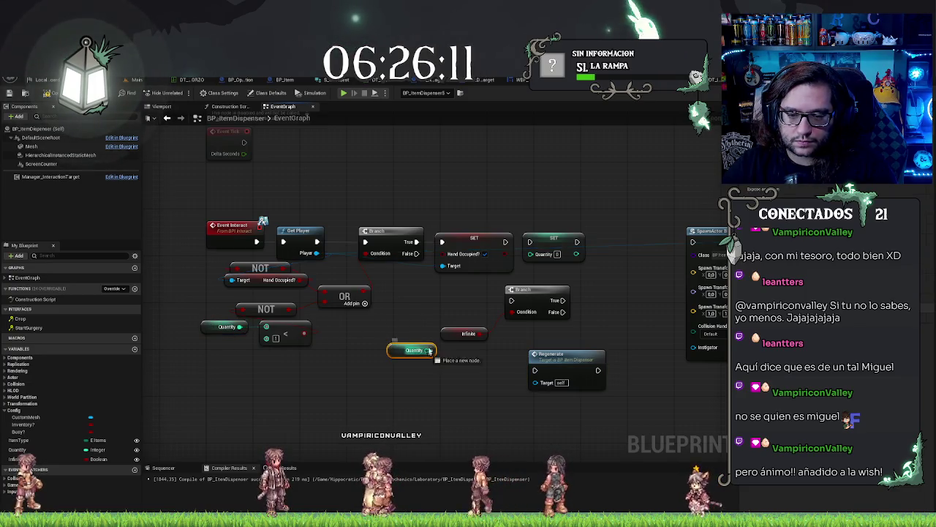
{"action": "left_click_drag", "start_coordinate": [427, 349], "coordinate": [432, 322]}
{"action": "type", "text": "--"}
{"action": "key", "text": "Return"}
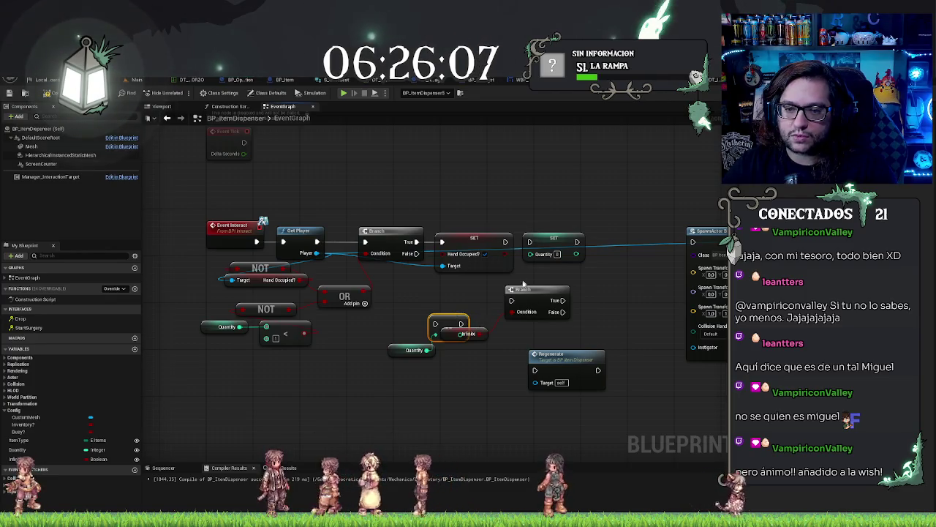
{"action": "left_click_drag", "start_coordinate": [512, 300], "coordinate": [505, 242]}
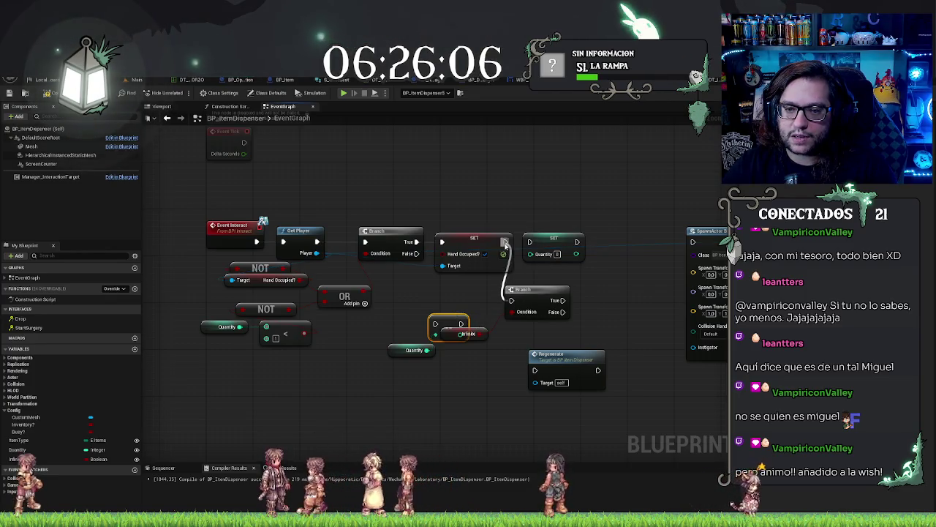
{"action": "left_click", "coordinate": [553, 238]}
{"action": "key", "text": "Delete"}
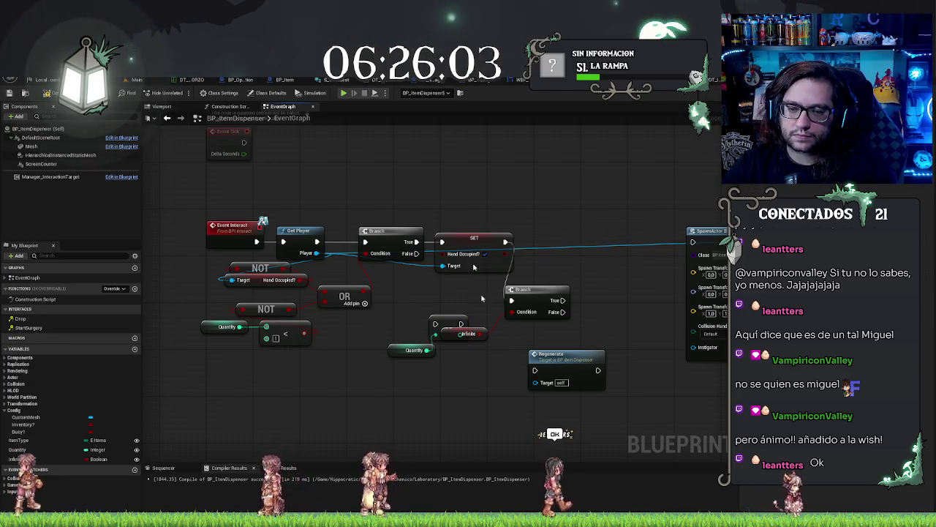
Position the Branch right after SET Hand Occupied, with the Decrement beside its False output
{"action": "mouse_move", "coordinate": [449, 319]}
{"action": "left_mouse_down"}
{"action": "mouse_move", "coordinate": [549, 244]}
{"action": "mouse_move", "coordinate": [560, 247]}
{"action": "mouse_move", "coordinate": [606, 320]}
{"action": "left_mouse_up"}
{"action": "left_click_drag", "start_coordinate": [526, 290], "coordinate": [555, 232]}
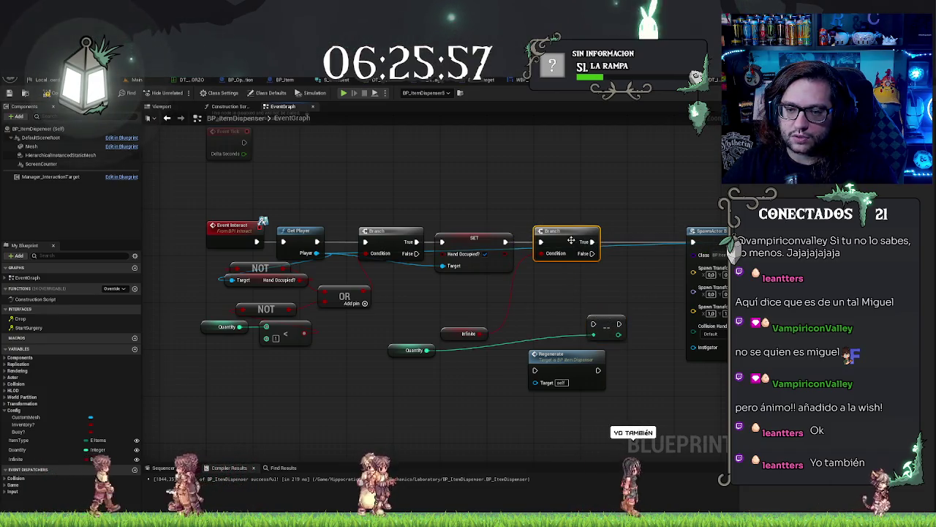
{"action": "mouse_move", "coordinate": [607, 322]}
{"action": "left_mouse_down"}
{"action": "mouse_move", "coordinate": [627, 250]}
{"action": "mouse_move", "coordinate": [533, 355]}
{"action": "mouse_move", "coordinate": [535, 370]}
{"action": "mouse_move", "coordinate": [627, 335]}
{"action": "mouse_move", "coordinate": [643, 289]}
{"action": "left_mouse_up"}
{"action": "left_click", "coordinate": [625, 256]}
{"action": "left_click", "coordinate": [564, 233], "text": "shift"}
{"action": "left_click_drag", "start_coordinate": [635, 248], "coordinate": [624, 247]}
{"action": "scroll", "coordinate": [623, 247], "scroll_direction": "down", "scroll_amount": 4}
Slot Regenerate between the Branch and SpawnActor, feed Infinite into the Branch, and compile
{"action": "left_click_drag", "start_coordinate": [406, 181], "coordinate": [680, 287]}
{"action": "left_click_drag", "start_coordinate": [410, 249], "coordinate": [436, 249]}
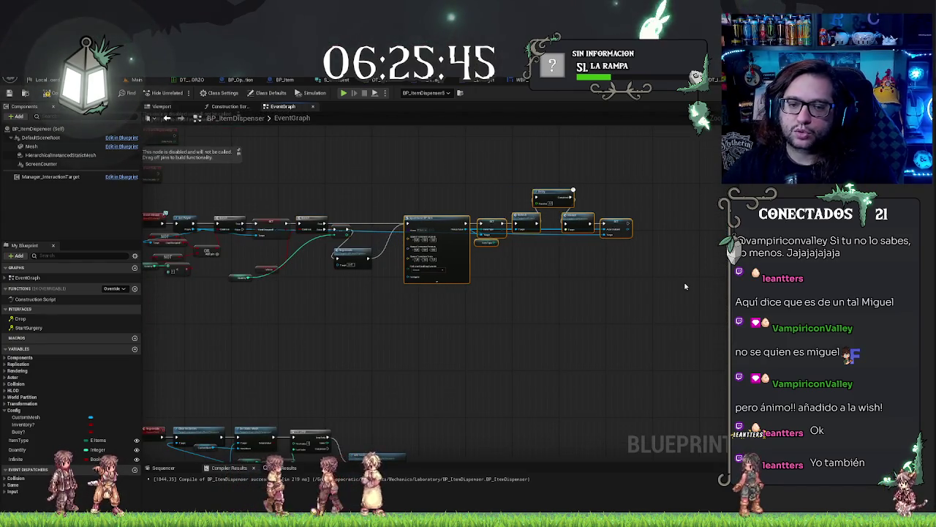
{"action": "scroll", "coordinate": [349, 278], "scroll_direction": "up", "scroll_amount": 3}
{"action": "left_click_drag", "start_coordinate": [412, 288], "coordinate": [462, 242]}
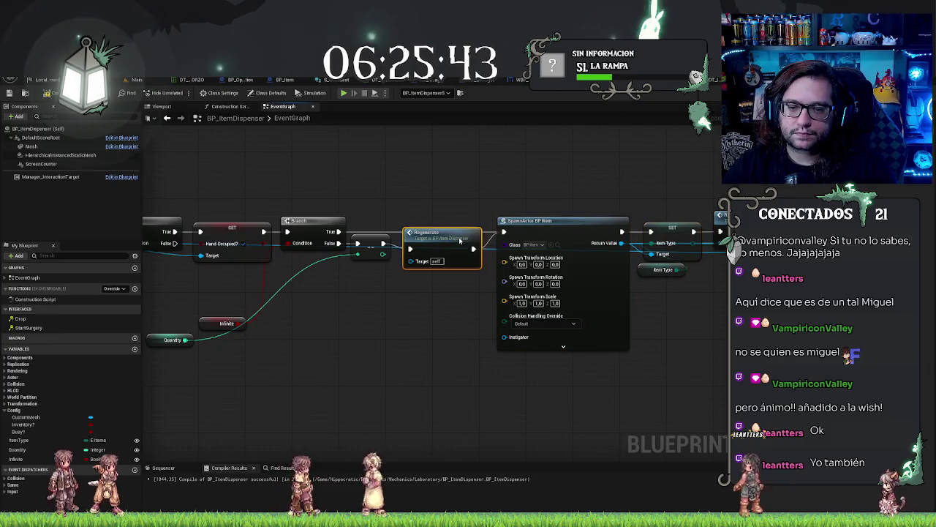
{"action": "left_click_drag", "start_coordinate": [428, 308], "coordinate": [630, 307]}
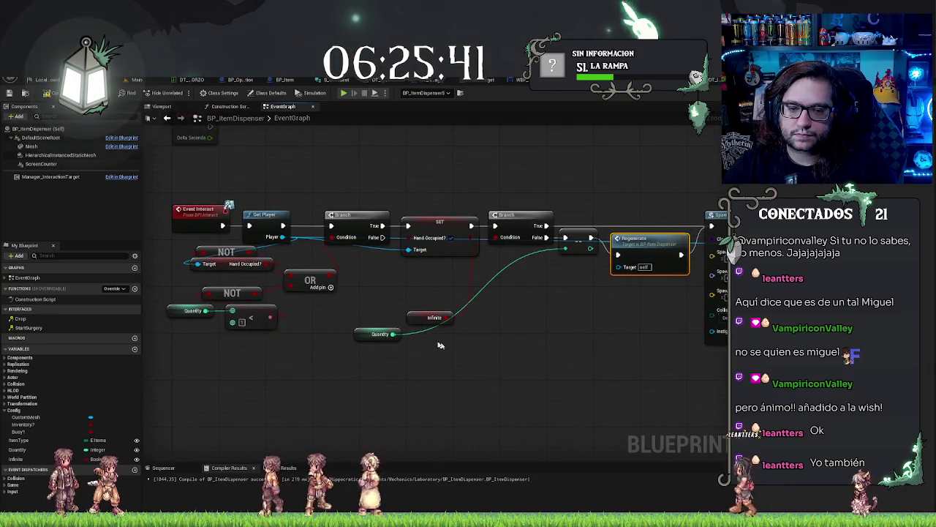
{"action": "left_click_drag", "start_coordinate": [435, 316], "coordinate": [454, 263]}
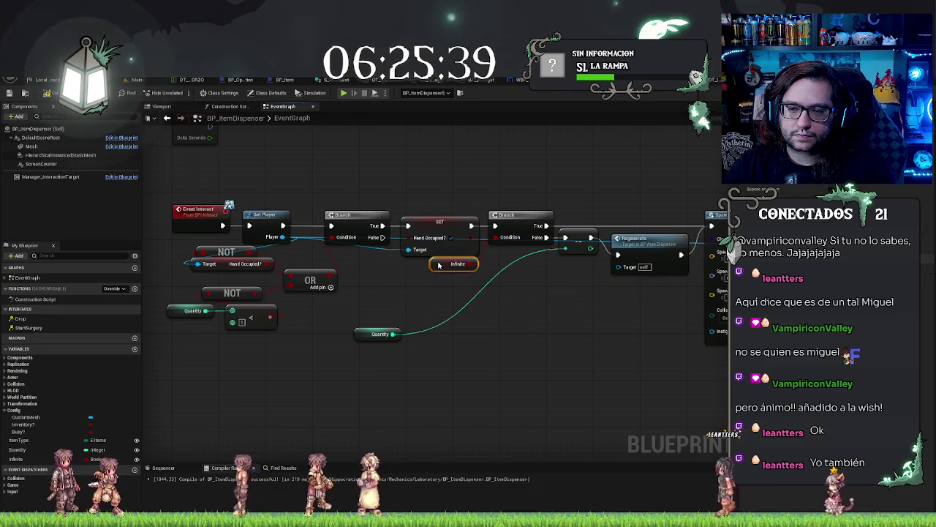
{"action": "mouse_move", "coordinate": [366, 330]}
{"action": "left_mouse_down"}
{"action": "mouse_move", "coordinate": [476, 272]}
{"action": "mouse_move", "coordinate": [518, 265]}
{"action": "left_mouse_up"}
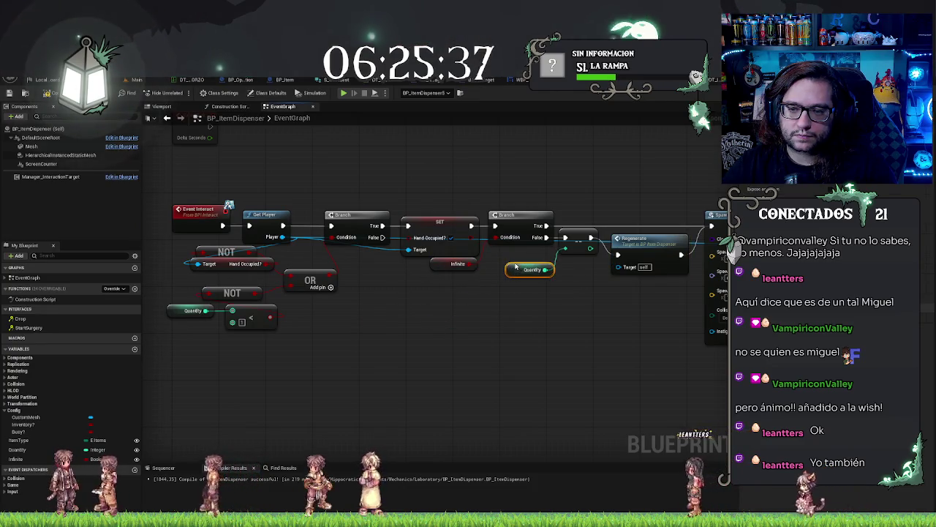
{"action": "left_click", "coordinate": [9, 94]}
{"action": "left_click_drag", "start_coordinate": [555, 337], "coordinate": [446, 354]}
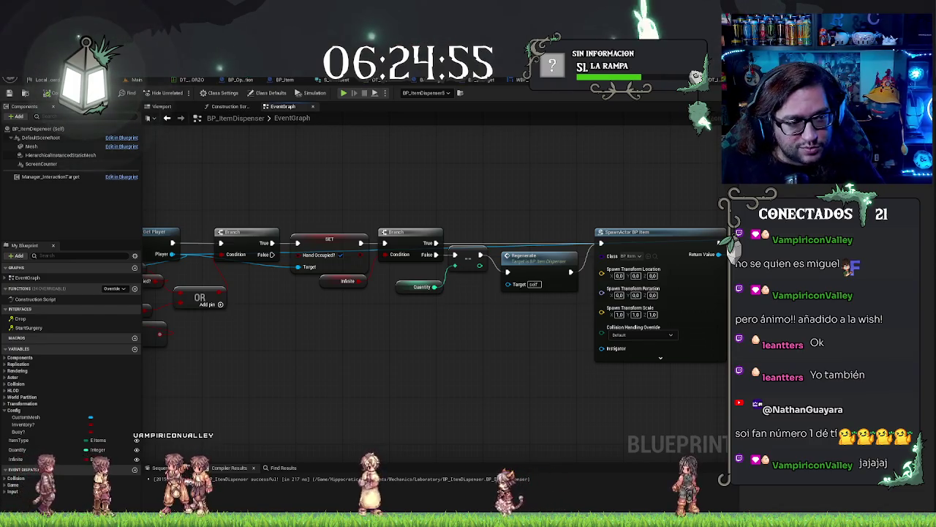
{"action": "mouse_move", "coordinate": [396, 318]}
{"action": "left_mouse_down"}
{"action": "mouse_move", "coordinate": [462, 342]}
{"action": "mouse_move", "coordinate": [278, 341]}
{"action": "left_mouse_up"}
{"action": "mouse_move", "coordinate": [472, 364]}
{"action": "left_mouse_down"}
{"action": "mouse_move", "coordinate": [260, 342]}
{"action": "mouse_move", "coordinate": [228, 359]}
{"action": "left_mouse_up"}
{"action": "mouse_move", "coordinate": [527, 367]}
{"action": "left_mouse_down"}
{"action": "mouse_move", "coordinate": [558, 387]}
{"action": "mouse_move", "coordinate": [477, 398]}
{"action": "left_mouse_up"}
{"action": "left_click", "coordinate": [637, 258]}
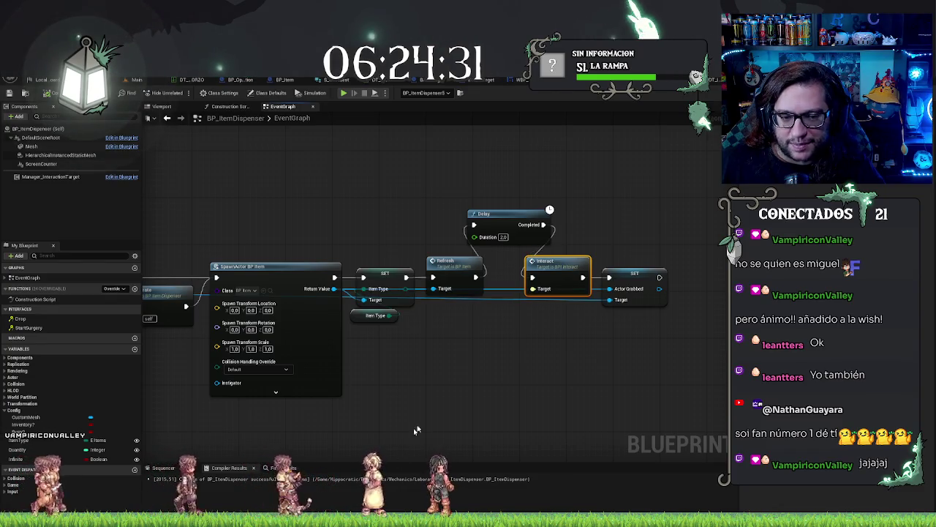
{"action": "left_click_drag", "start_coordinate": [467, 393], "coordinate": [553, 391]}
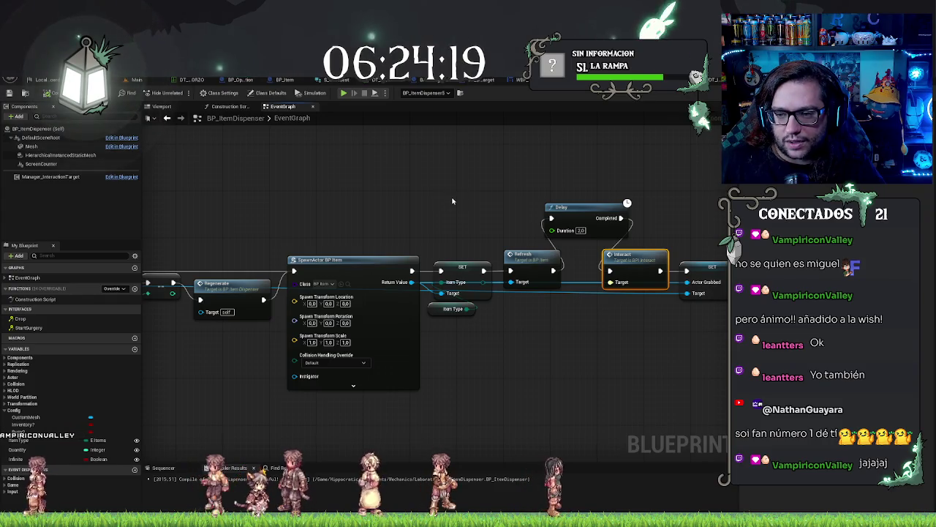
Delete the Delay node and place SET Actor Grabbed directly after SpawnActor BP Item
{"action": "left_click", "coordinate": [589, 208]}
{"action": "key", "text": "Delete"}
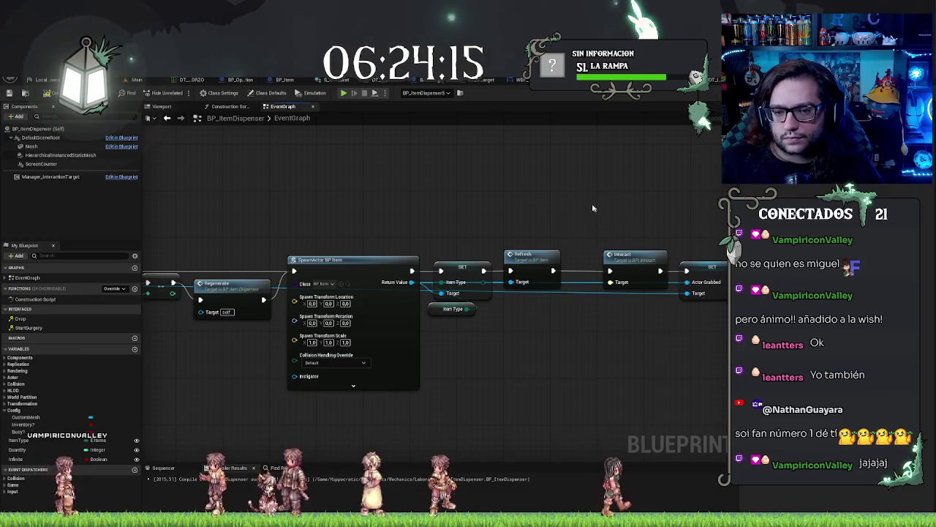
{"action": "left_click_drag", "start_coordinate": [420, 213], "coordinate": [692, 350]}
{"action": "mouse_move", "coordinate": [534, 256]}
{"action": "left_mouse_down"}
{"action": "mouse_move", "coordinate": [633, 256]}
{"action": "mouse_move", "coordinate": [555, 271]}
{"action": "left_mouse_up"}
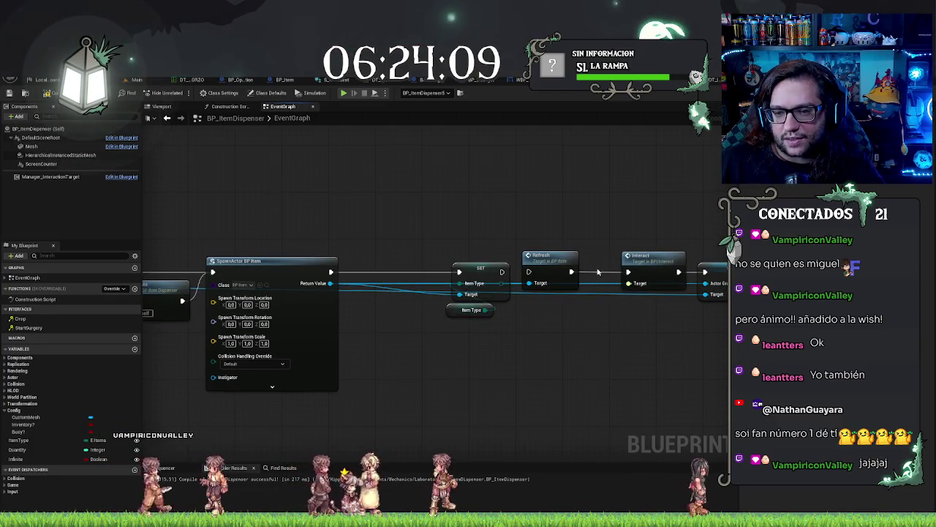
{"action": "mouse_move", "coordinate": [703, 260]}
{"action": "left_mouse_down"}
{"action": "mouse_move", "coordinate": [381, 395]}
{"action": "mouse_move", "coordinate": [392, 325]}
{"action": "mouse_move", "coordinate": [386, 275]}
{"action": "mouse_move", "coordinate": [339, 274]}
{"action": "left_mouse_up"}
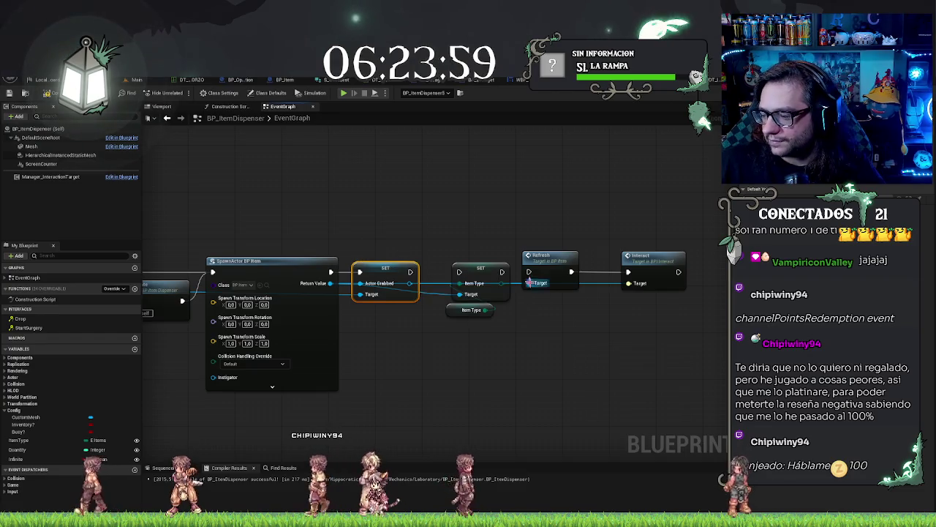
{"action": "left_click_drag", "start_coordinate": [486, 222], "coordinate": [498, 196]}
{"action": "left_click_drag", "start_coordinate": [466, 187], "coordinate": [509, 330]}
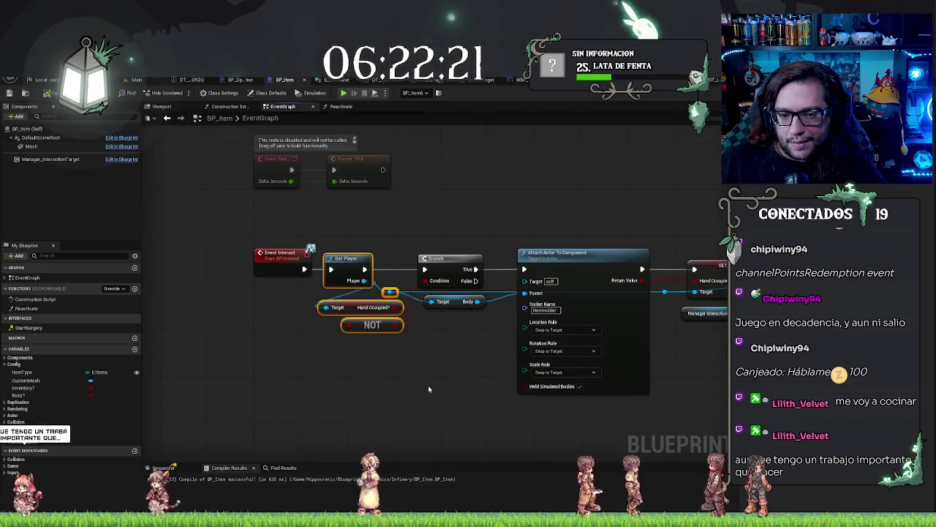
Rearrange the Item Type setter and Refresh nodes, and review BP_Item's Interact event logic
{"action": "left_click_drag", "start_coordinate": [317, 371], "coordinate": [394, 376]}
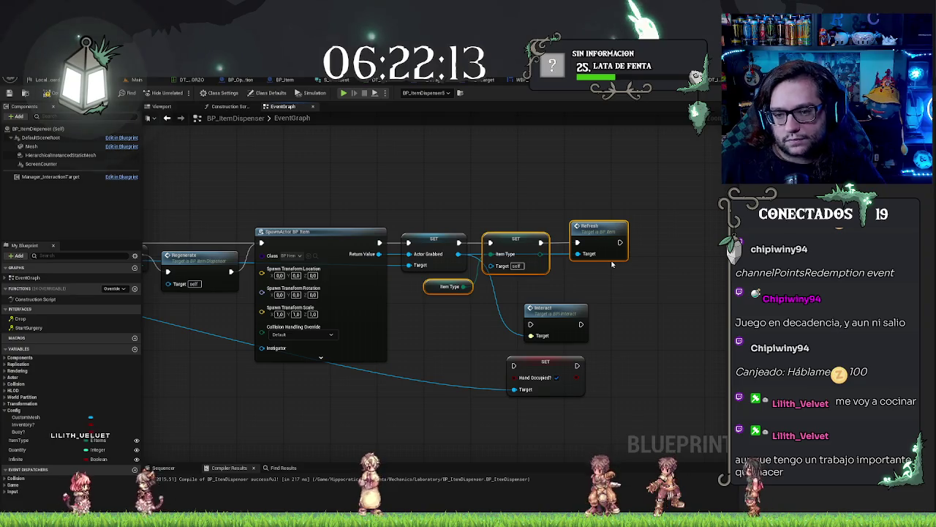
{"action": "left_click_drag", "start_coordinate": [516, 239], "coordinate": [668, 239]}
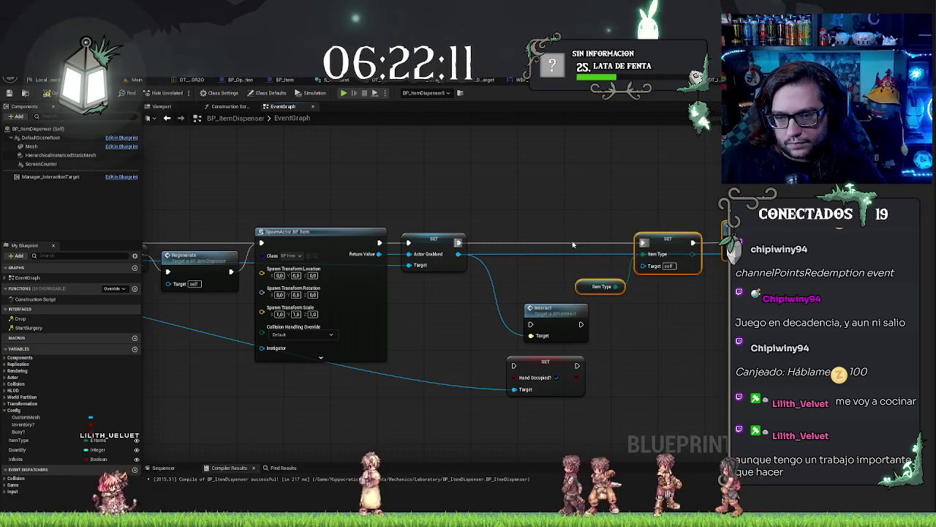
{"action": "left_click_drag", "start_coordinate": [547, 198], "coordinate": [488, 191]}
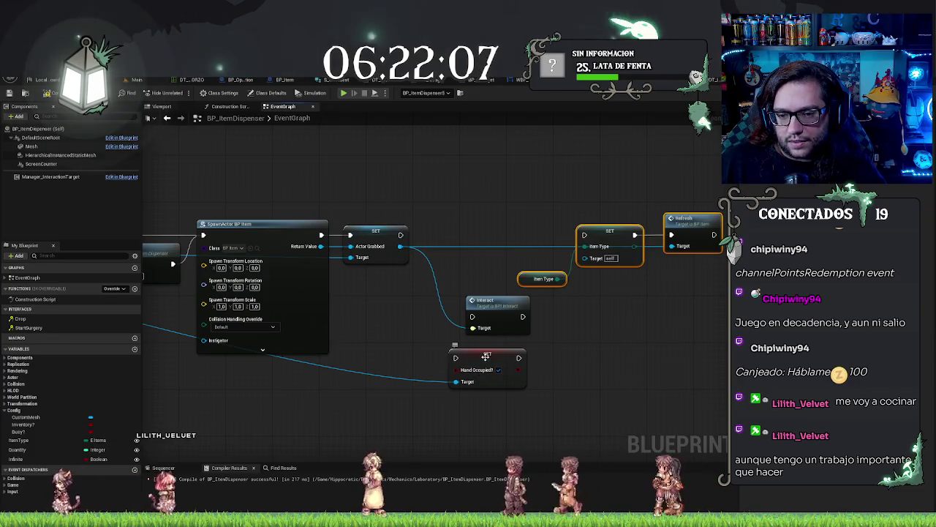
{"action": "mouse_move", "coordinate": [486, 356]}
{"action": "left_mouse_down"}
{"action": "mouse_move", "coordinate": [602, 313]}
{"action": "mouse_move", "coordinate": [563, 316]}
{"action": "left_mouse_up"}
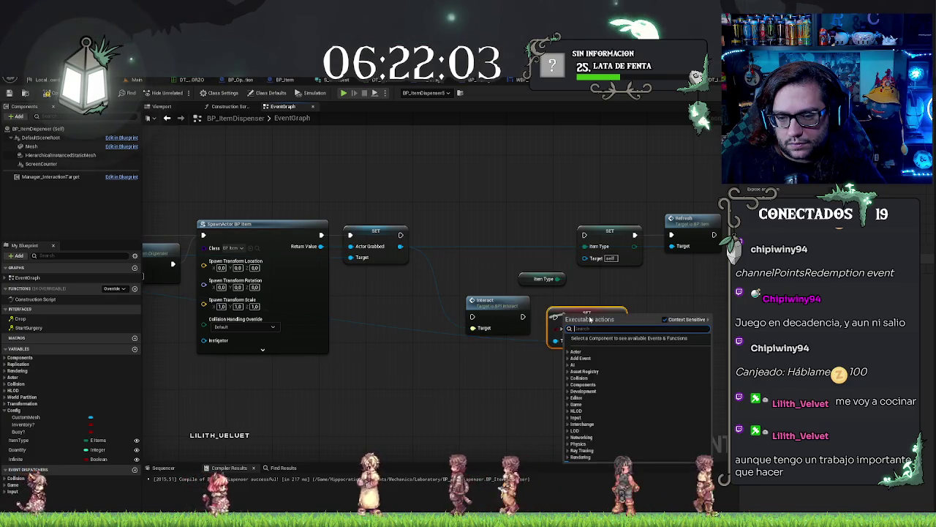
{"action": "key", "text": "Escape"}
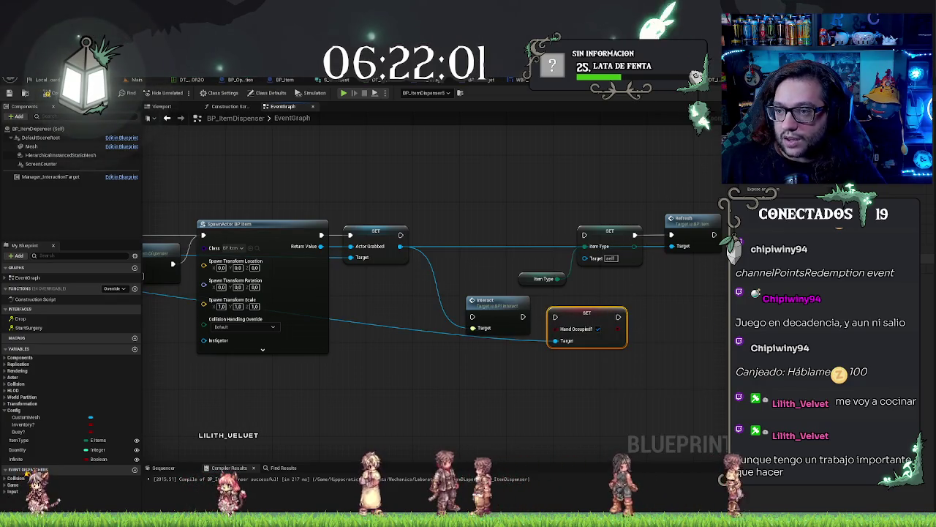
{"action": "left_click", "coordinate": [283, 80]}
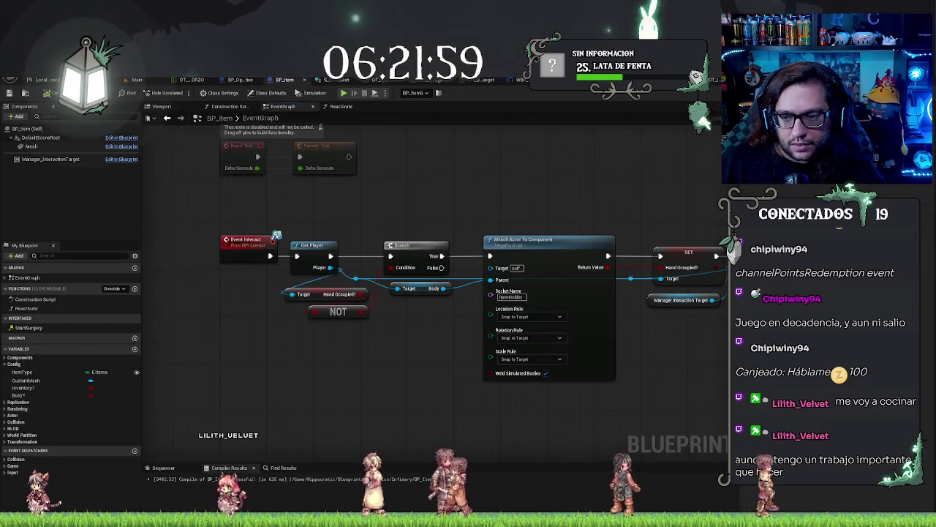
{"action": "left_click_drag", "start_coordinate": [389, 193], "coordinate": [594, 196]}
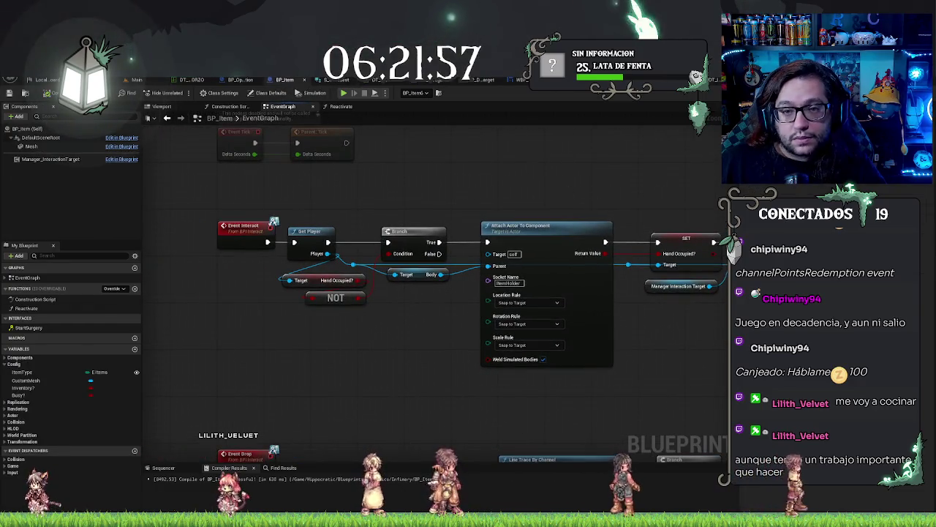
{"action": "key", "text": "ctrl+Tab"}
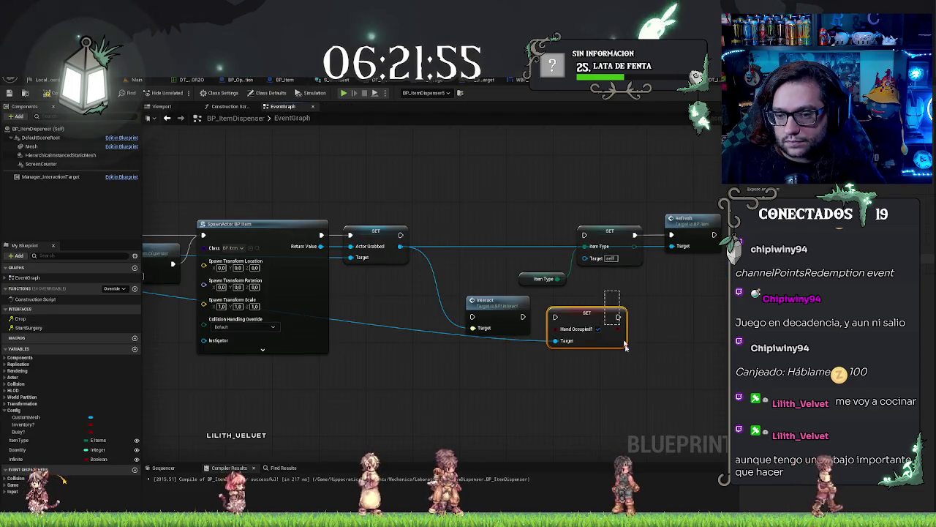
Delete SET Hand Occupied? and chain SET Item Type after SET Actor Grabbed
{"action": "key", "text": "Delete"}
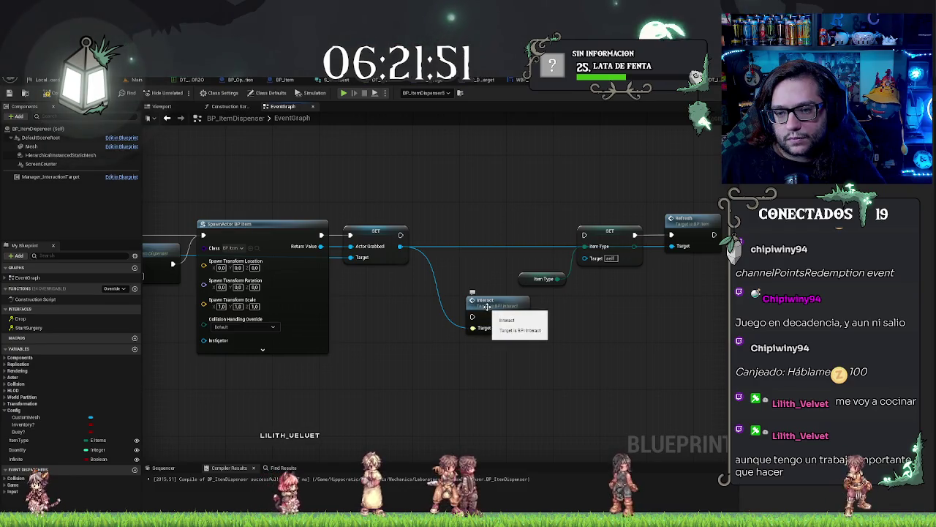
{"action": "mouse_move", "coordinate": [543, 194]}
{"action": "left_mouse_down"}
{"action": "mouse_move", "coordinate": [585, 234]}
{"action": "mouse_move", "coordinate": [624, 242]}
{"action": "mouse_move", "coordinate": [401, 235]}
{"action": "left_mouse_up"}
{"action": "left_click_drag", "start_coordinate": [487, 308], "coordinate": [610, 226]}
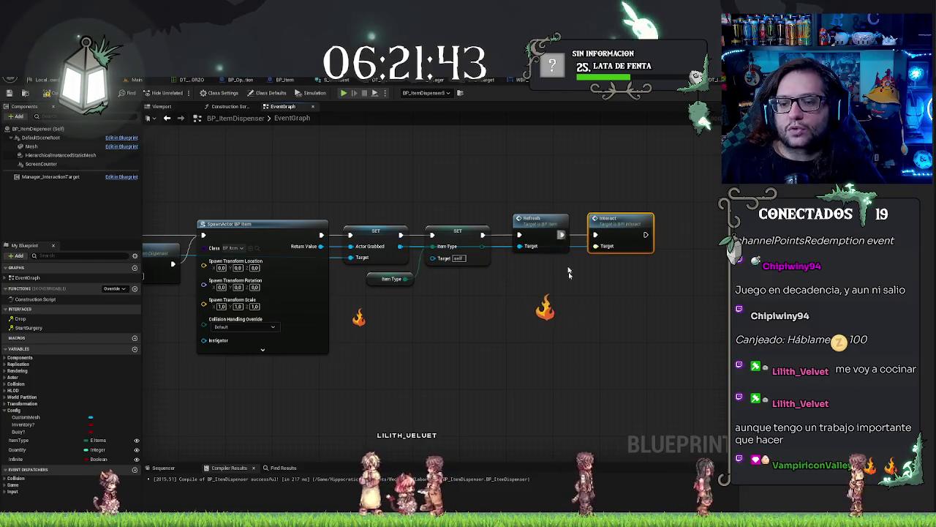
{"action": "left_click", "coordinate": [576, 317]}
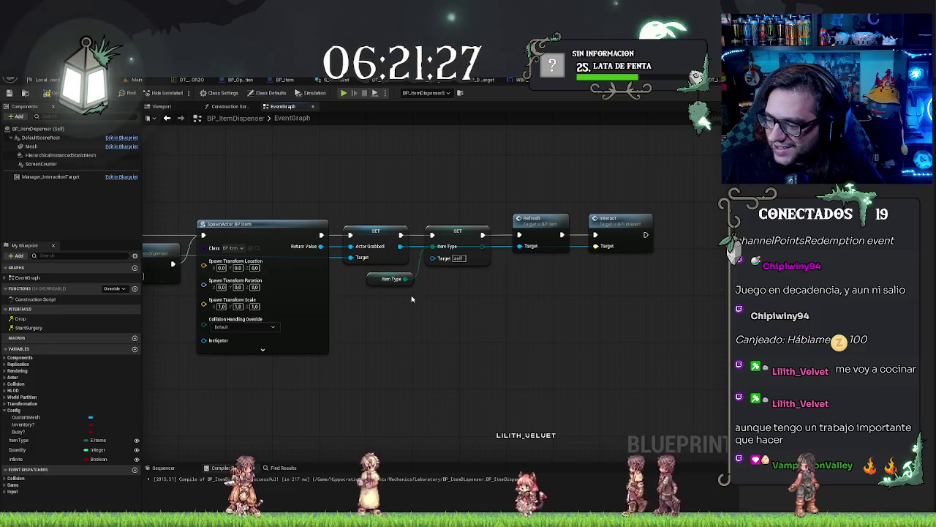
Feed the spawned item into Interact's Target and compile BP_ItemDispenser
{"action": "left_click_drag", "start_coordinate": [373, 349], "coordinate": [544, 344]}
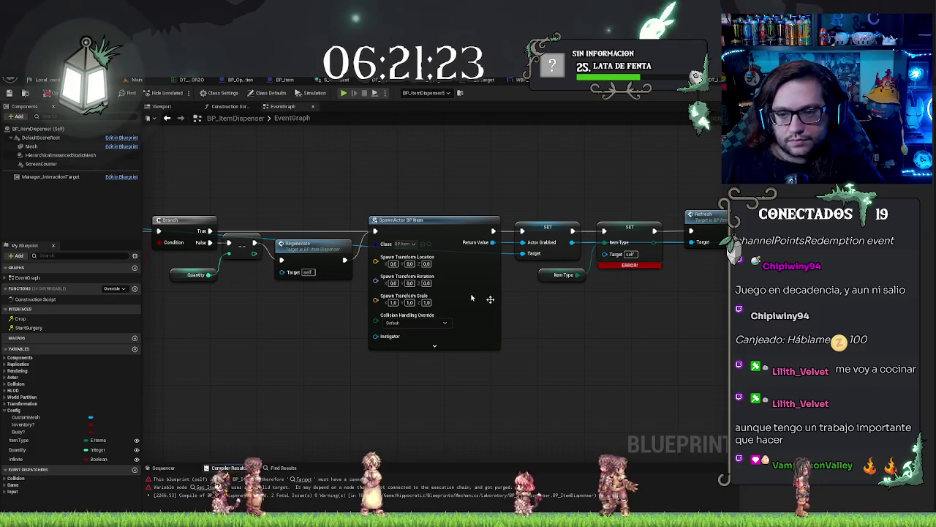
{"action": "left_click_drag", "start_coordinate": [604, 254], "coordinate": [492, 242]}
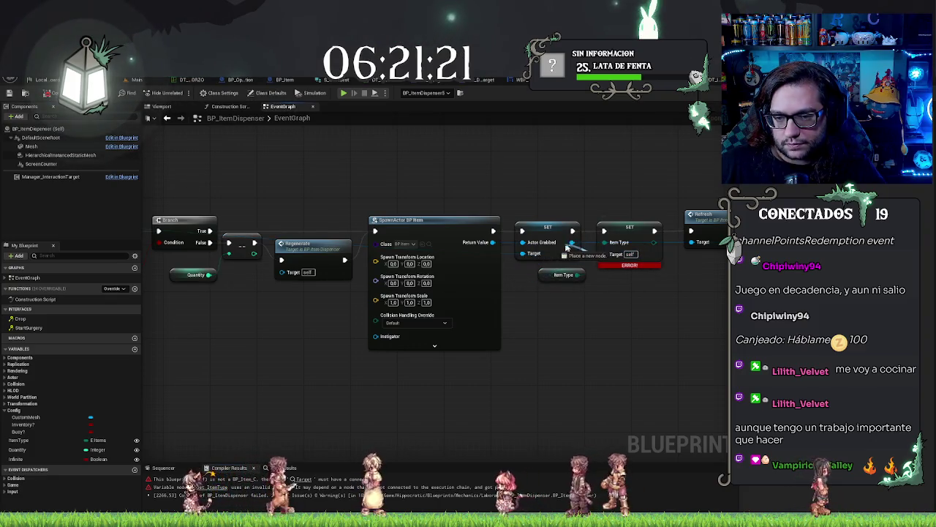
{"action": "left_click_drag", "start_coordinate": [612, 326], "coordinate": [451, 334]}
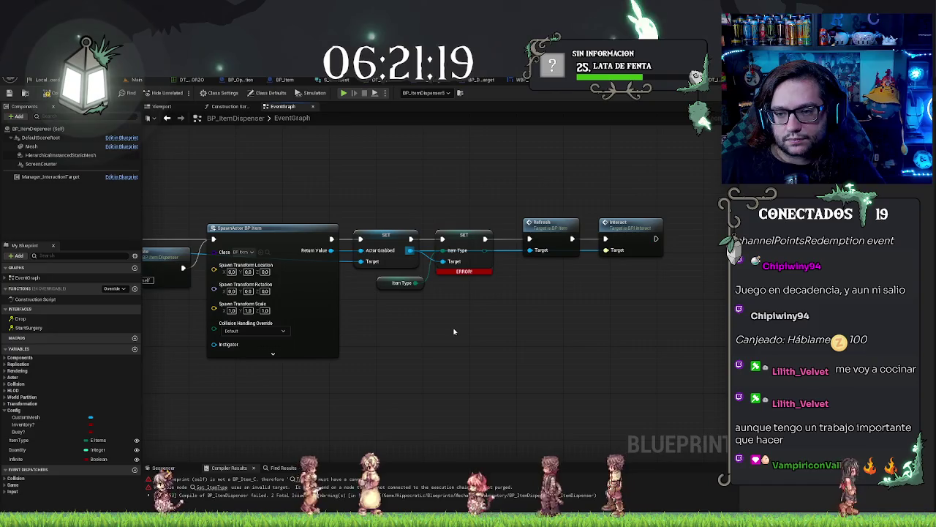
{"action": "mouse_move", "coordinate": [440, 258]}
{"action": "left_mouse_down"}
{"action": "mouse_move", "coordinate": [596, 247]}
{"action": "mouse_move", "coordinate": [513, 253]}
{"action": "mouse_move", "coordinate": [530, 250]}
{"action": "left_mouse_up"}
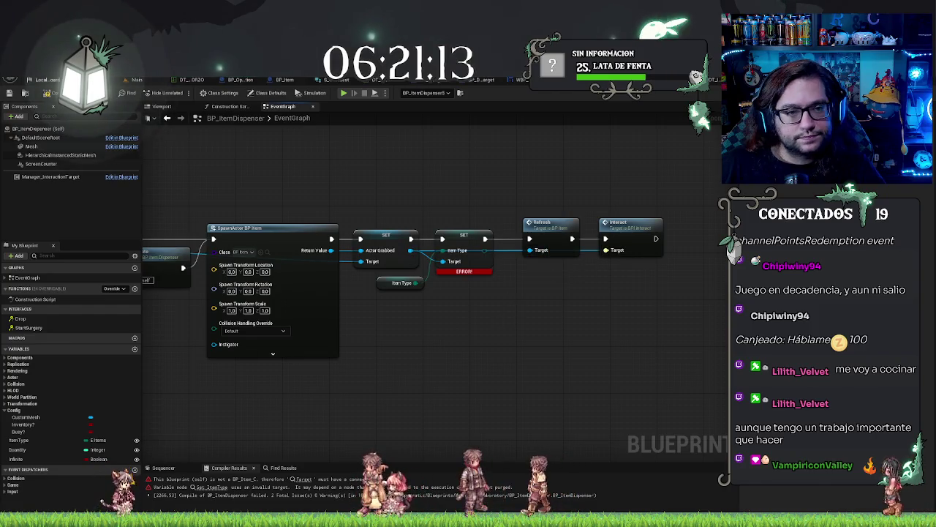
{"action": "left_click", "coordinate": [24, 93]}
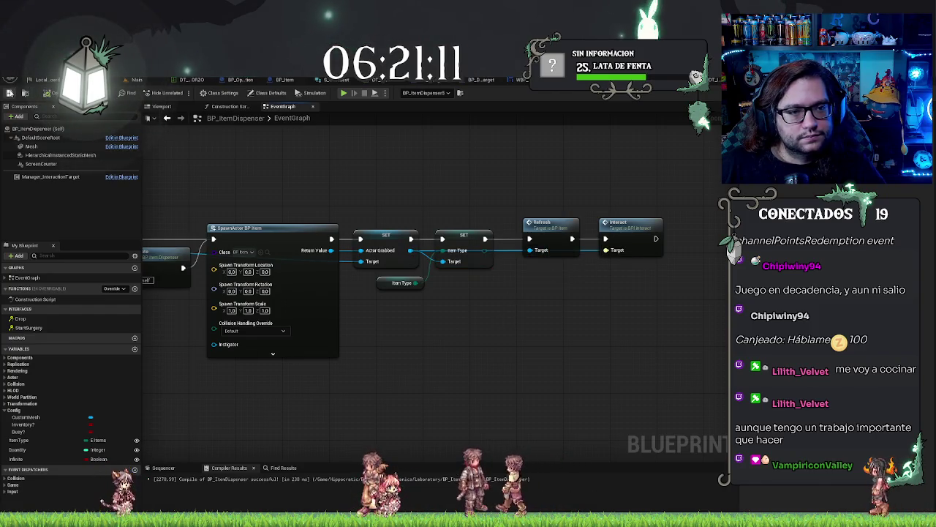
{"action": "left_click", "coordinate": [145, 80]}
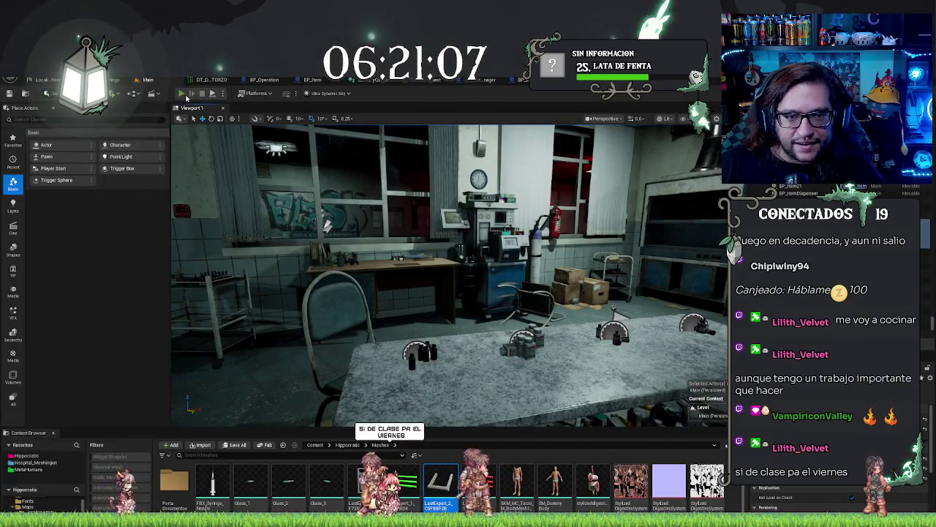
Play the hospital level through the door, stop, then run a second brief play session
{"action": "left_click", "coordinate": [182, 94]}
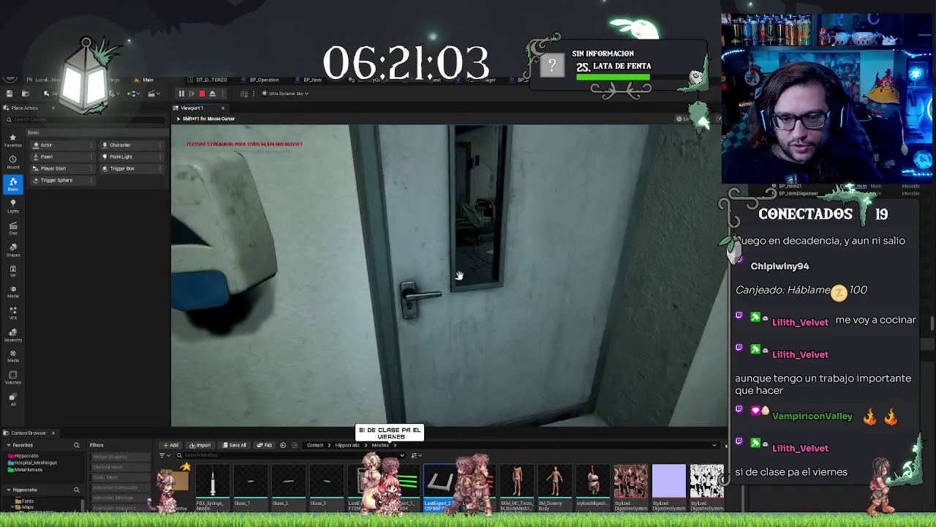
{"action": "left_click", "coordinate": [459, 275]}
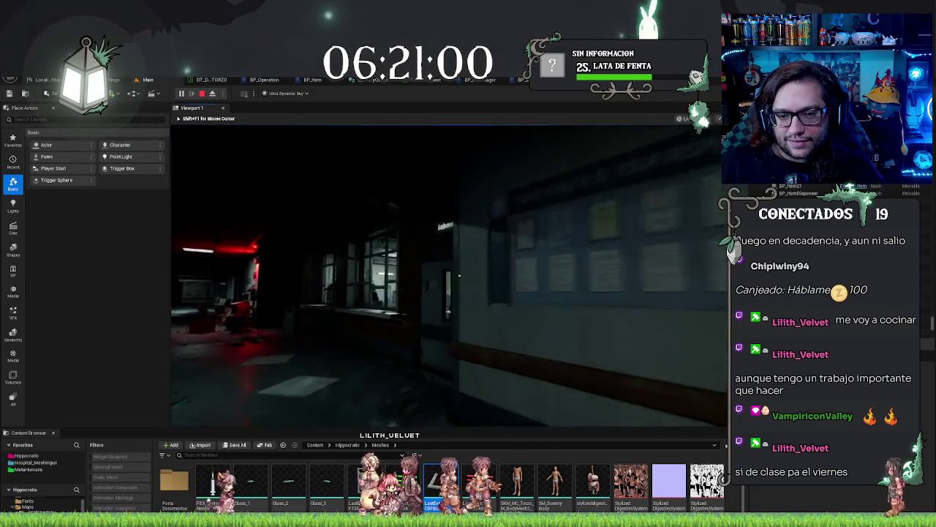
{"action": "mouse_move", "coordinate": [459, 275]}
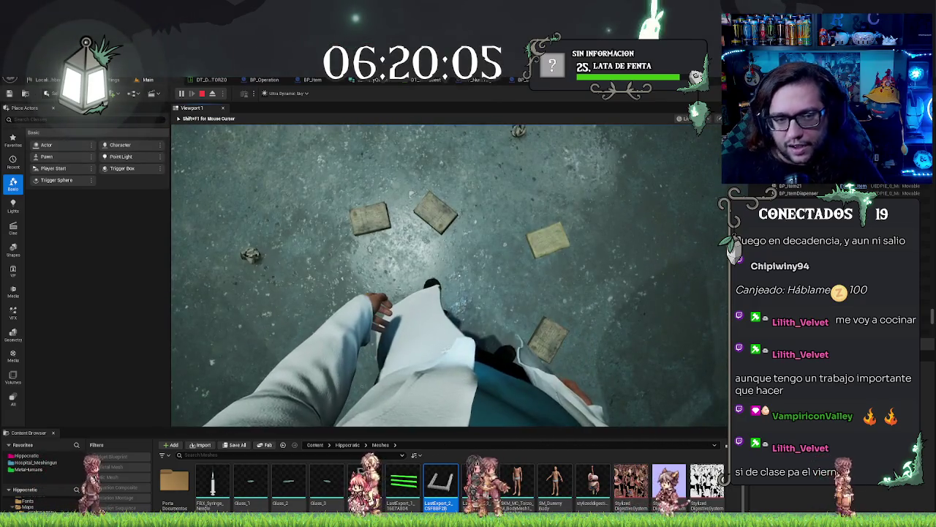
{"action": "key", "text": "Escape"}
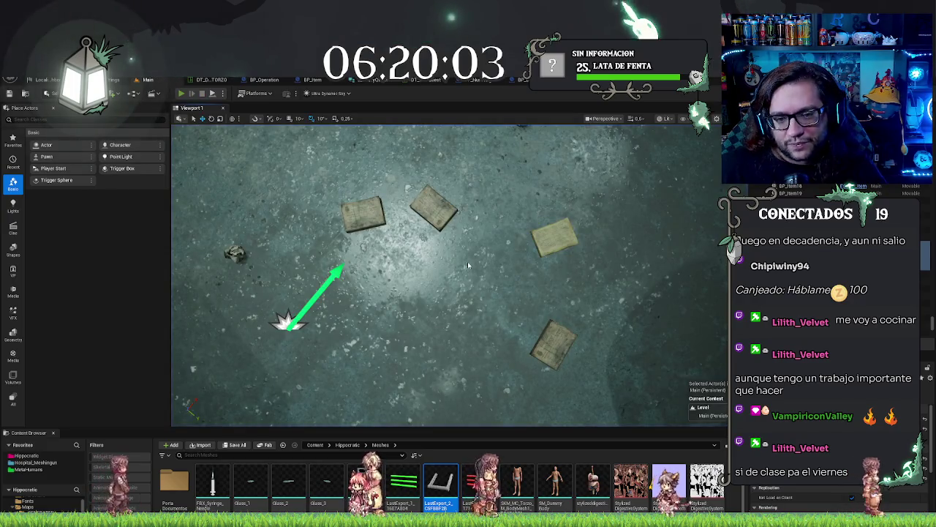
{"action": "key", "text": "alt+p"}
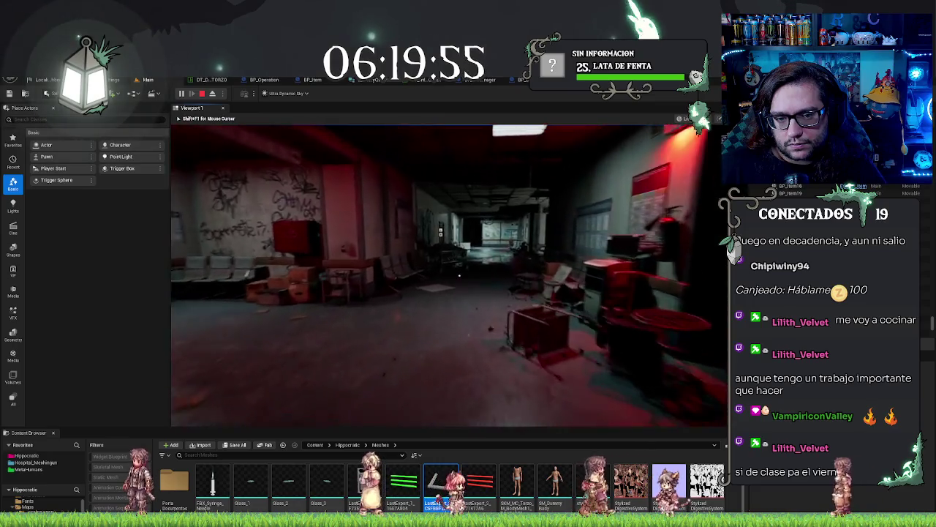
{"action": "key", "text": "Escape"}
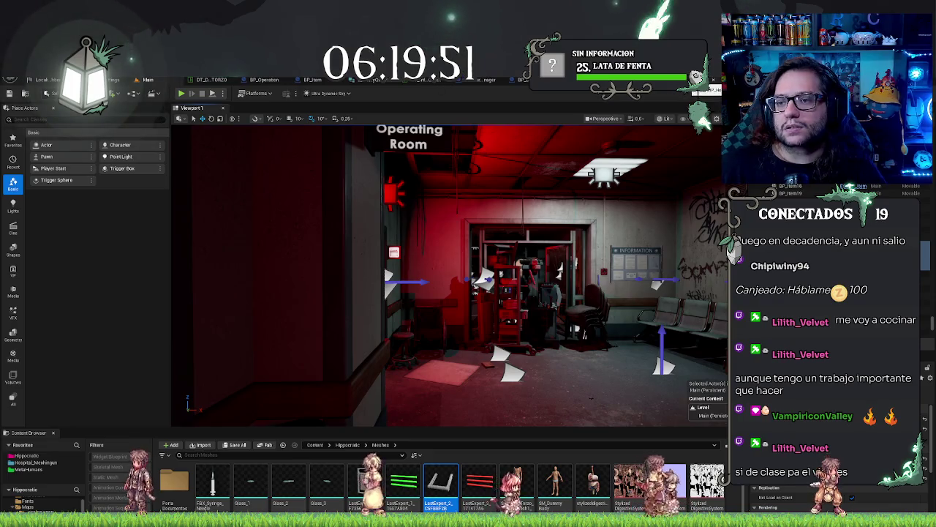
Set the Interact elapsed-seconds threshold to 1.0 and save BP_HorrorCharacter
{"action": "key", "text": "ctrl+Tab"}
{"action": "scroll", "coordinate": [172, 160], "scroll_direction": "up", "scroll_amount": 2}
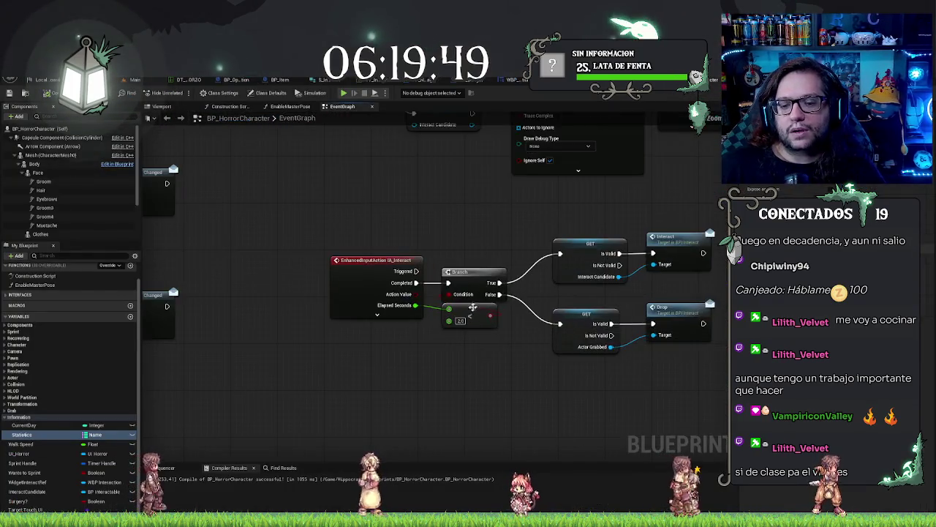
{"action": "type", "text": "1"}
{"action": "key", "text": "Return"}
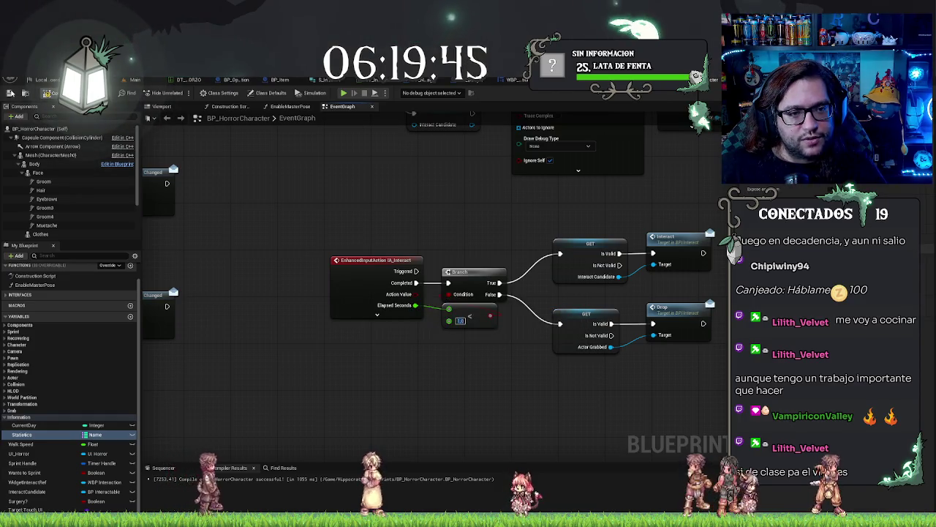
{"action": "key", "text": "ctrl+s"}
{"action": "key", "text": "ctrl+Tab"}
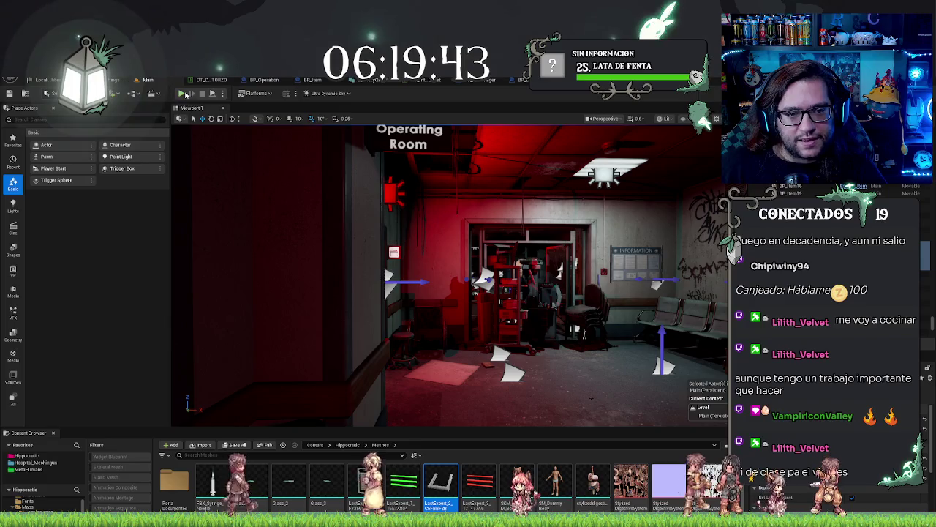
{"action": "key", "text": "alt+p"}
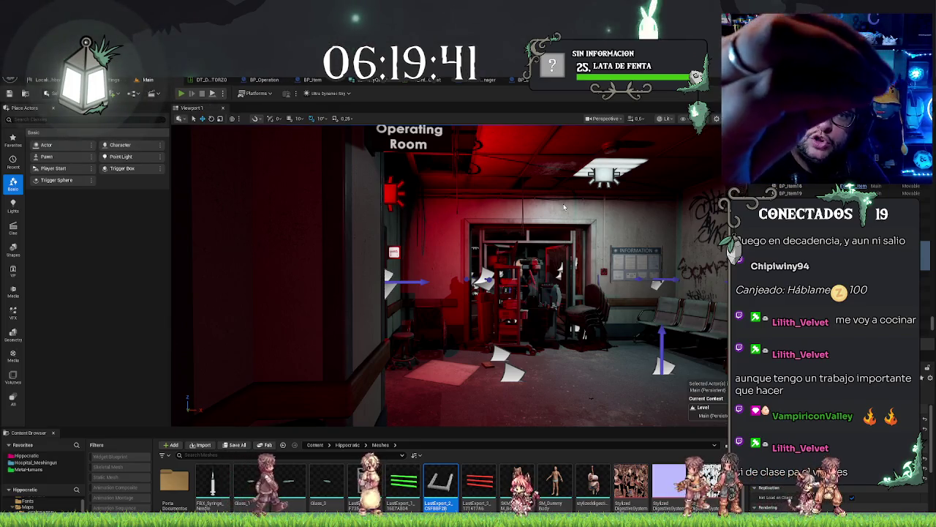
Walk down the corridor to the cardboard box in play mode, then stop the session
{"action": "key", "text": "w"}
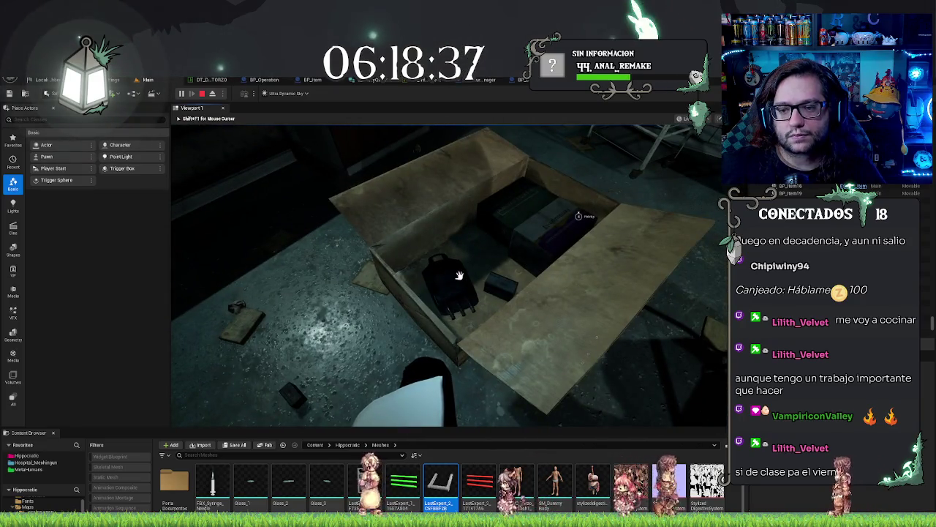
{"action": "key", "text": "Escape"}
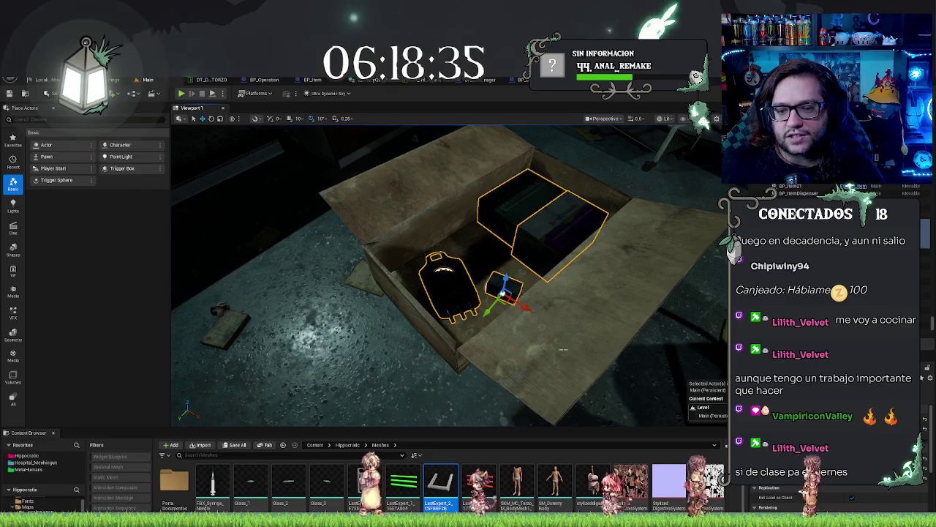
Hide editor icons and fly the camera into the cardboard box to view the dark prop's collision
{"action": "scroll", "coordinate": [428, 329], "scroll_direction": "down", "scroll_amount": 3}
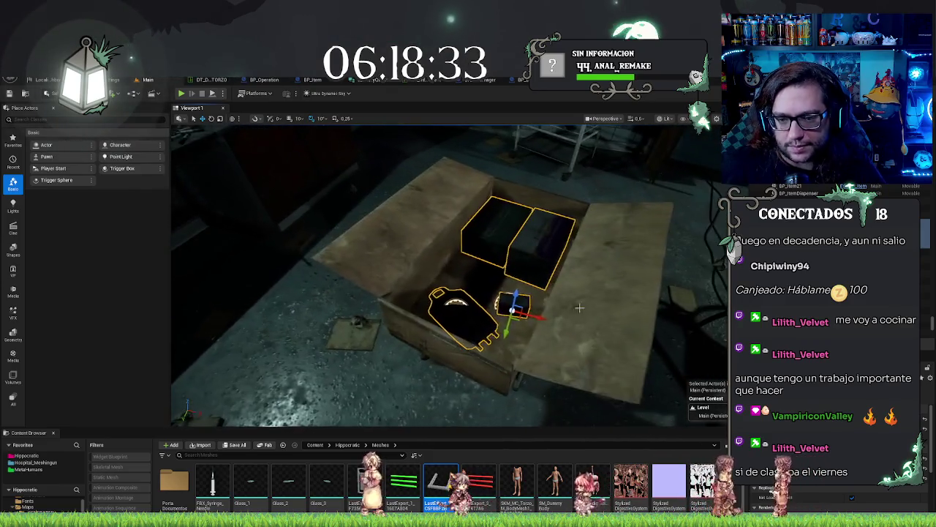
{"action": "scroll", "coordinate": [450, 292], "scroll_direction": "up", "scroll_amount": 3}
{"action": "key", "text": "ctrl+z"}
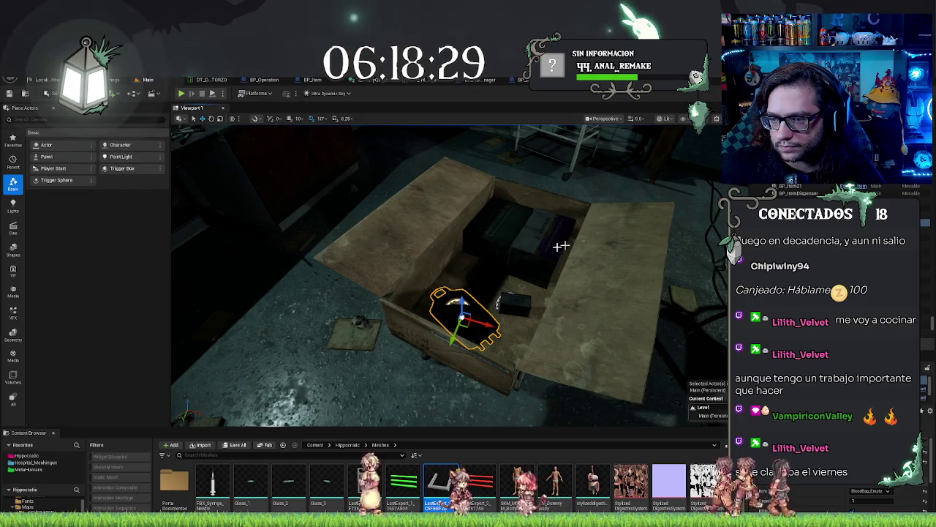
{"action": "scroll", "coordinate": [560, 245], "scroll_direction": "up", "scroll_amount": 2}
{"action": "scroll", "coordinate": [446, 275], "scroll_direction": "up", "scroll_amount": 3}
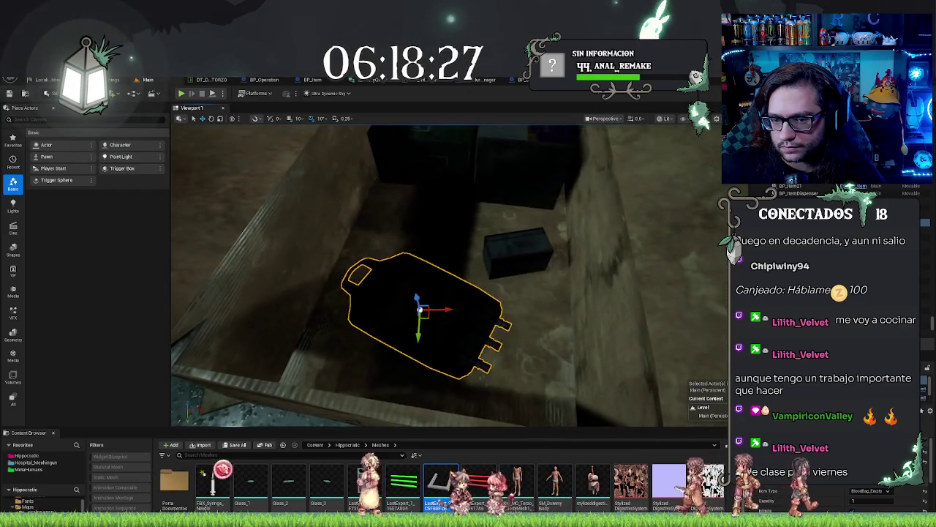
{"action": "scroll", "coordinate": [599, 144], "scroll_direction": "up", "scroll_amount": 1}
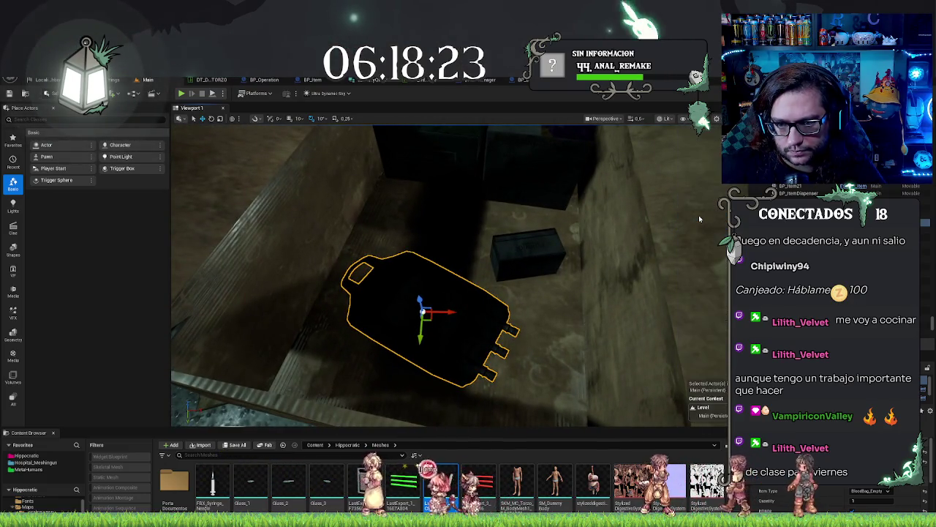
{"action": "mouse_move", "coordinate": [698, 215]}
{"action": "left_mouse_down"}
{"action": "mouse_move", "coordinate": [691, 161]}
{"action": "mouse_move", "coordinate": [680, 242]}
{"action": "mouse_move", "coordinate": [680, 212]}
{"action": "mouse_move", "coordinate": [644, 282]}
{"action": "mouse_move", "coordinate": [611, 300]}
{"action": "left_mouse_up"}
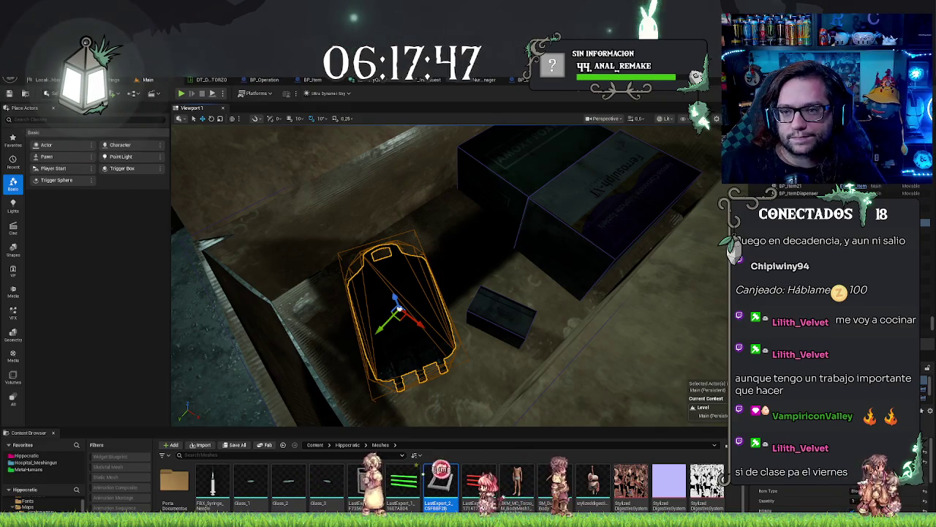
Open BP_HorrorPlayerController from the Blueprints > Controls folder
{"action": "left_click", "coordinate": [485, 83]}
{"action": "key", "text": "ctrl+b"}
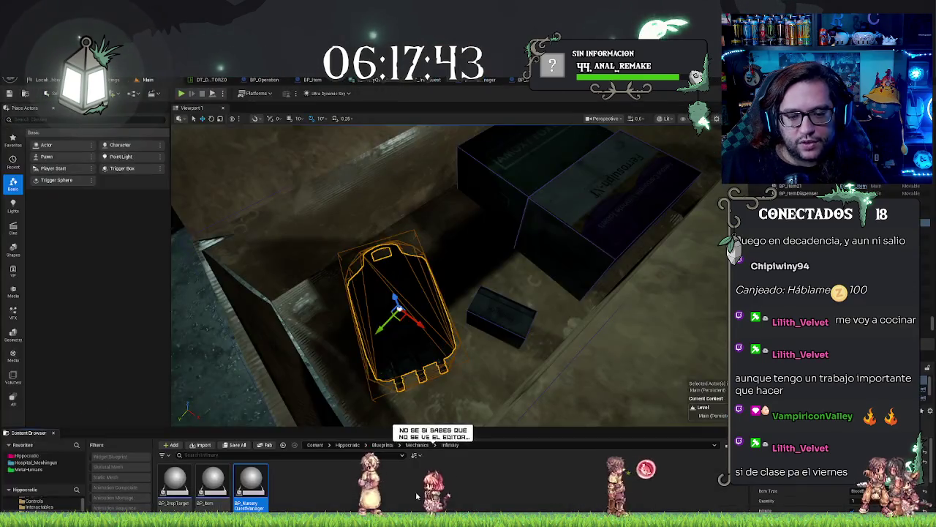
{"action": "key", "text": "alt+Left"}
{"action": "key", "text": "alt+Left"}
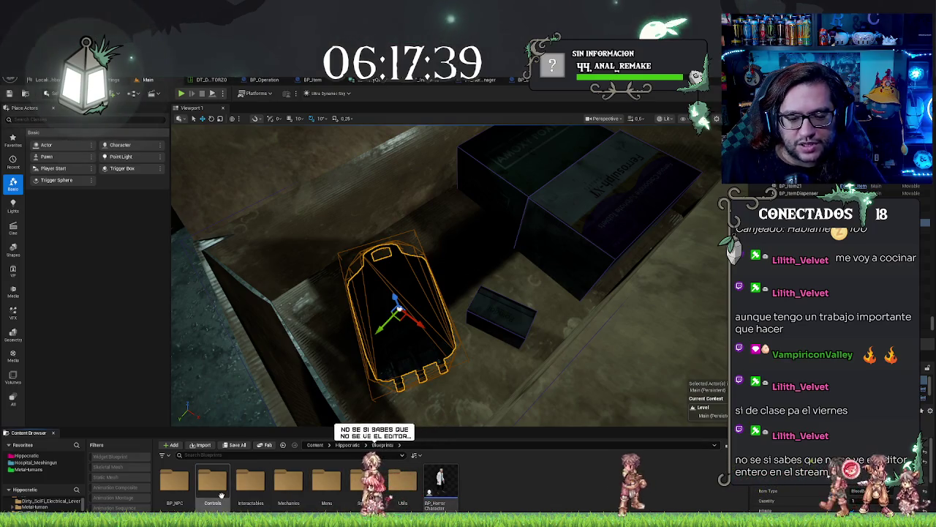
{"action": "double_click", "coordinate": [216, 491]}
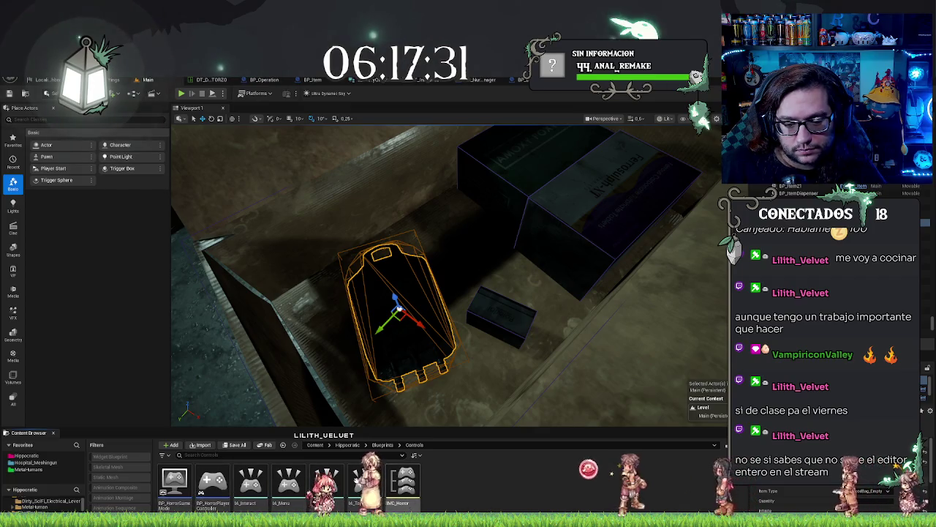
{"action": "double_click", "coordinate": [212, 480]}
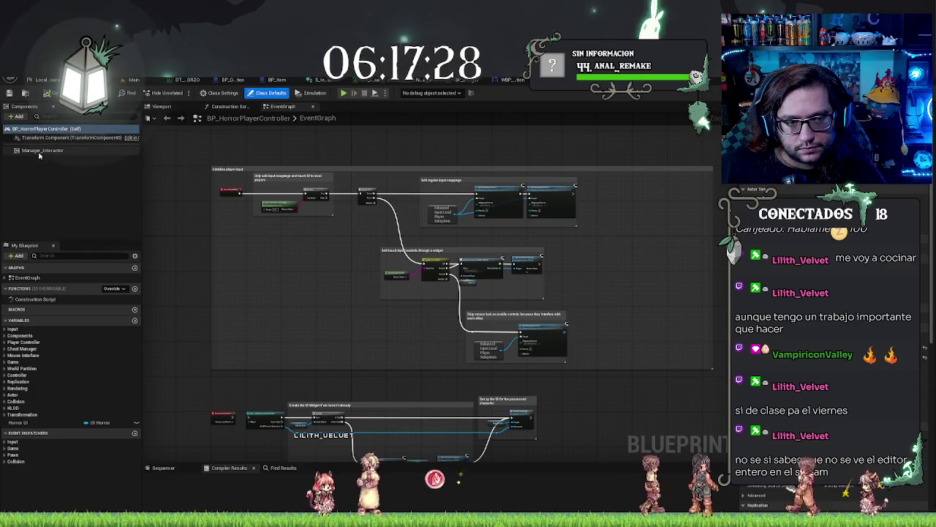
Set Manager_Interactor's Interaction Input Action to IA_Interaction and compile
{"action": "left_click", "coordinate": [80, 151]}
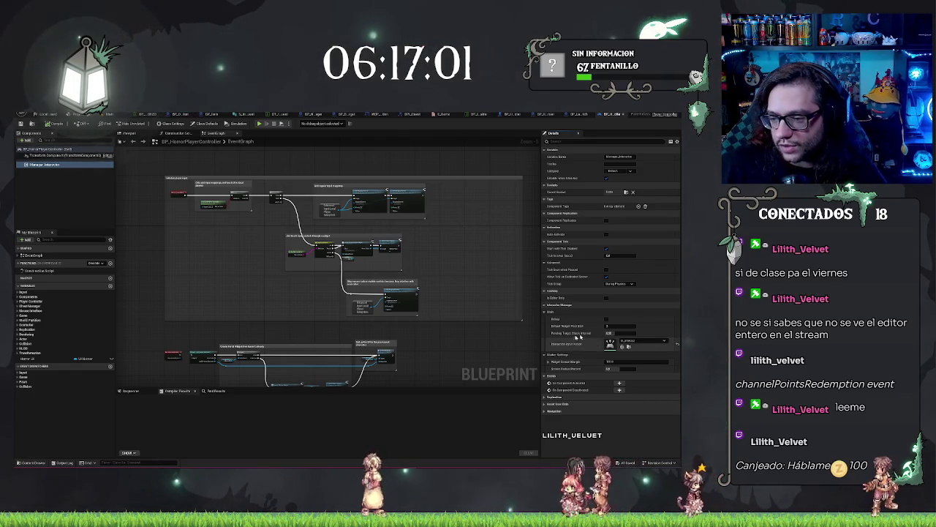
{"action": "left_click", "coordinate": [647, 343]}
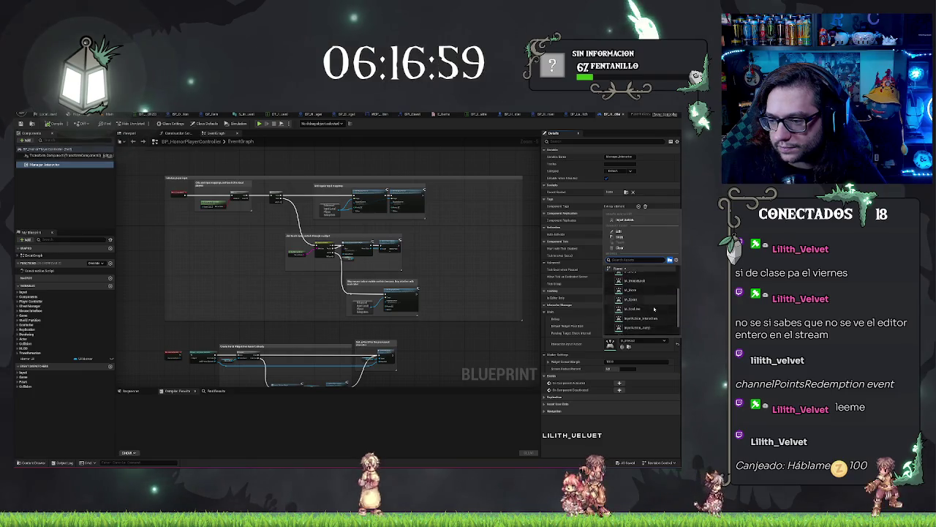
{"action": "left_click", "coordinate": [654, 322]}
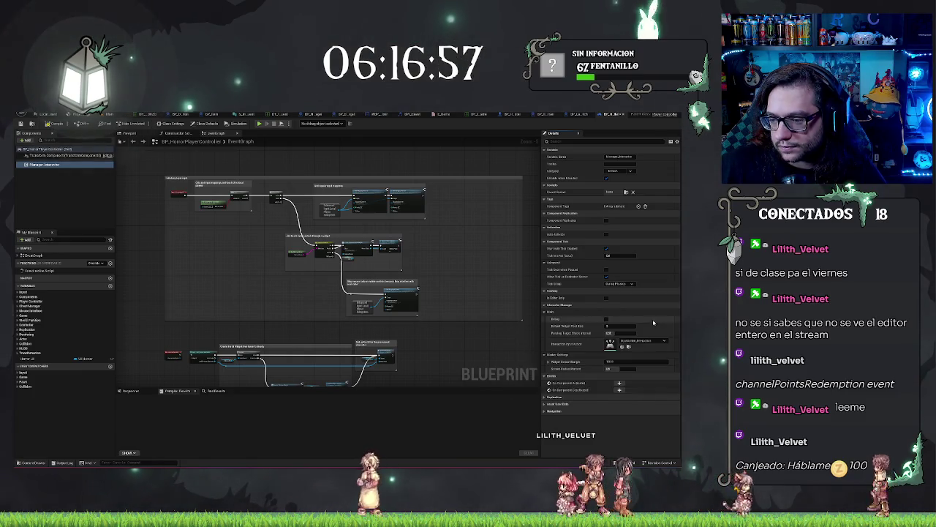
{"action": "left_click_drag", "start_coordinate": [449, 338], "coordinate": [472, 341]}
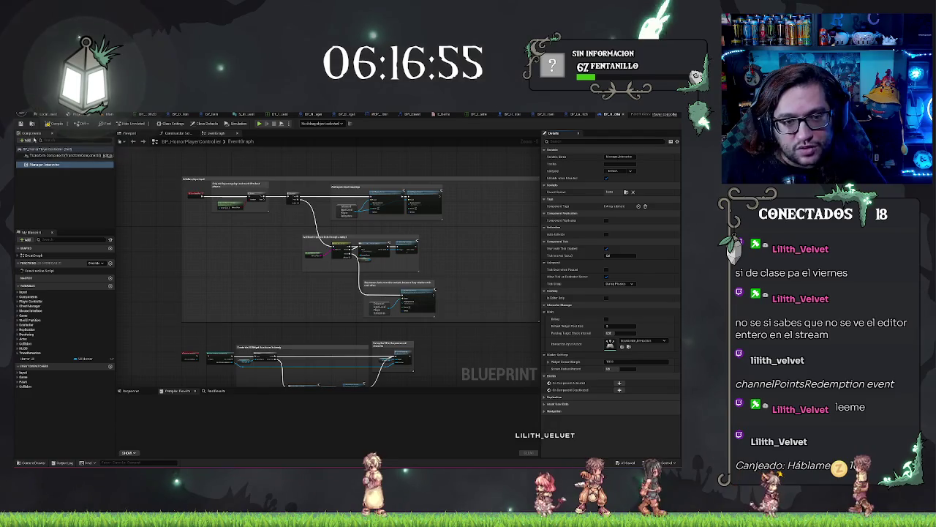
{"action": "left_click", "coordinate": [51, 130]}
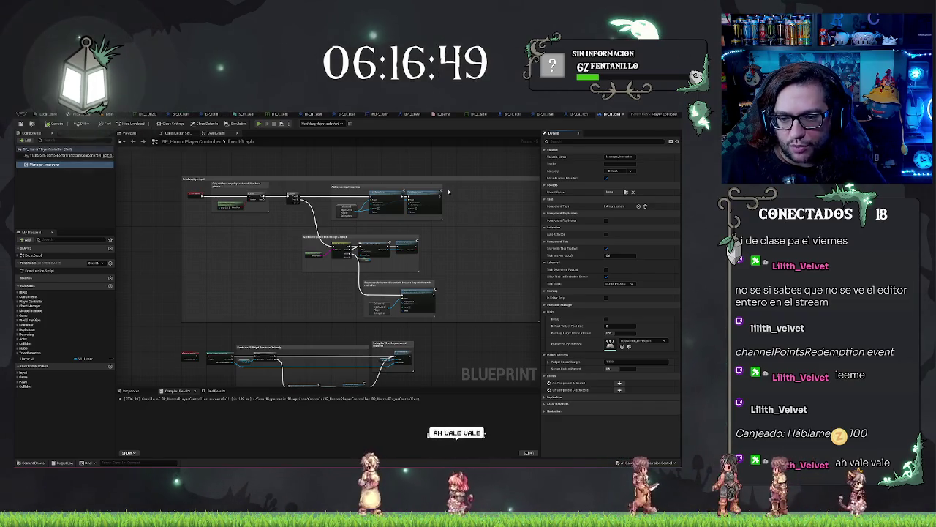
Play the level and walk through the red-lit corridor to the open box's Pick Up prompt
{"action": "key", "text": "alt+p"}
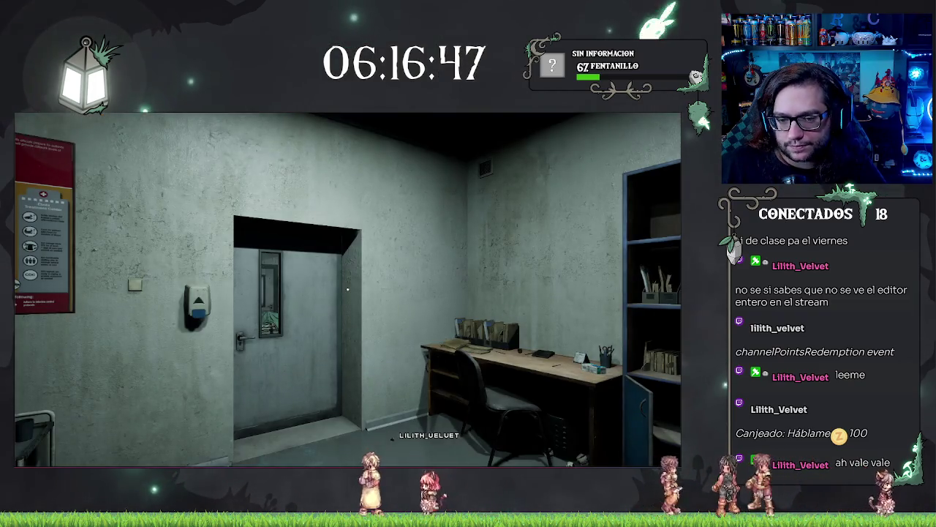
{"action": "key", "text": "w"}
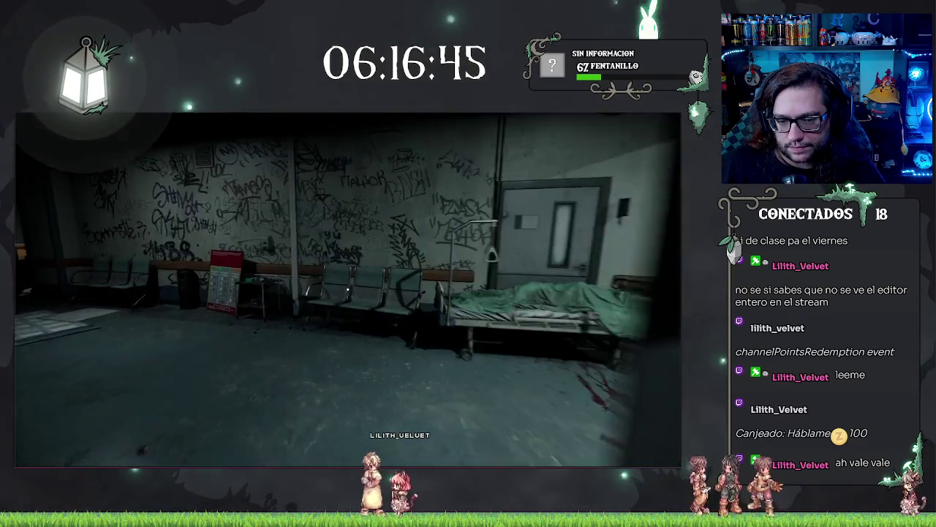
{"action": "key", "text": "w"}
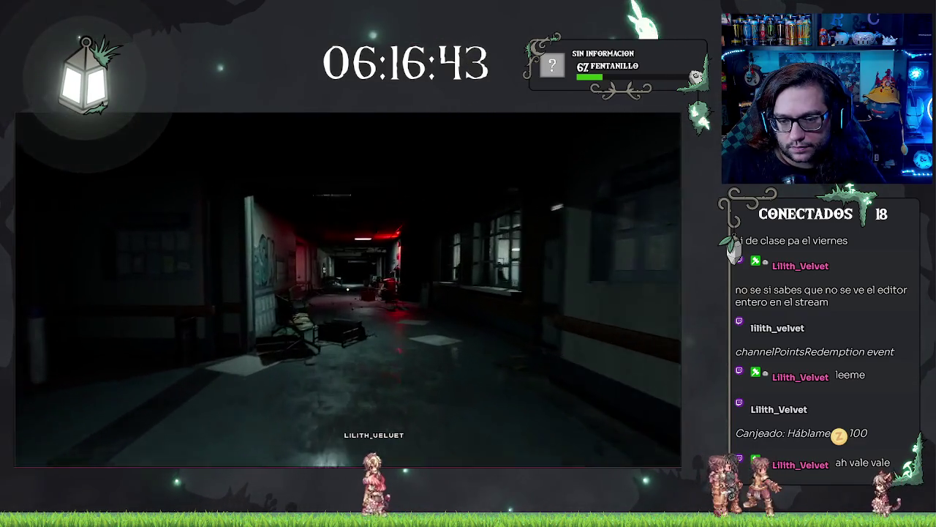
{"action": "key", "text": "w"}
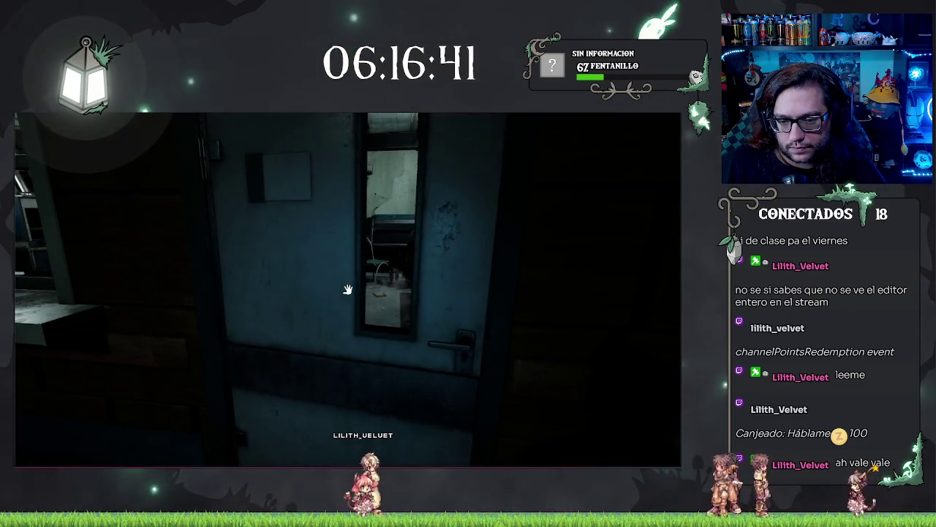
{"action": "key", "text": "w"}
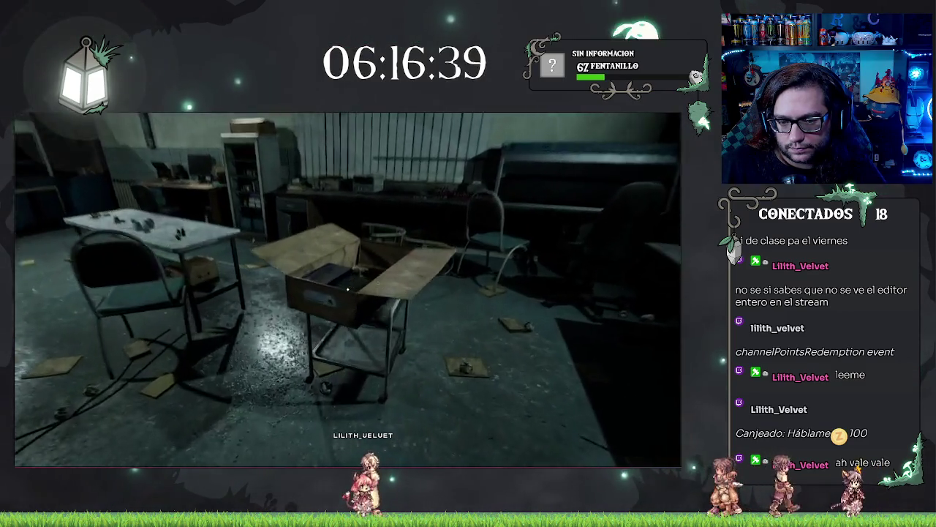
{"action": "key", "text": "w"}
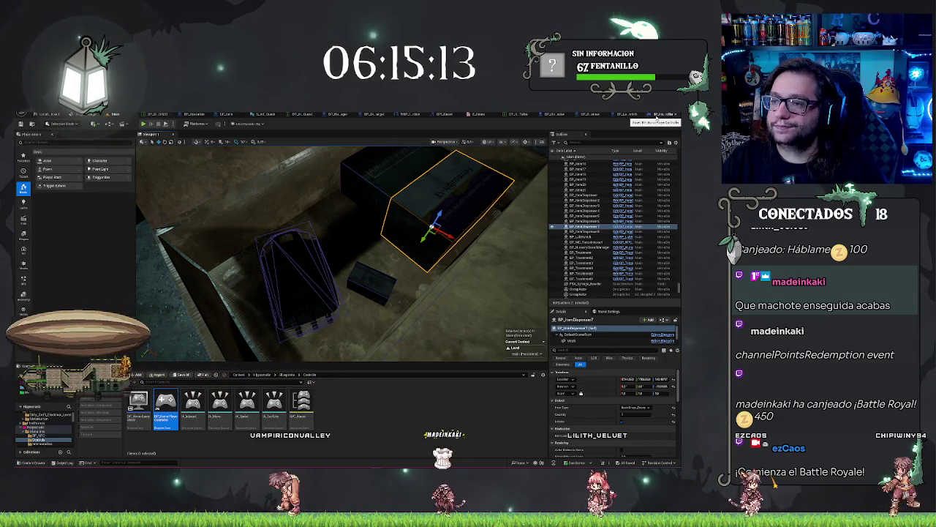
Check the Line Trace node's Draw Debug Type options in BP_HorrorCharacter, then play the level
{"action": "mouse_move", "coordinate": [341, 256]}
{"action": "left_mouse_down"}
{"action": "mouse_move", "coordinate": [342, 212]}
{"action": "mouse_move", "coordinate": [341, 234]}
{"action": "left_mouse_up"}
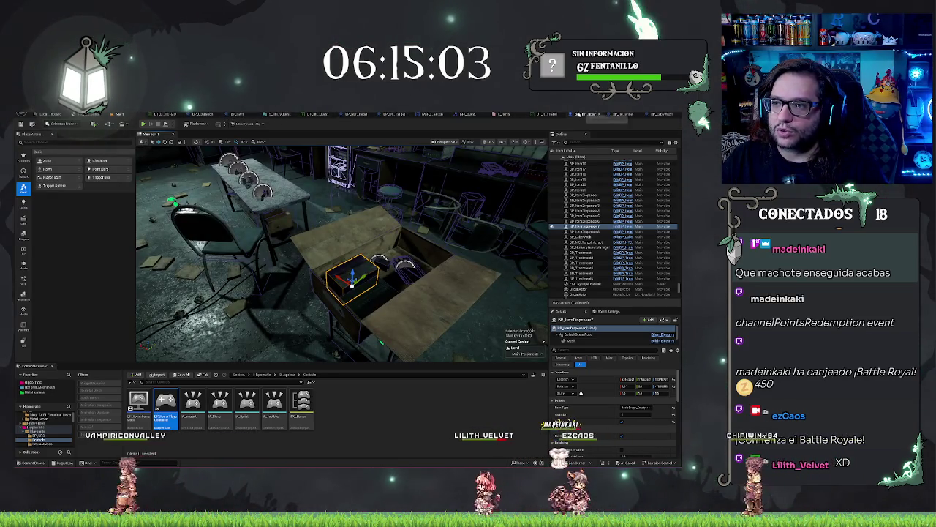
{"action": "left_click", "coordinate": [512, 114]}
{"action": "mouse_move", "coordinate": [451, 152]}
{"action": "left_mouse_down"}
{"action": "mouse_move", "coordinate": [356, 260]}
{"action": "mouse_move", "coordinate": [315, 218]}
{"action": "left_mouse_up"}
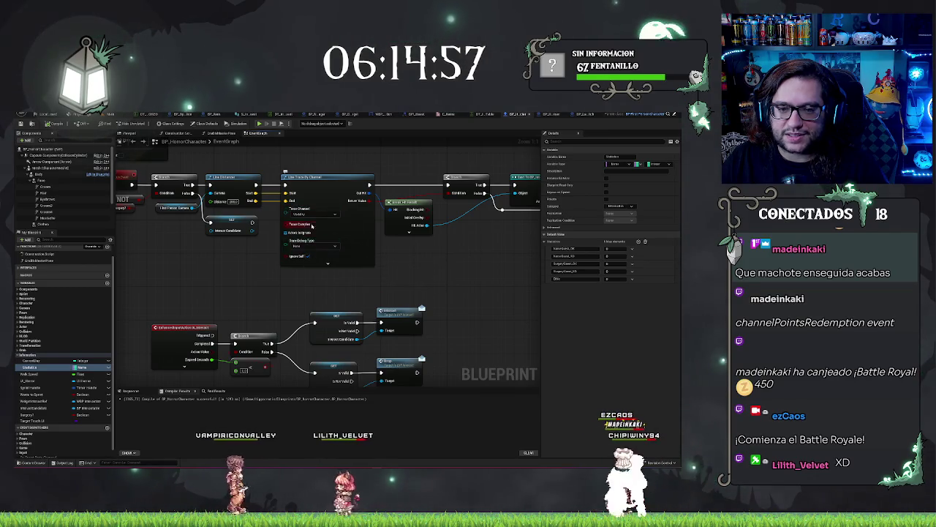
{"action": "left_click", "coordinate": [318, 248]}
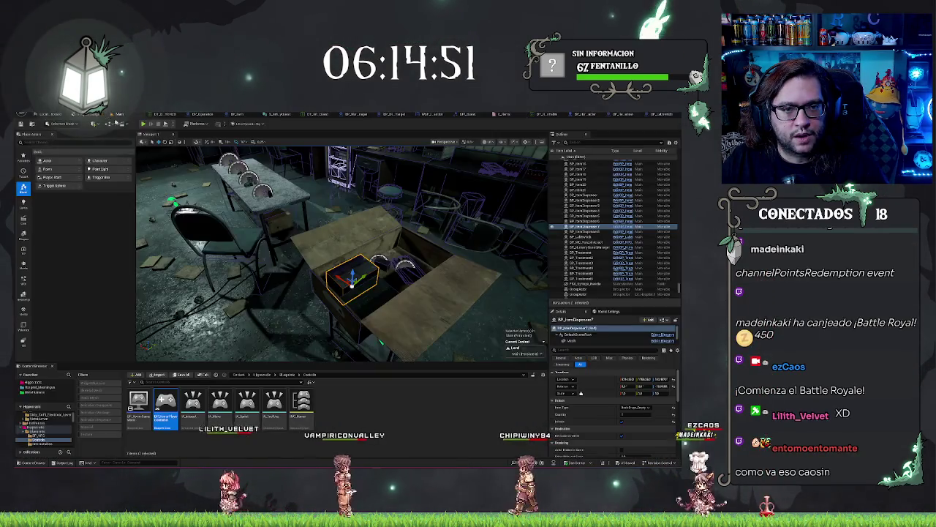
{"action": "left_click", "coordinate": [108, 115]}
{"action": "left_click", "coordinate": [145, 124]}
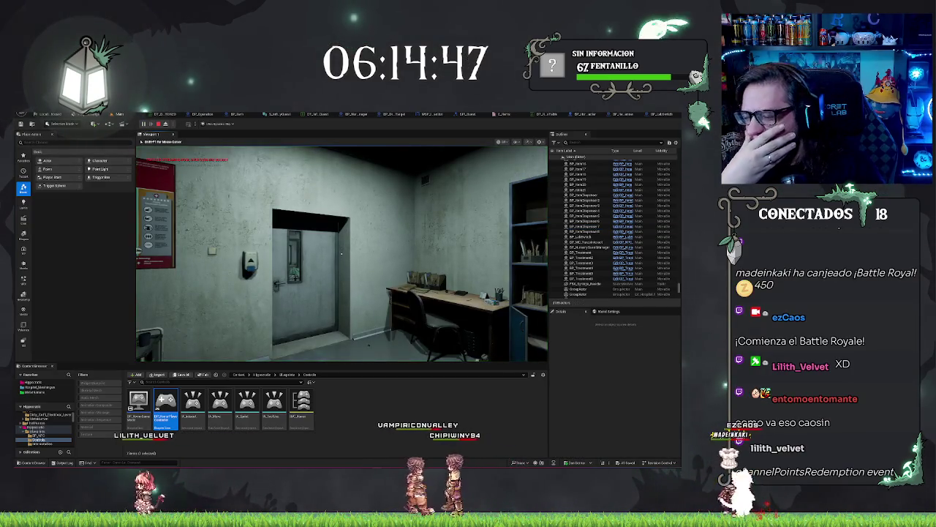
Walk through the hospital bed room and dark corridor to the cardboard box in the desk room
{"action": "key", "text": "w"}
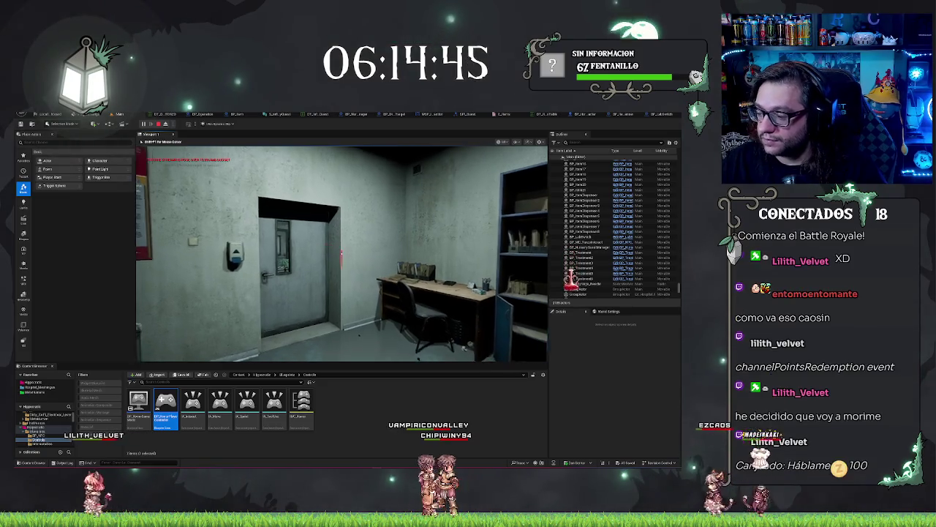
{"action": "key", "text": "w"}
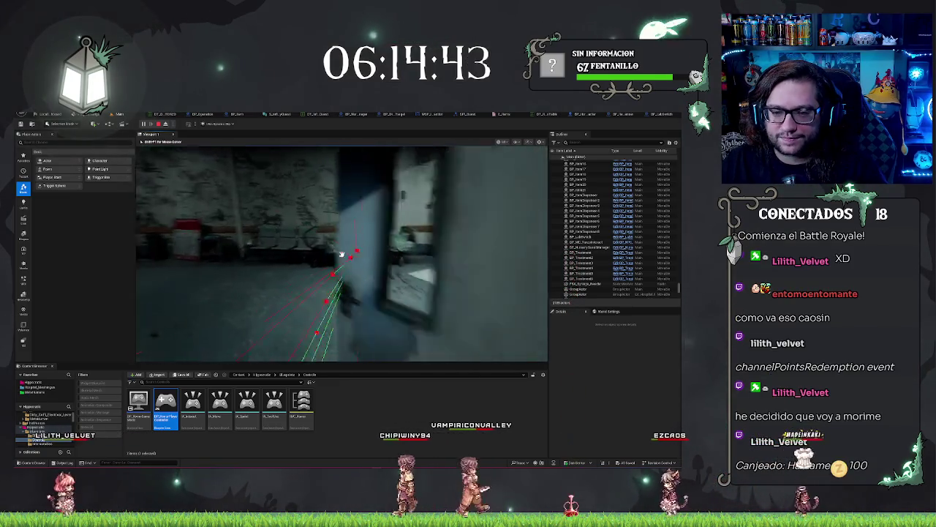
{"action": "key", "text": "w"}
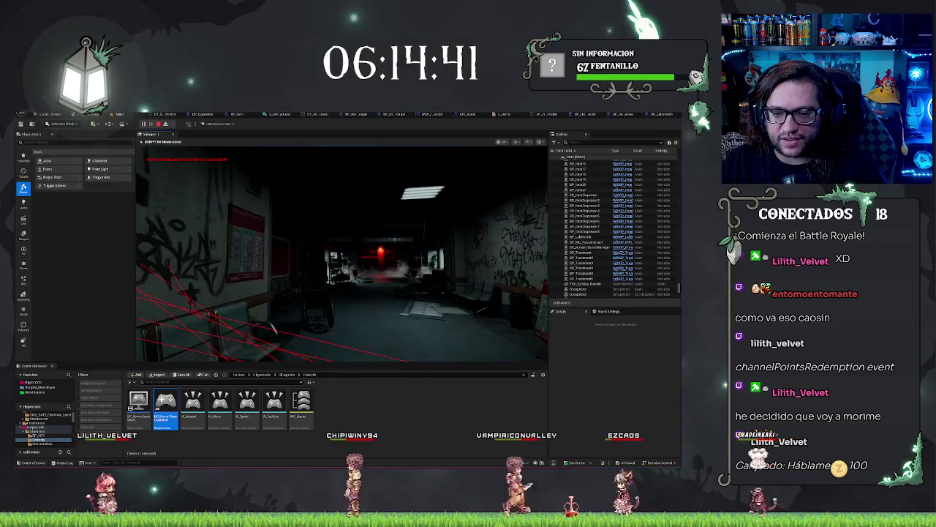
{"action": "key", "text": "w"}
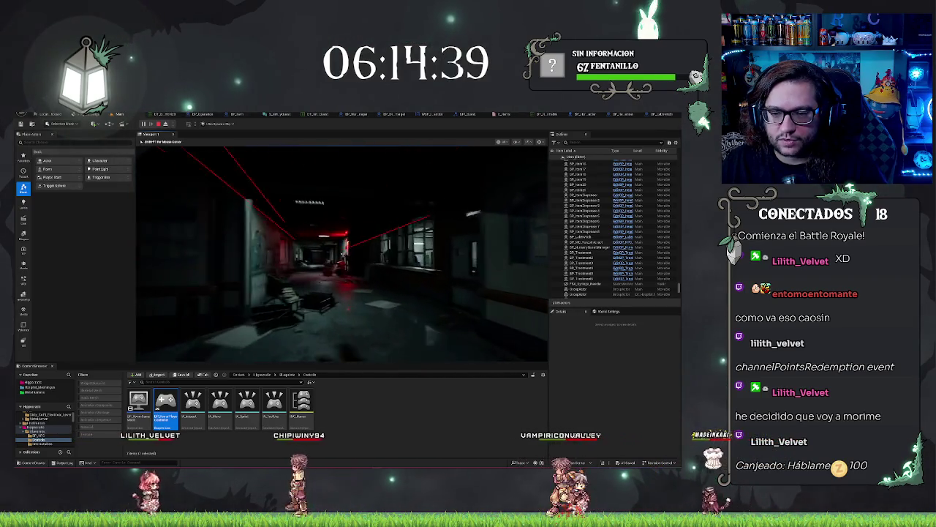
{"action": "key", "text": "w"}
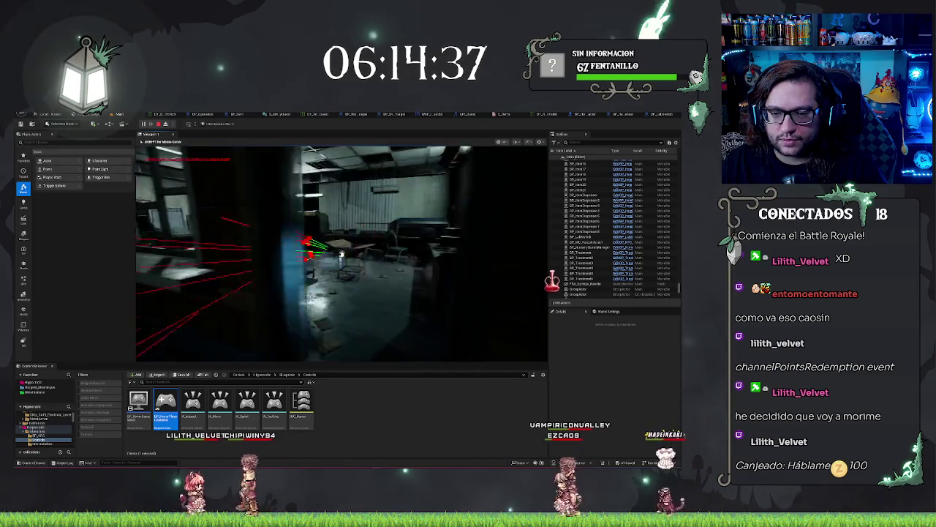
{"action": "key", "text": "w"}
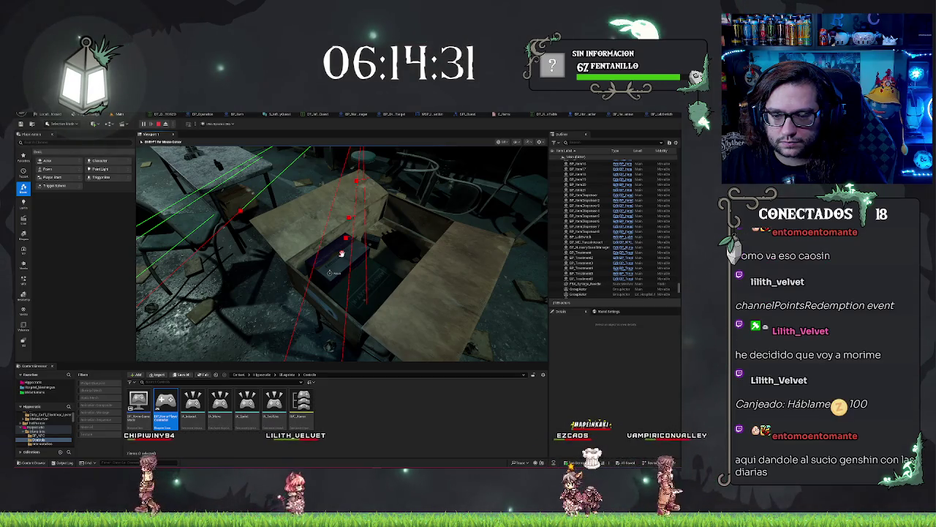
Interact with the box to show the red and green debug traces, then stop and select the box
{"action": "key", "text": "e"}
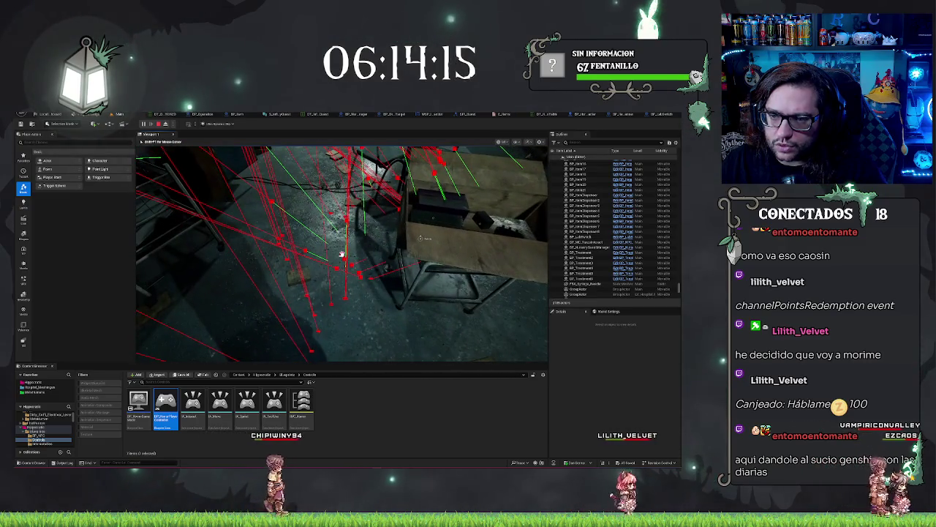
{"action": "key", "text": "Escape"}
{"action": "left_click", "coordinate": [392, 291]}
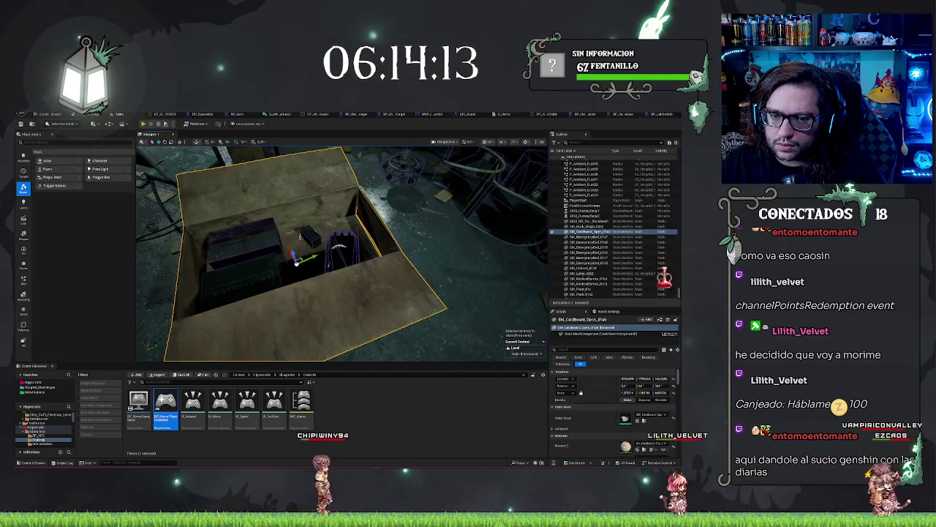
Frame the cardboard box and focus the view on an item dispenser inside it
{"action": "key", "text": "f"}
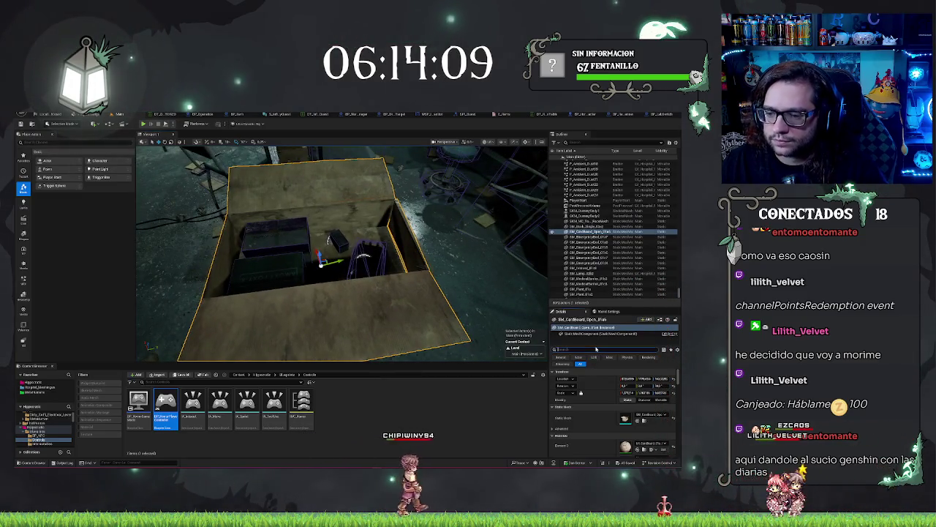
{"action": "type", "text": "coll"}
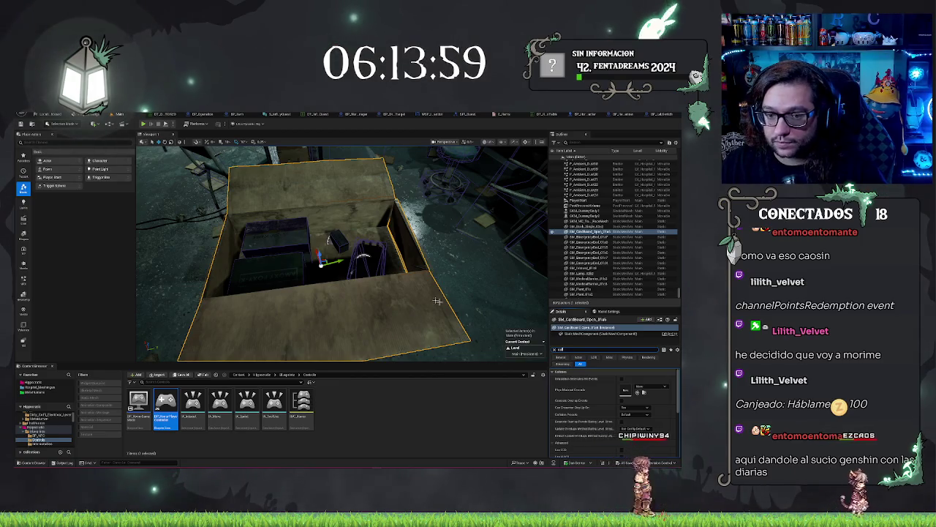
{"action": "left_click_drag", "start_coordinate": [344, 249], "coordinate": [285, 263]}
{"action": "scroll", "coordinate": [400, 338], "scroll_direction": "up", "scroll_amount": 5}
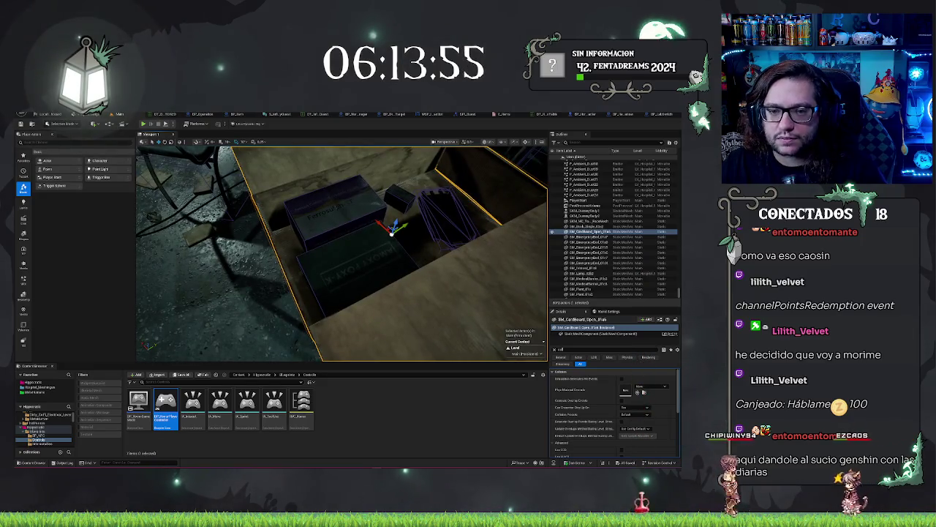
{"action": "left_click", "coordinate": [335, 212]}
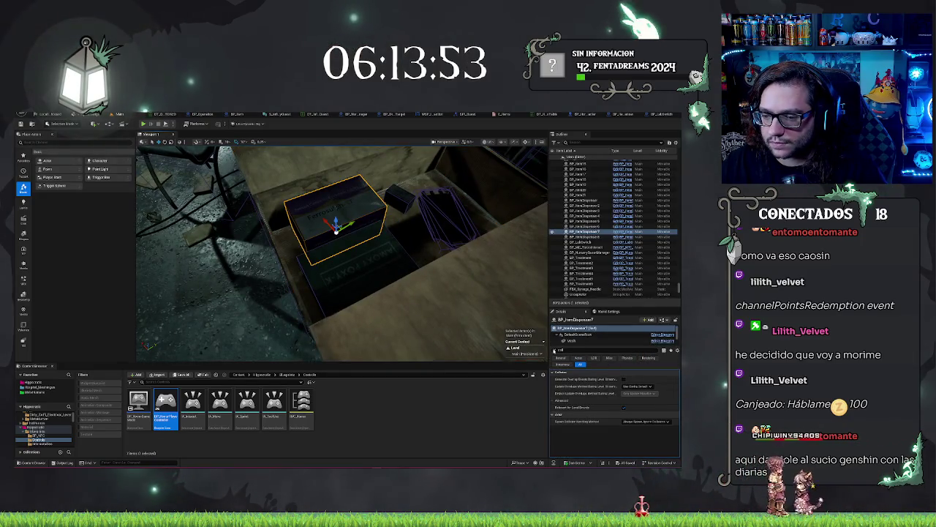
{"action": "key", "text": "f"}
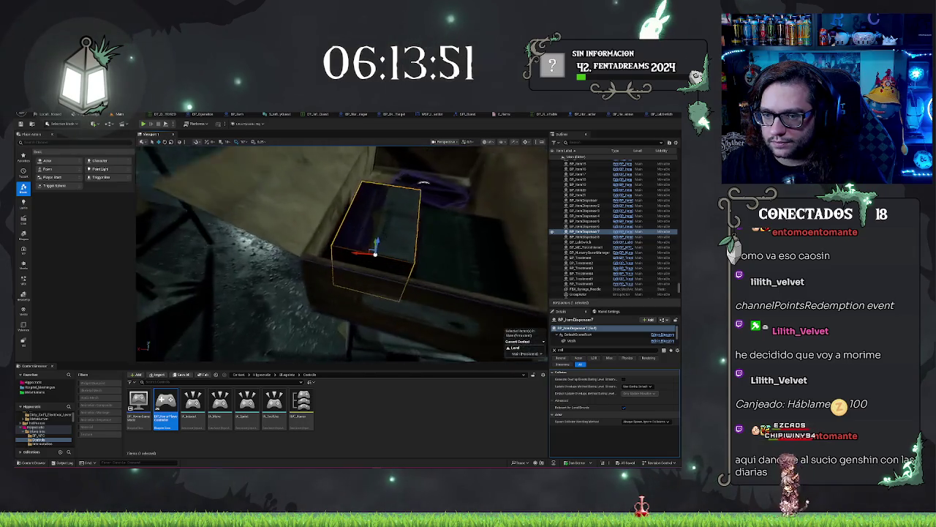
Turn on collision shape display in the viewport and fly toward the dispensers
{"action": "left_click", "coordinate": [506, 144]}
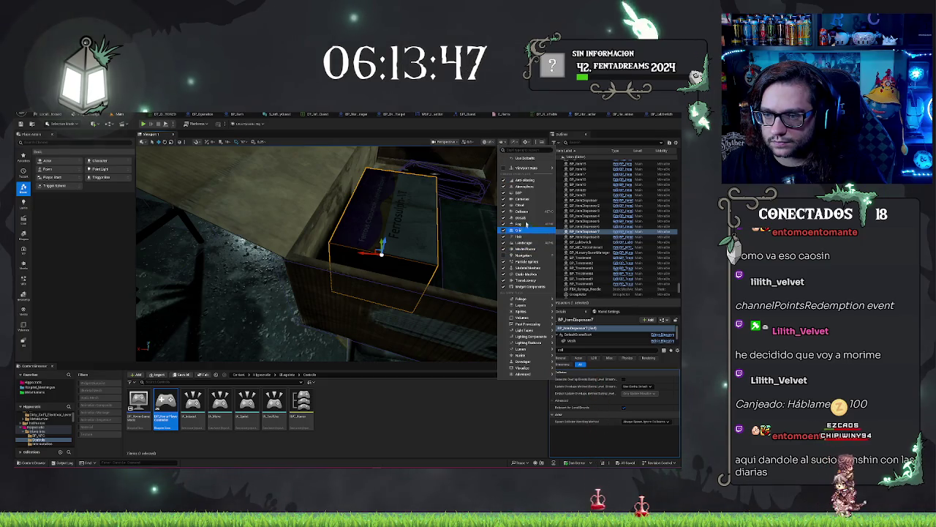
{"action": "left_click", "coordinate": [524, 213]}
{"action": "left_click", "coordinate": [489, 142]}
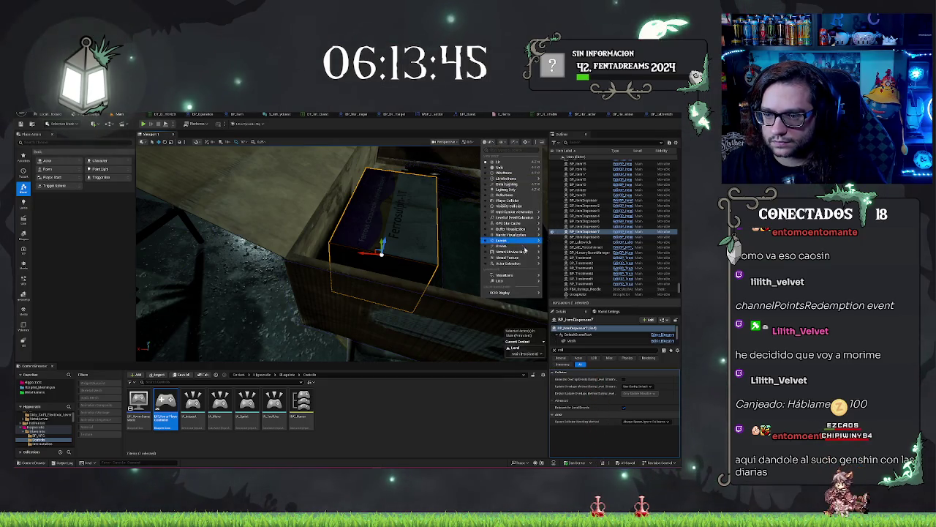
{"action": "key", "text": "Escape"}
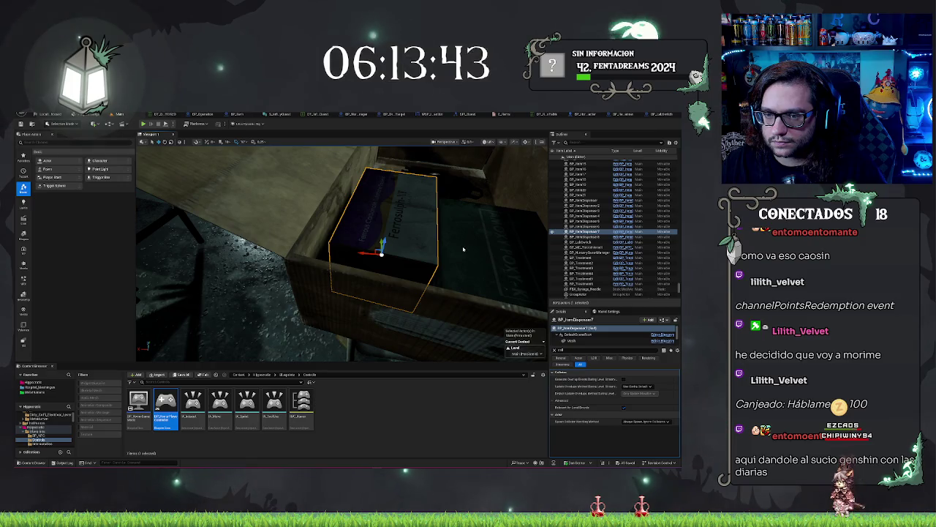
{"action": "scroll", "coordinate": [463, 250], "scroll_direction": "down", "scroll_amount": 8}
{"action": "mouse_move", "coordinate": [341, 253]}
{"action": "left_mouse_down"}
{"action": "mouse_move", "coordinate": [307, 242]}
{"action": "mouse_move", "coordinate": [341, 271]}
{"action": "mouse_move", "coordinate": [315, 248]}
{"action": "mouse_move", "coordinate": [293, 252]}
{"action": "mouse_move", "coordinate": [337, 274]}
{"action": "left_mouse_up"}
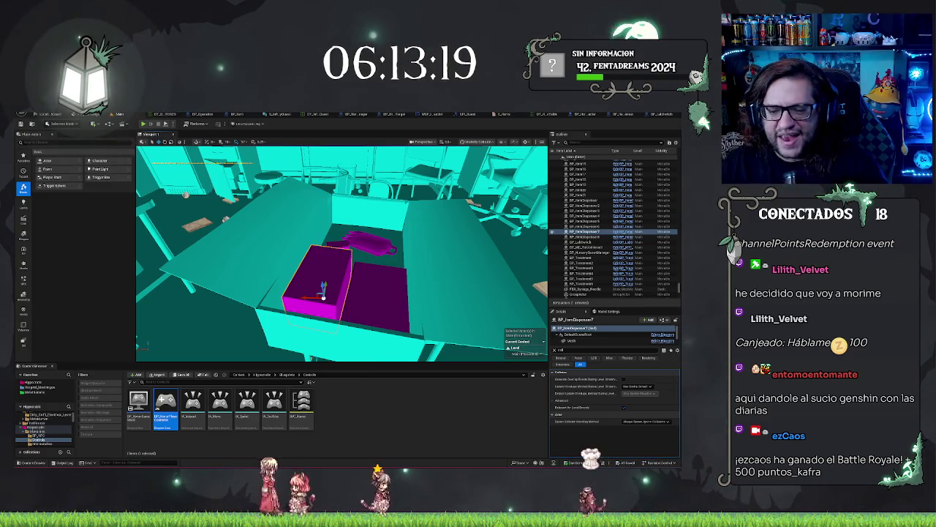
Select the open cardboard box and apply a different Collision Preset to it
{"action": "left_click", "coordinate": [368, 290]}
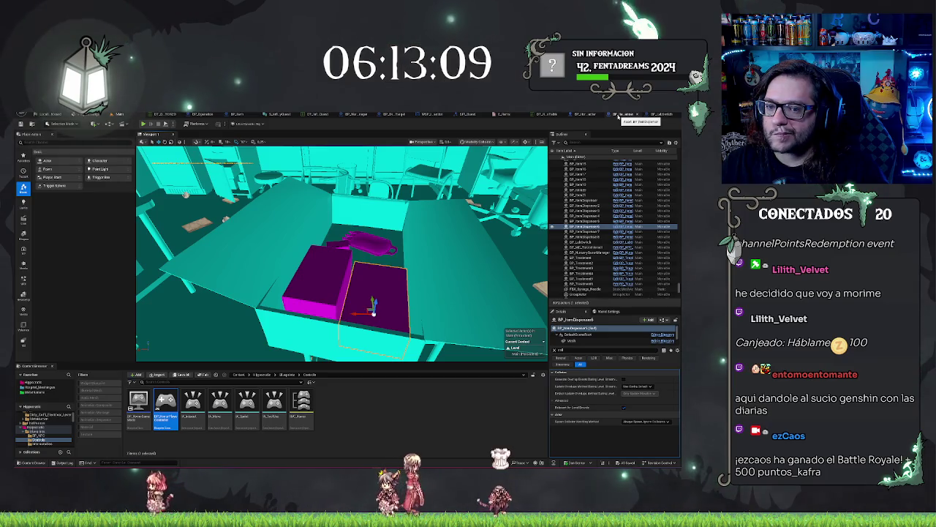
{"action": "mouse_move", "coordinate": [344, 248]}
{"action": "left_mouse_down"}
{"action": "mouse_move", "coordinate": [315, 234]}
{"action": "mouse_move", "coordinate": [330, 264]}
{"action": "mouse_move", "coordinate": [365, 249]}
{"action": "left_mouse_up"}
{"action": "left_click", "coordinate": [439, 270]}
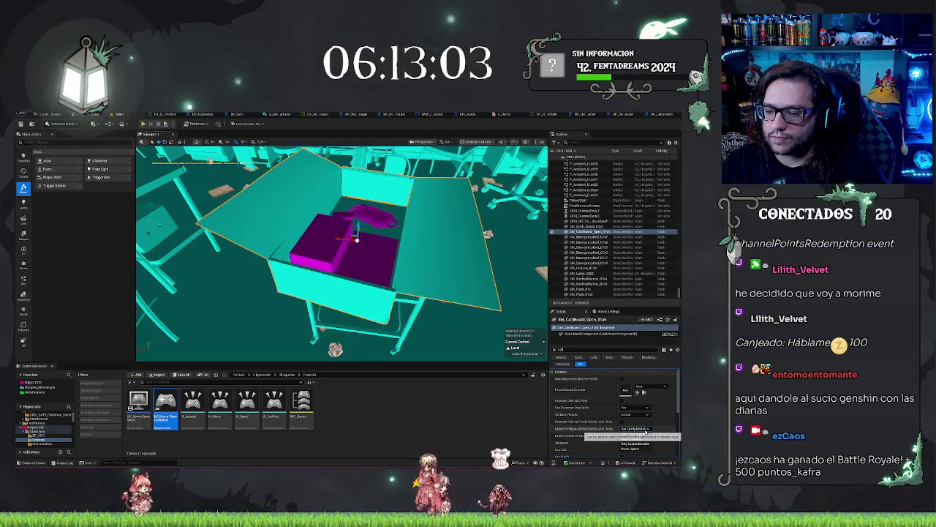
{"action": "scroll", "coordinate": [607, 420], "scroll_direction": "down", "scroll_amount": 4}
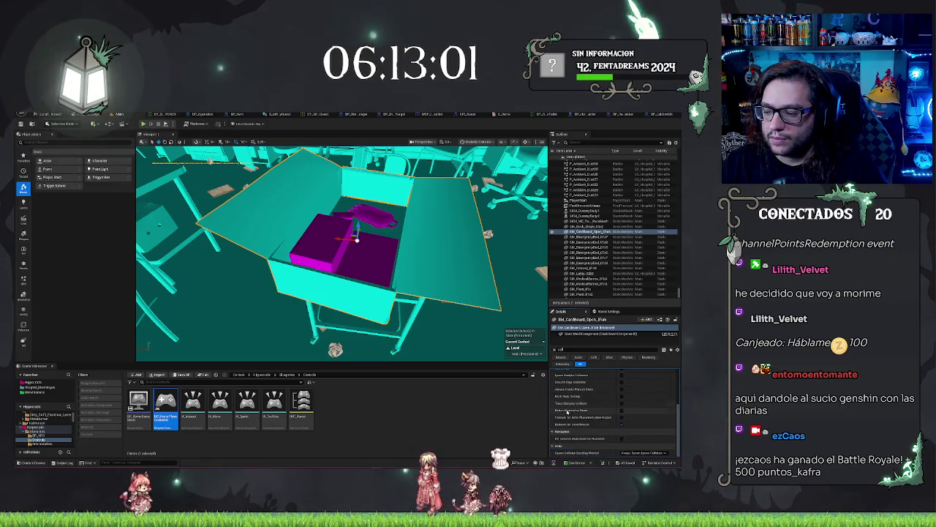
{"action": "scroll", "coordinate": [568, 411], "scroll_direction": "up", "scroll_amount": 3}
{"action": "left_click", "coordinate": [626, 414]}
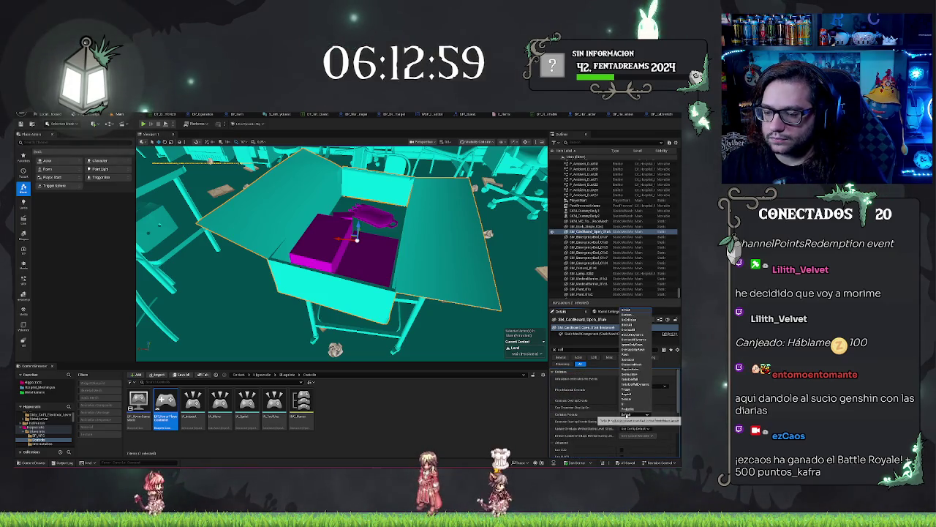
{"action": "left_click", "coordinate": [635, 319]}
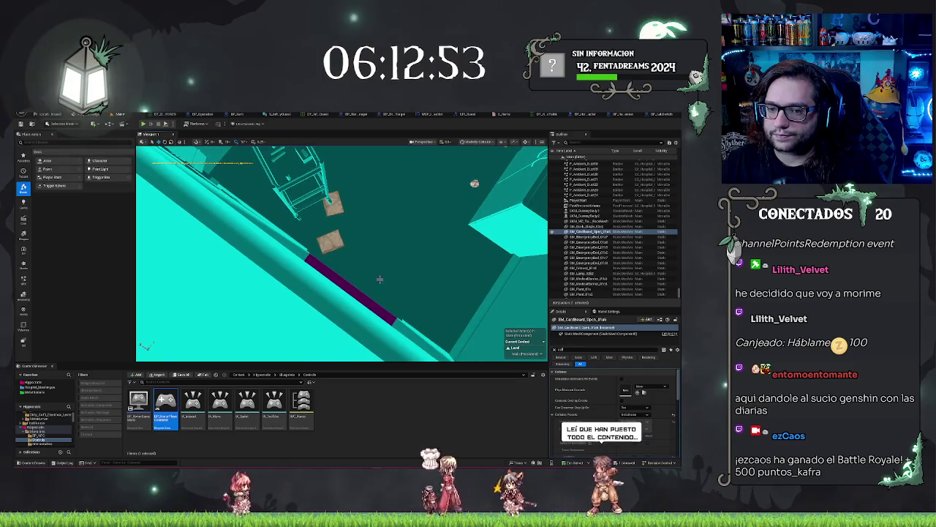
Run an action from a floor patch's context menu, then start a play test with Alt+P
{"action": "right_click", "coordinate": [380, 270]}
{"action": "left_click", "coordinate": [405, 447]}
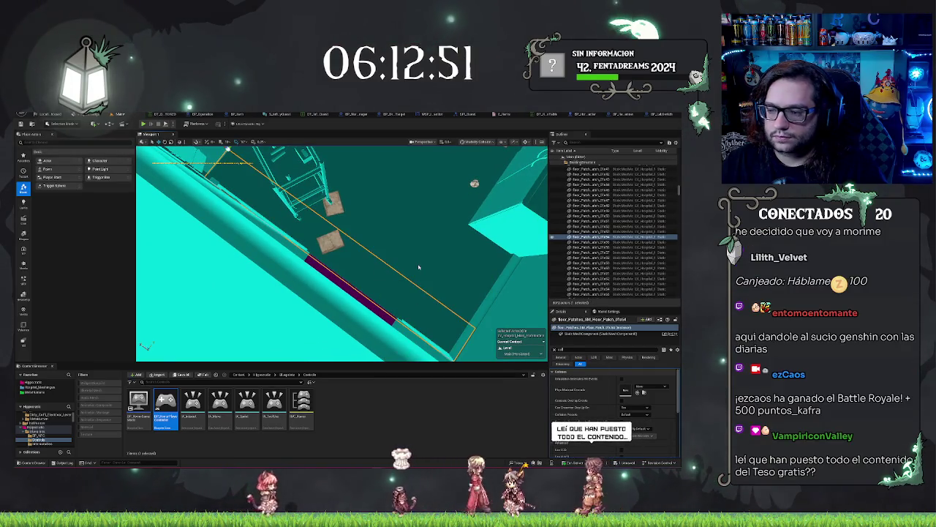
{"action": "key", "text": "alt+p"}
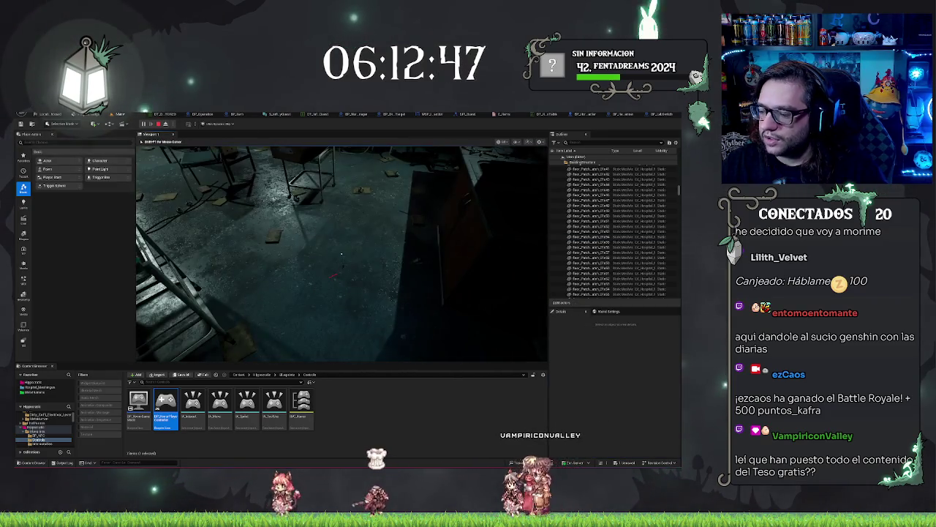
Walk toward the cardboard box and table, turn back to the box on the cart, then stop playing
{"action": "key", "text": "w"}
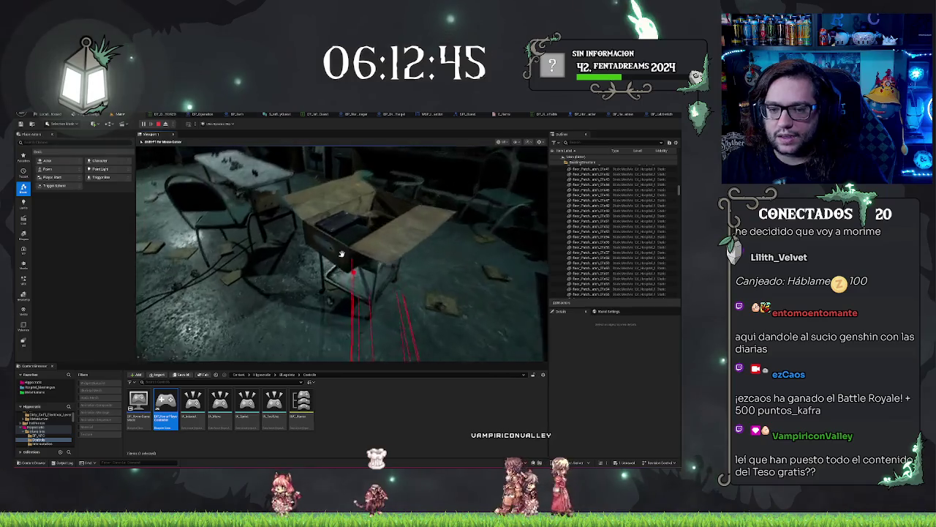
{"action": "key", "text": "s"}
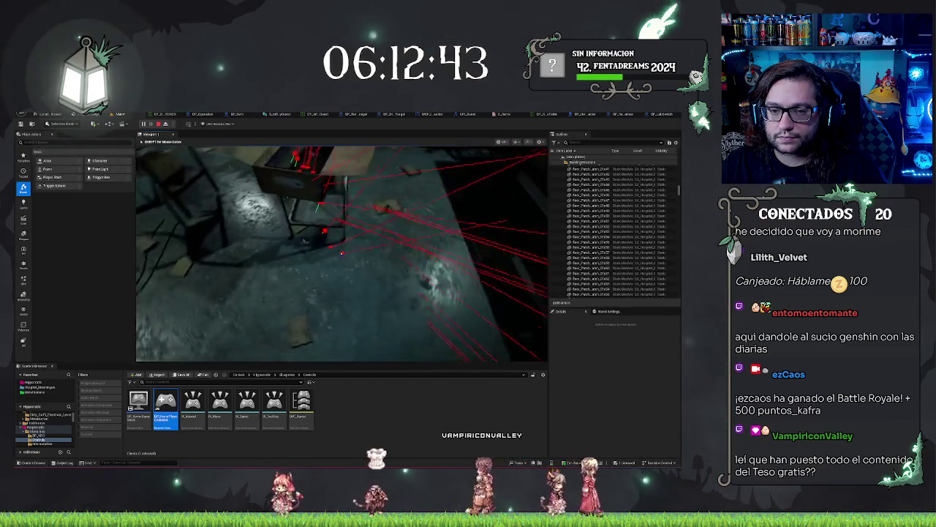
{"action": "key", "text": "s"}
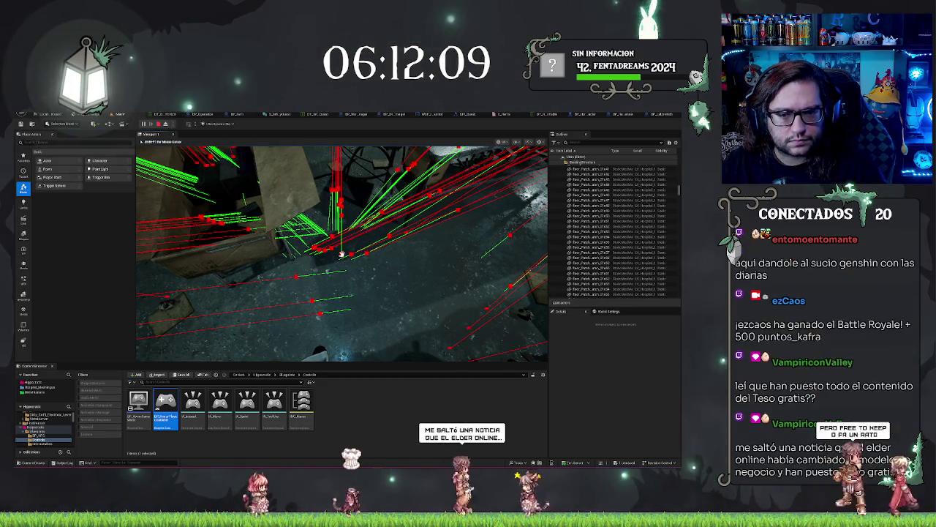
{"action": "key", "text": "Escape"}
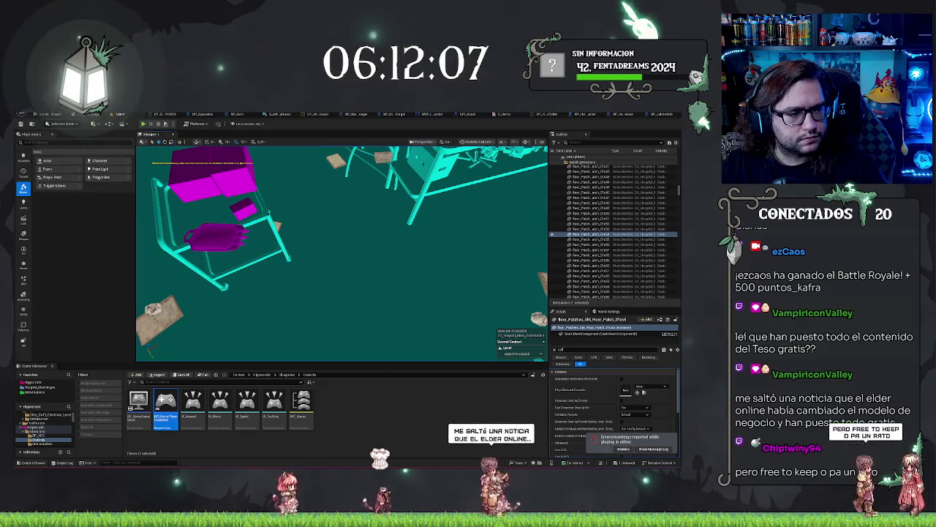
Return the viewport to Lit shading with Alt+4
{"action": "left_click_drag", "start_coordinate": [344, 252], "coordinate": [353, 254]}
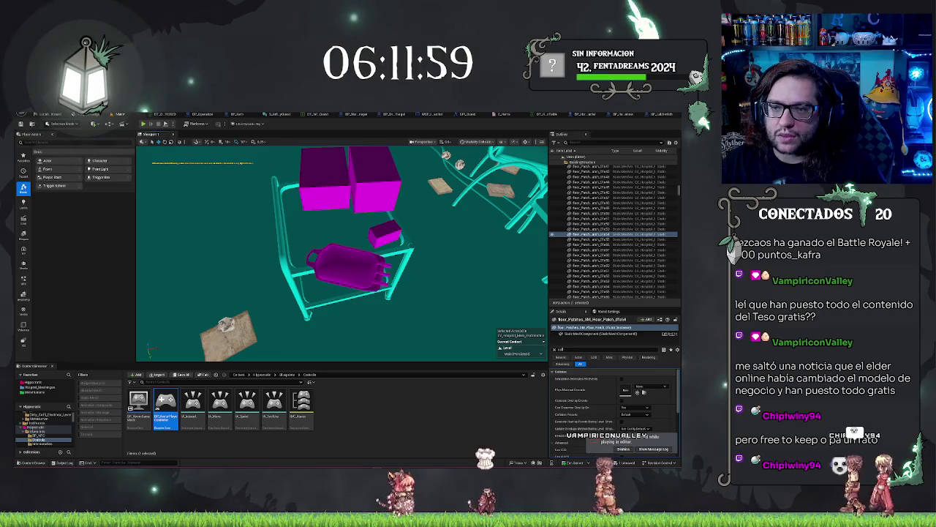
{"action": "key", "text": "alt+2"}
{"action": "key", "text": "alt+4"}
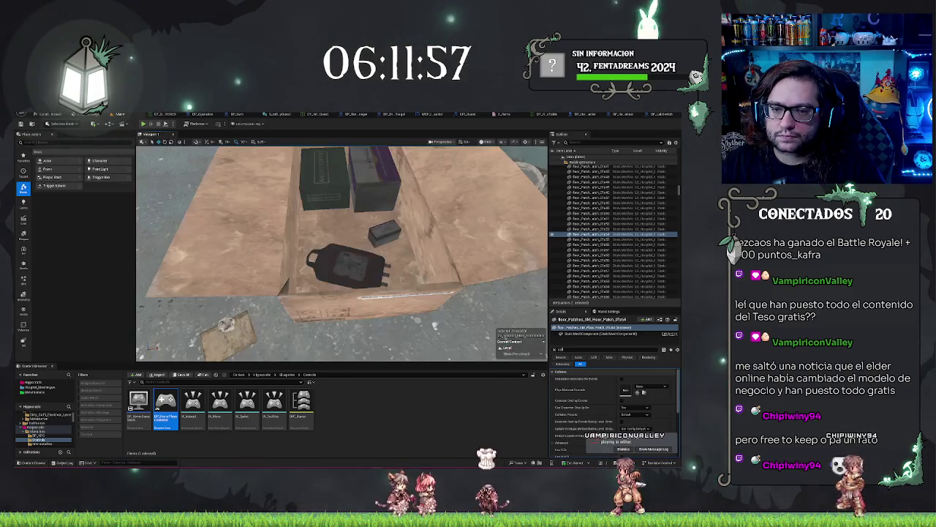
Fly above the boxes and select the purple and dark green item dispensers
{"action": "key", "text": "w"}
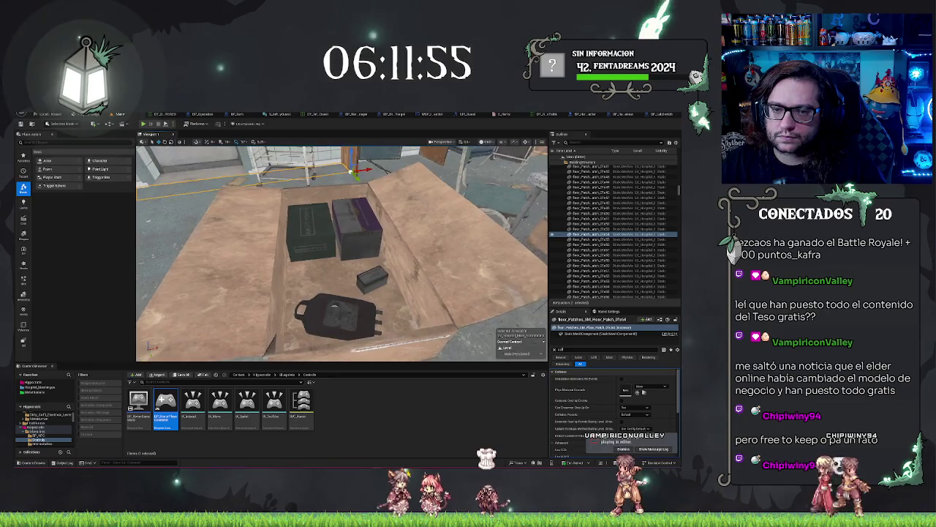
{"action": "key", "text": "s"}
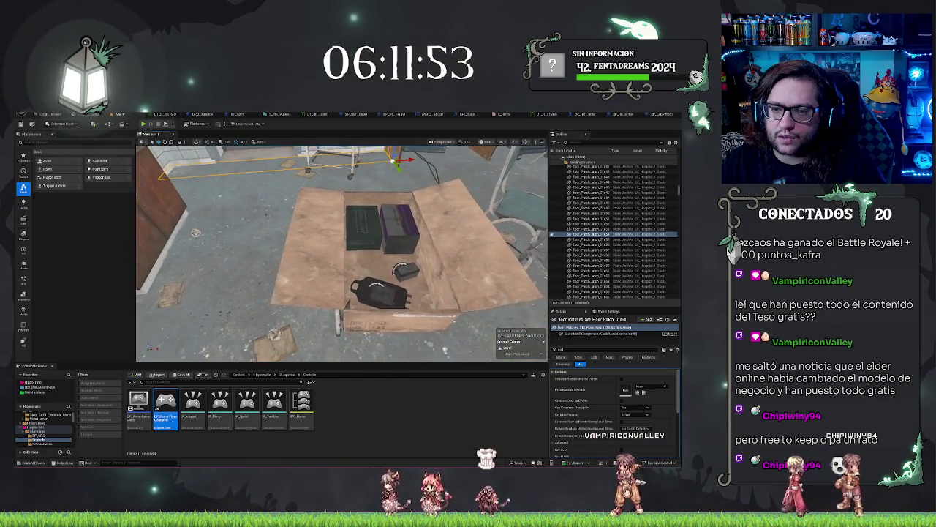
{"action": "left_click", "coordinate": [391, 218]}
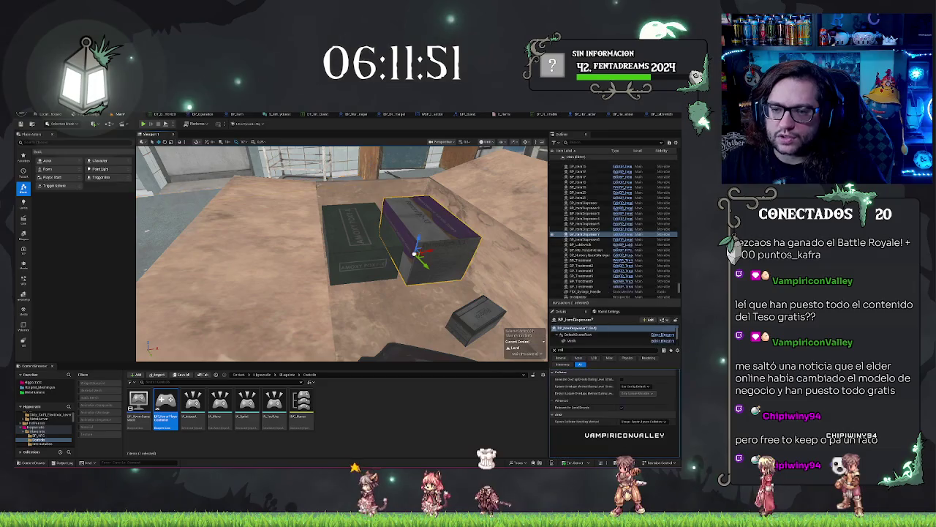
{"action": "left_click", "coordinate": [355, 242]}
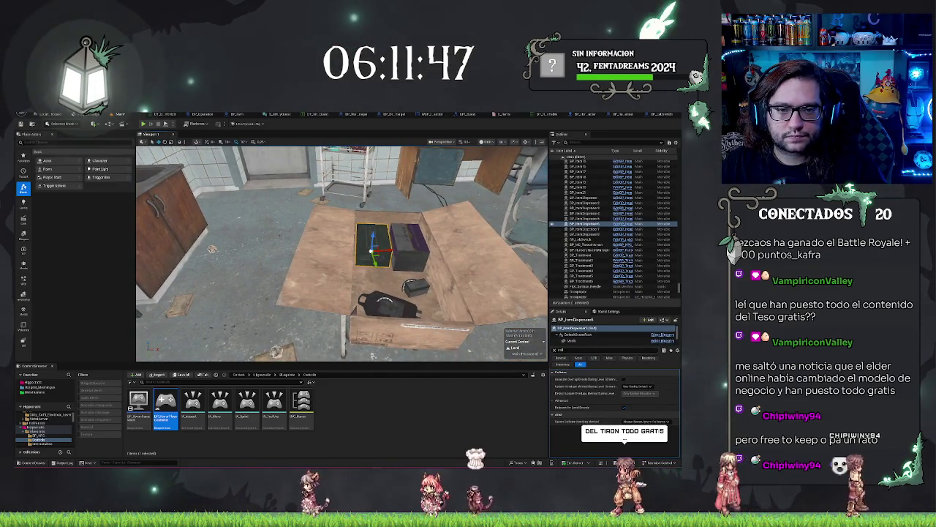
{"action": "scroll", "coordinate": [342, 252], "scroll_direction": "down", "scroll_amount": 2}
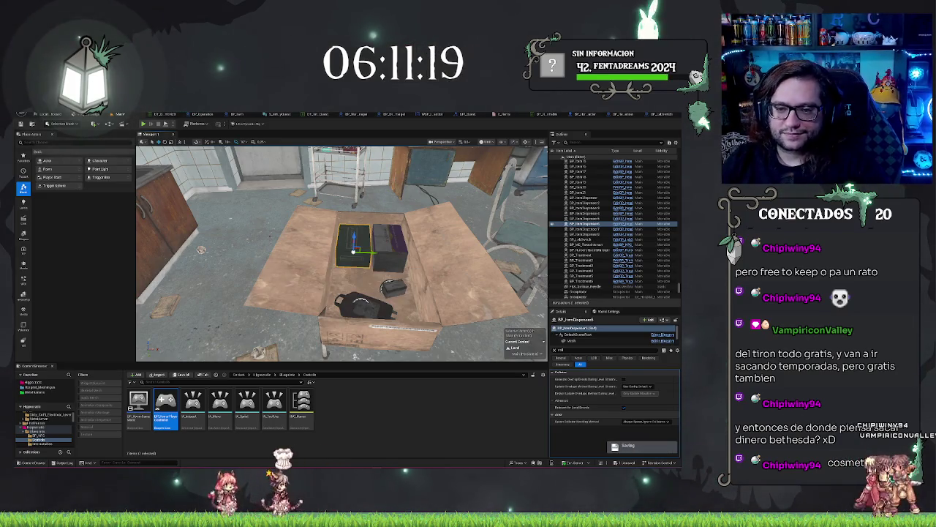
{"action": "left_click_drag", "start_coordinate": [341, 252], "coordinate": [341, 293]}
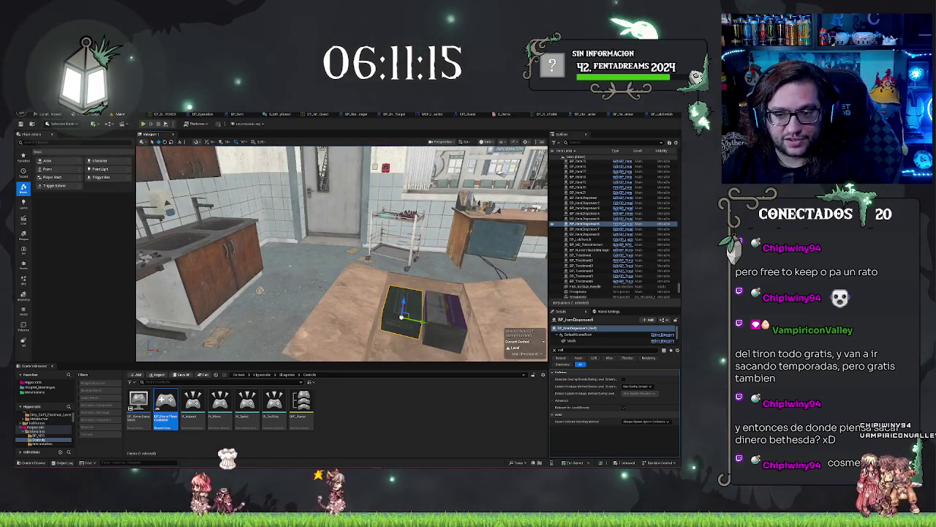
{"action": "key", "text": "Escape"}
{"action": "left_click_drag", "start_coordinate": [333, 201], "coordinate": [278, 209]}
{"action": "mouse_move", "coordinate": [490, 226]}
{"action": "left_mouse_down"}
{"action": "mouse_move", "coordinate": [387, 232]}
{"action": "mouse_move", "coordinate": [424, 232]}
{"action": "mouse_move", "coordinate": [395, 232]}
{"action": "mouse_move", "coordinate": [399, 197]}
{"action": "mouse_move", "coordinate": [377, 212]}
{"action": "left_mouse_up"}
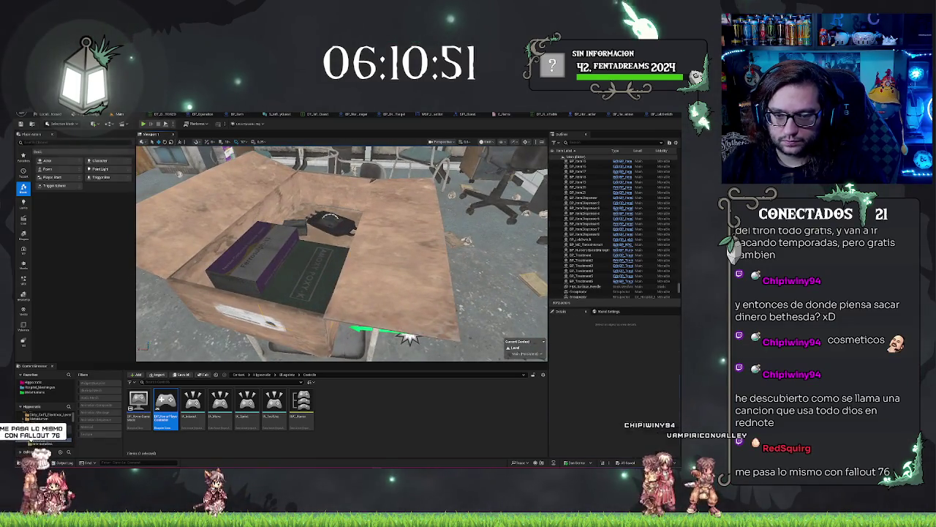
{"action": "left_click", "coordinate": [304, 271]}
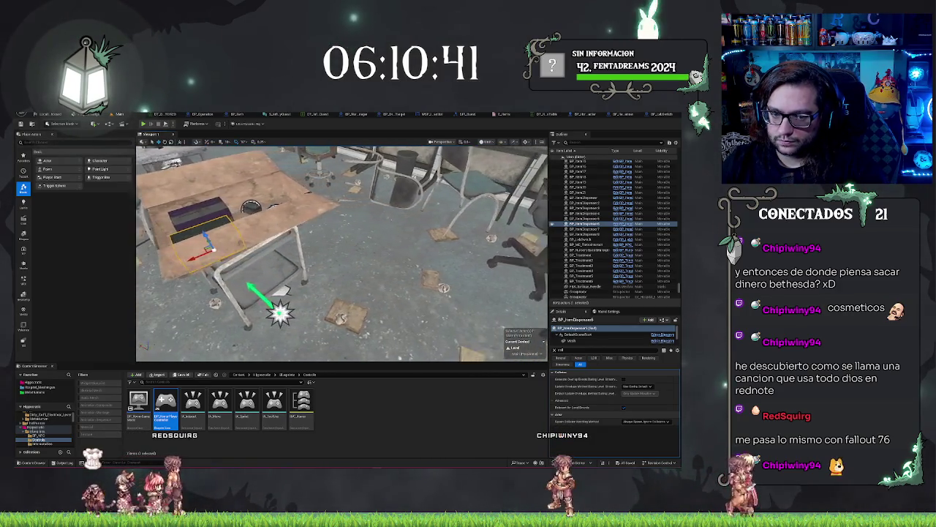
{"action": "scroll", "coordinate": [341, 252], "scroll_direction": "up", "scroll_amount": 3}
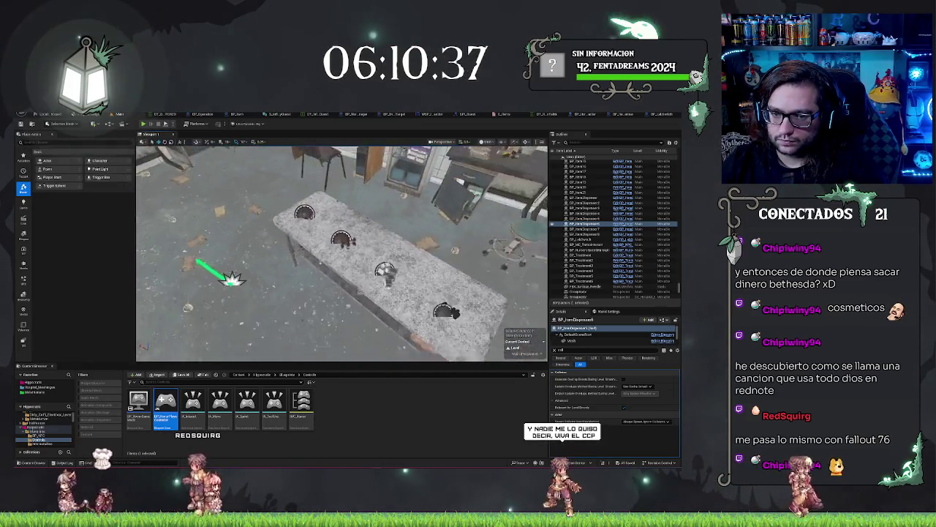
{"action": "scroll", "coordinate": [341, 252], "scroll_direction": "down", "scroll_amount": 3}
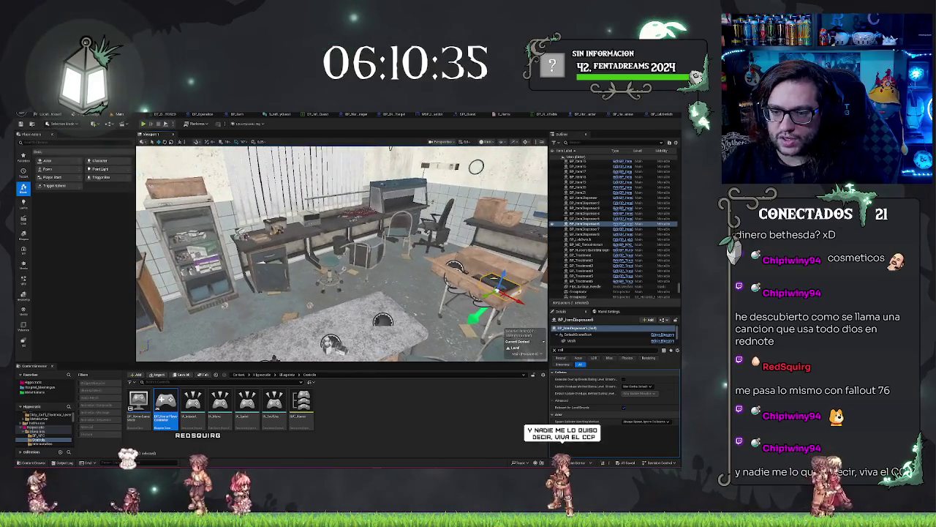
{"action": "scroll", "coordinate": [341, 252], "scroll_direction": "down", "scroll_amount": 5}
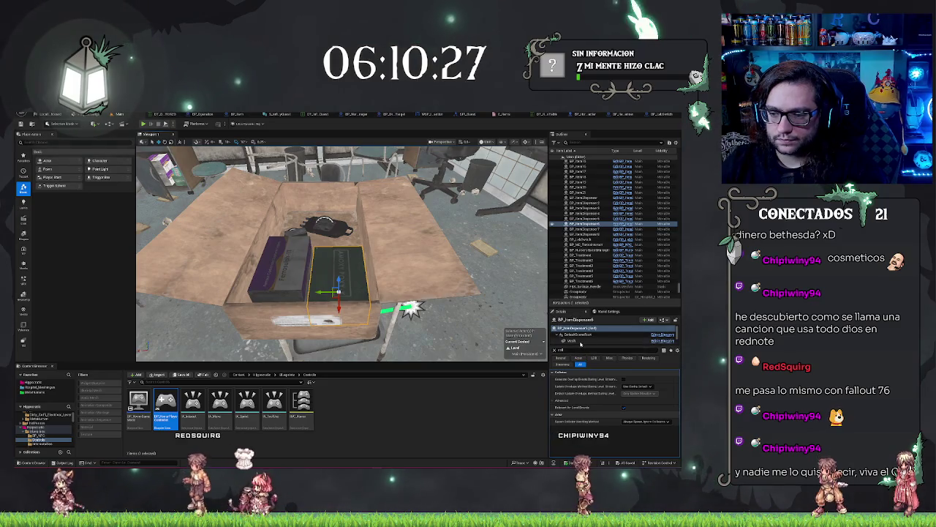
Show all Details properties and frame the pad resting in the cardboard box
{"action": "left_click", "coordinate": [651, 357]}
{"action": "scroll", "coordinate": [424, 293], "scroll_direction": "up", "scroll_amount": 3}
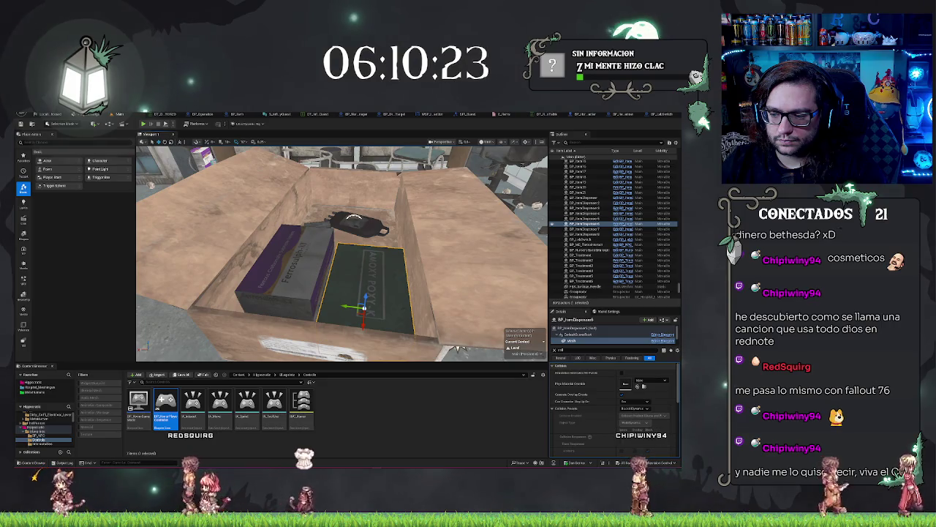
{"action": "left_click_drag", "start_coordinate": [344, 256], "coordinate": [270, 256]}
{"action": "left_click_drag", "start_coordinate": [340, 253], "coordinate": [292, 252]}
{"action": "scroll", "coordinate": [340, 252], "scroll_direction": "up", "scroll_amount": 3}
{"action": "left_click_drag", "start_coordinate": [393, 252], "coordinate": [473, 291]}
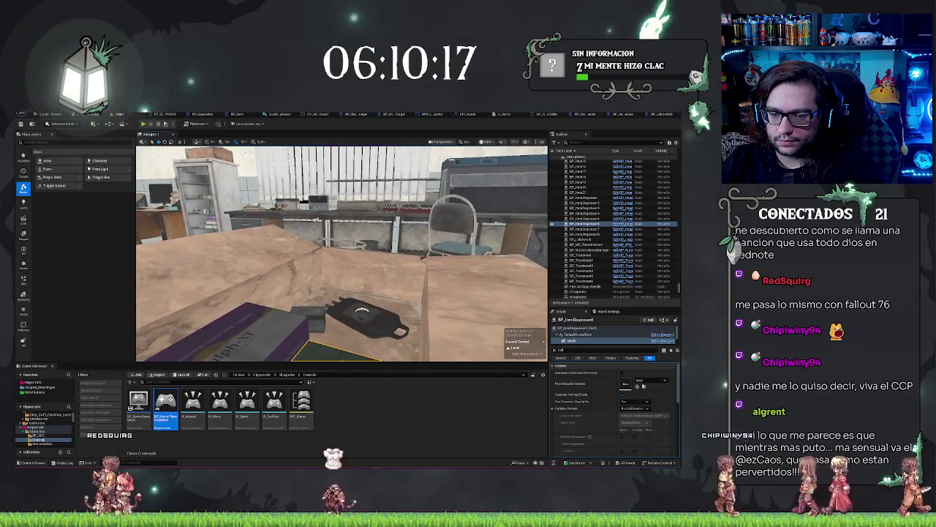
{"action": "left_click", "coordinate": [363, 315]}
{"action": "scroll", "coordinate": [341, 252], "scroll_direction": "down", "scroll_amount": 5}
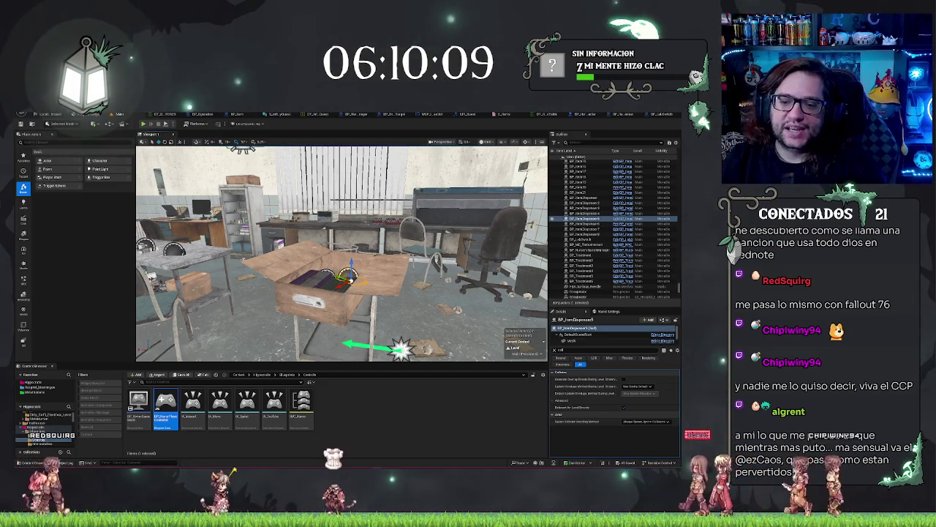
{"action": "scroll", "coordinate": [341, 252], "scroll_direction": "up", "scroll_amount": 5}
{"action": "scroll", "coordinate": [342, 252], "scroll_direction": "down", "scroll_amount": 4}
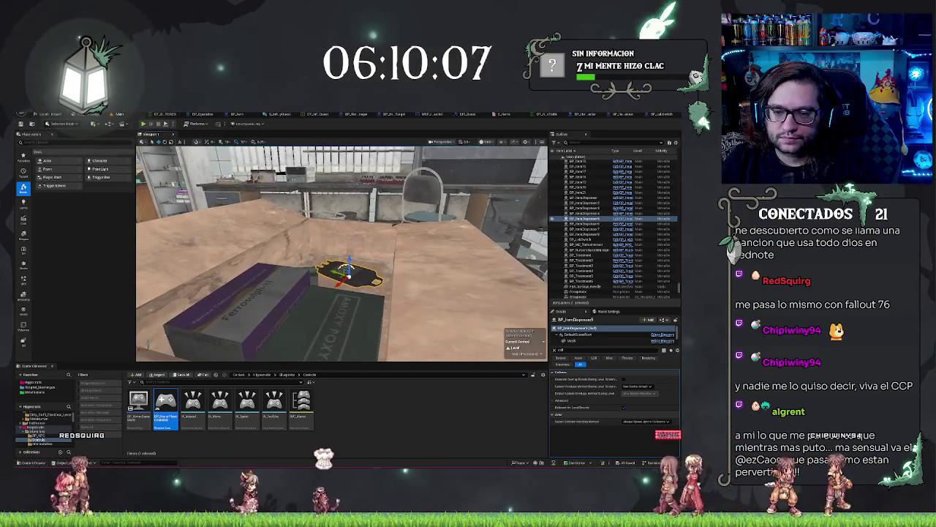
{"action": "key", "text": "f"}
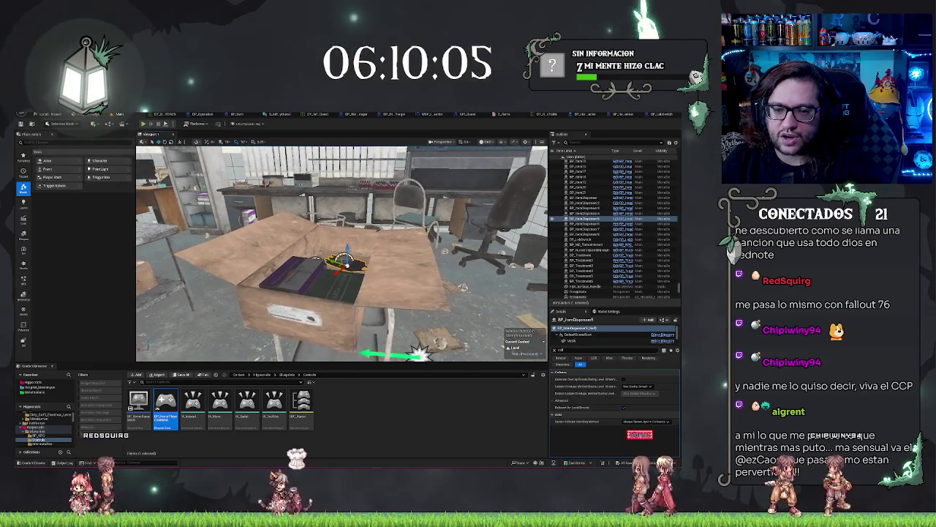
Select the green tray and review the HarvestMesh and Mesh components' collision settings
{"action": "left_click", "coordinate": [322, 293]}
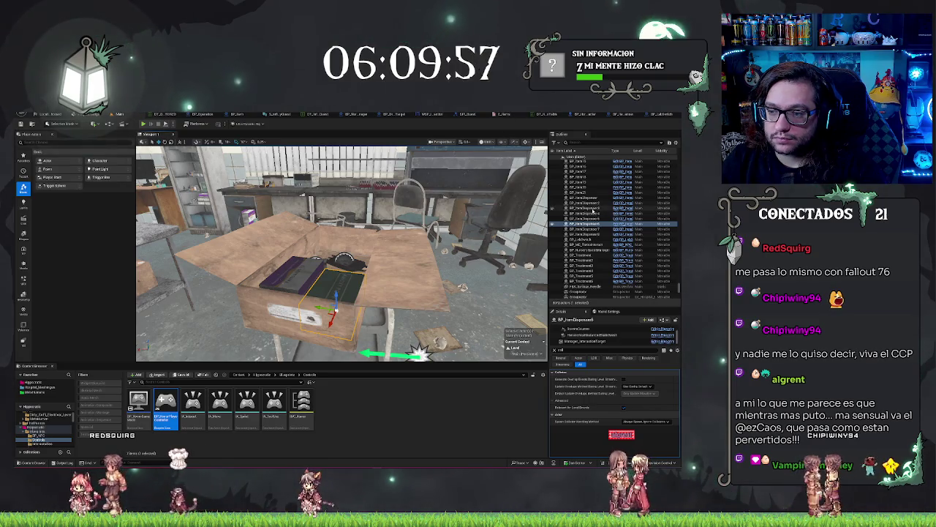
{"action": "left_click", "coordinate": [596, 335]}
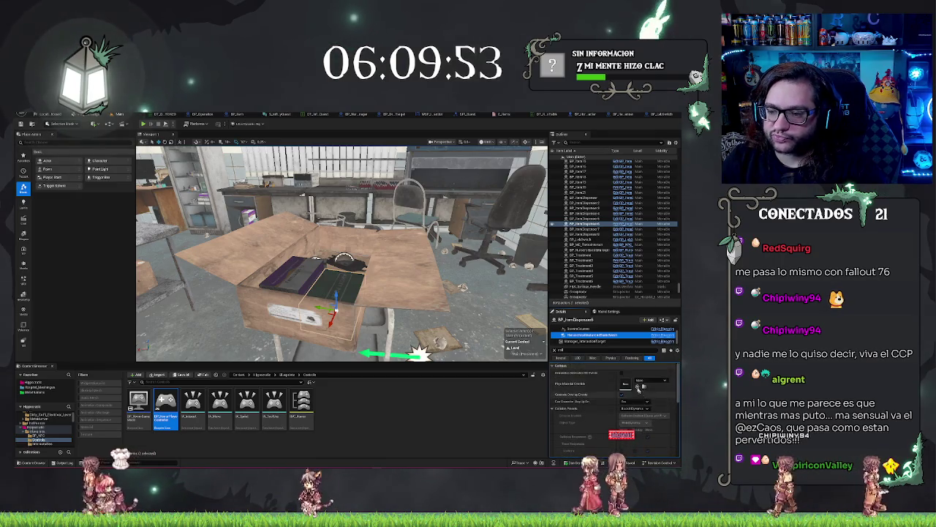
{"action": "left_click", "coordinate": [580, 341]}
{"action": "left_click", "coordinate": [581, 341]}
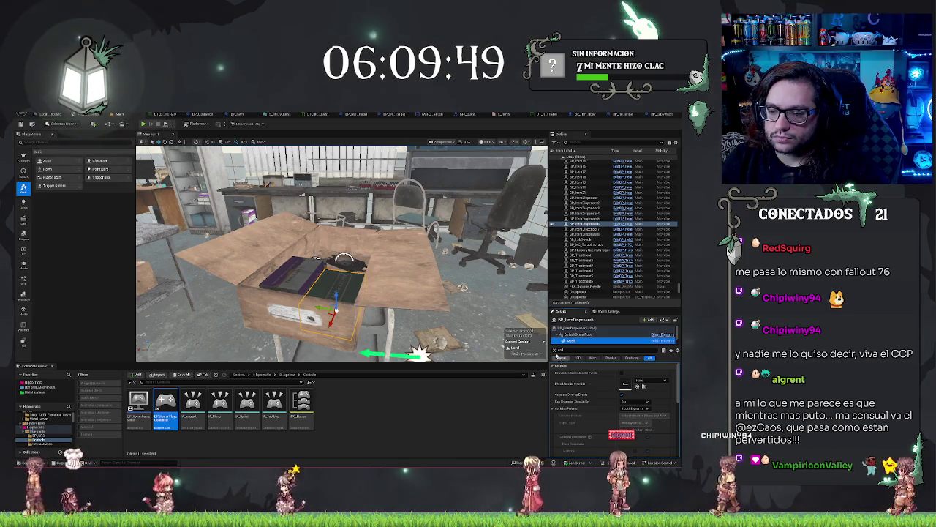
Clear the 'coll' filter, browse to the Mesh's static mesh asset and open it
{"action": "key", "text": "BackSpace"}
{"action": "key", "text": "BackSpace"}
{"action": "key", "text": "BackSpace"}
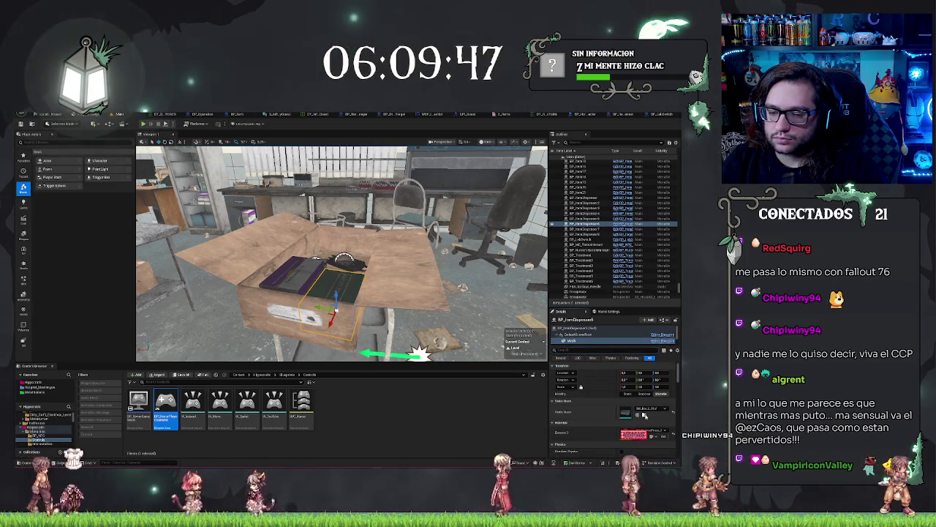
{"action": "left_click", "coordinate": [644, 415]}
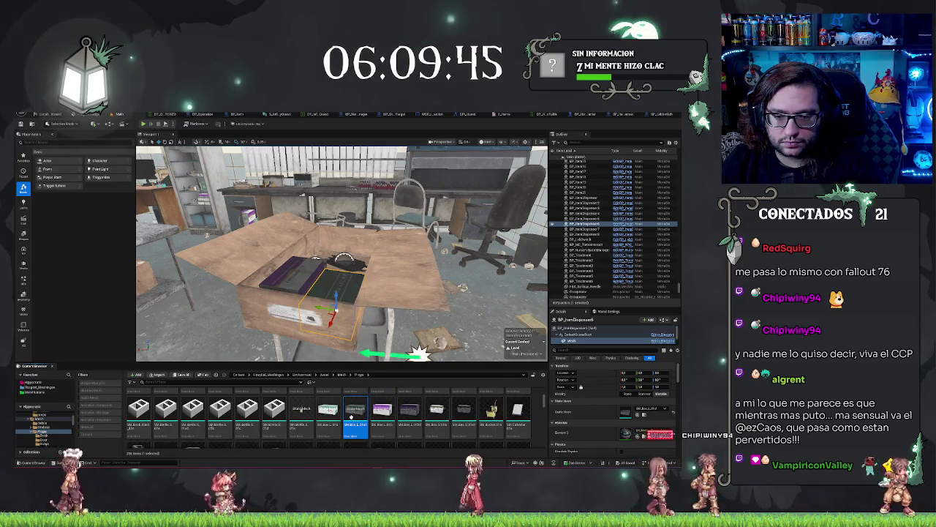
{"action": "double_click", "coordinate": [352, 415]}
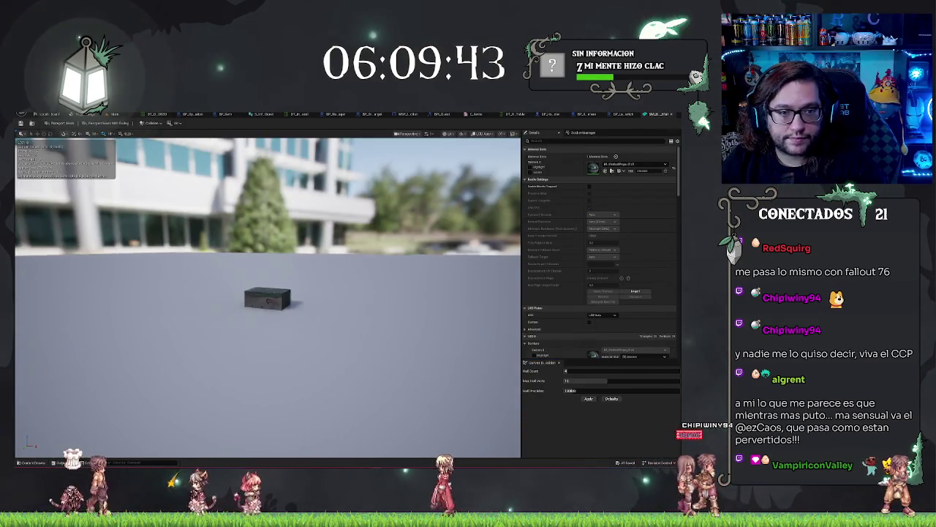
Display the box mesh's simple and complex collision and orbit around to inspect it
{"action": "left_click", "coordinate": [463, 133]}
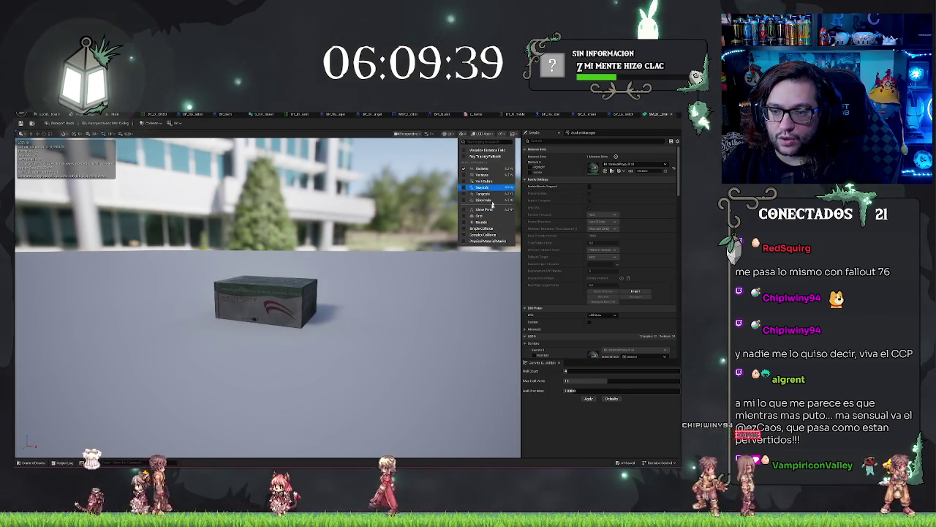
{"action": "left_click", "coordinate": [483, 229]}
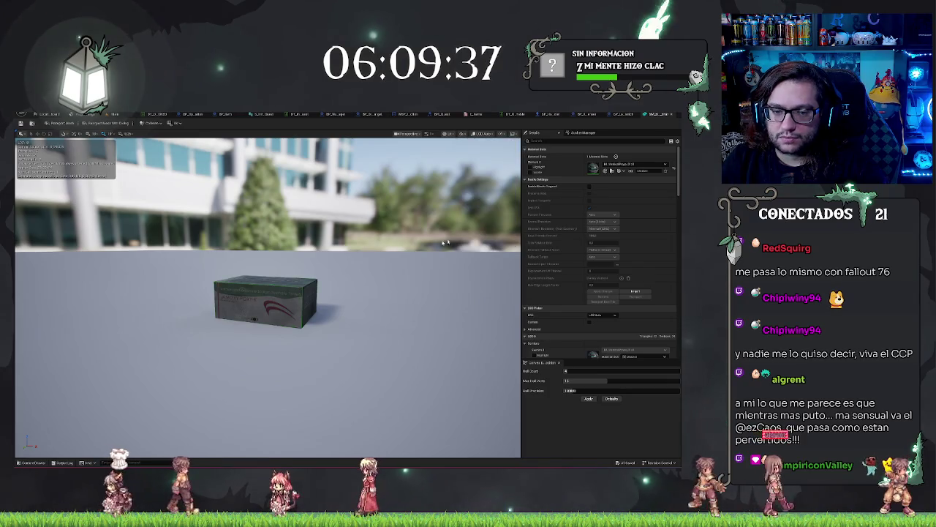
{"action": "scroll", "coordinate": [461, 173], "scroll_direction": "down", "scroll_amount": 3}
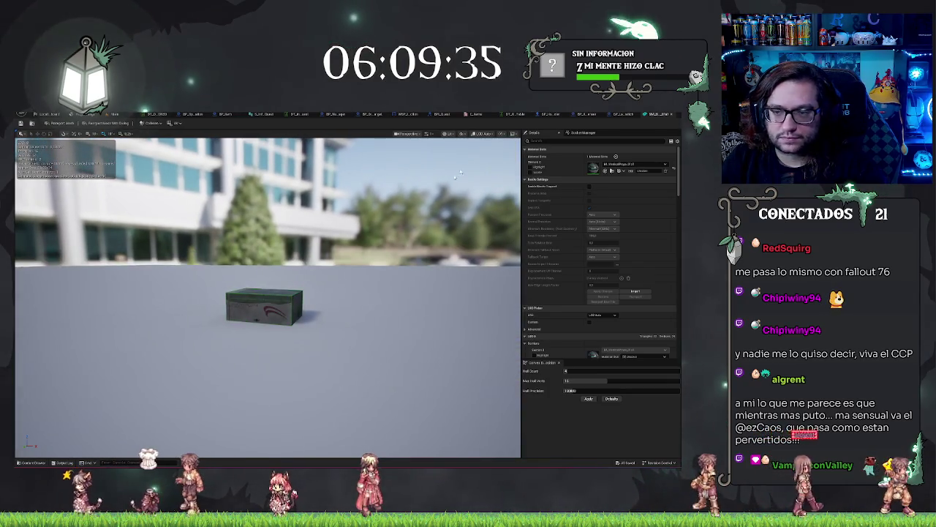
{"action": "left_click", "coordinate": [486, 134]}
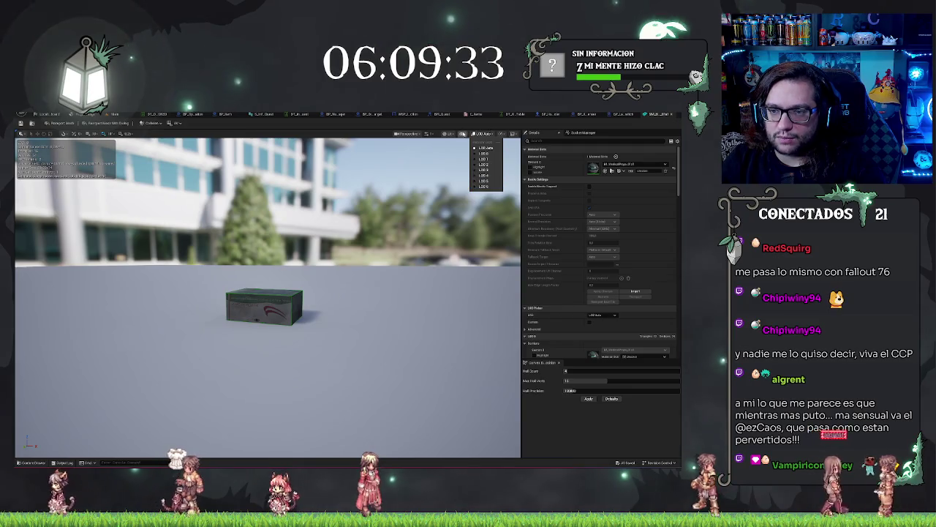
{"action": "left_click", "coordinate": [463, 134]}
{"action": "left_click", "coordinate": [485, 234]}
{"action": "mouse_move", "coordinate": [268, 307]}
{"action": "left_mouse_down"}
{"action": "mouse_move", "coordinate": [292, 248]}
{"action": "mouse_move", "coordinate": [321, 293]}
{"action": "mouse_move", "coordinate": [381, 263]}
{"action": "left_mouse_up"}
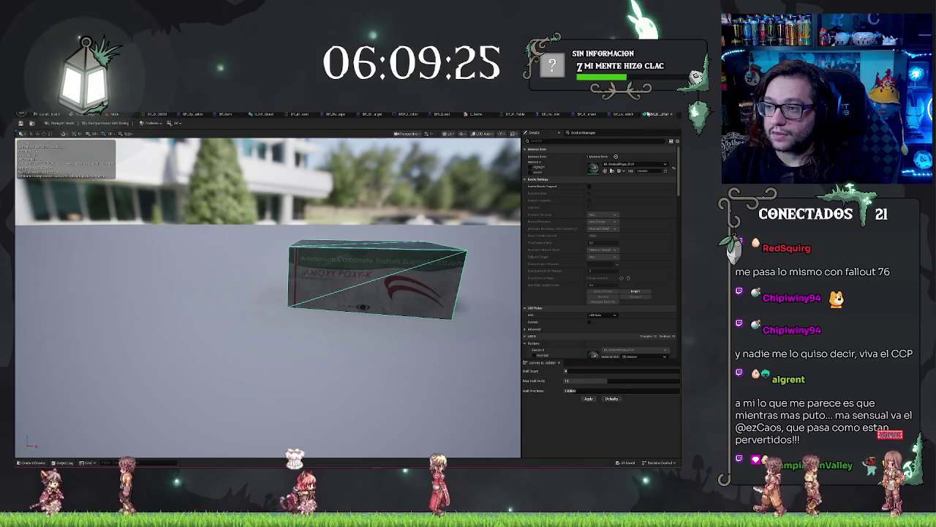
Back in the hospital level, select the dispenser's Mesh component and browse to its asset
{"action": "left_click", "coordinate": [115, 115]}
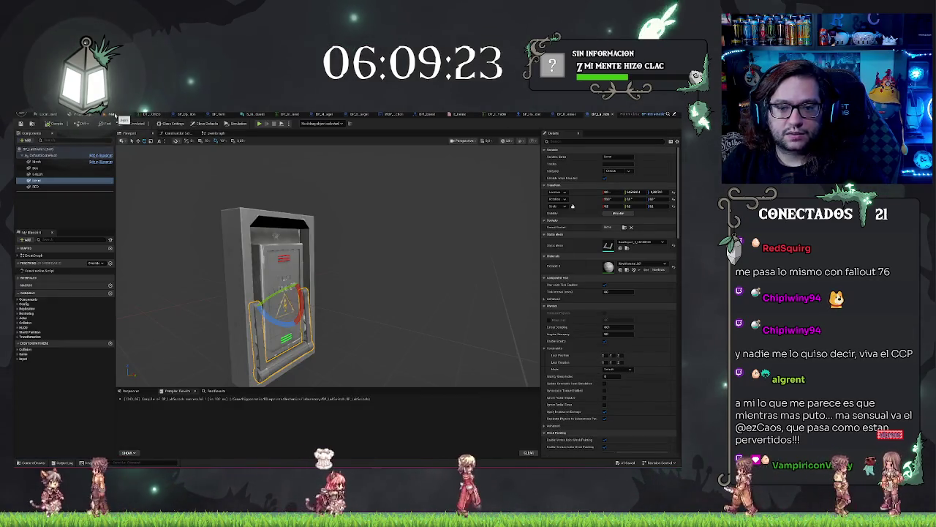
{"action": "left_click", "coordinate": [115, 115]}
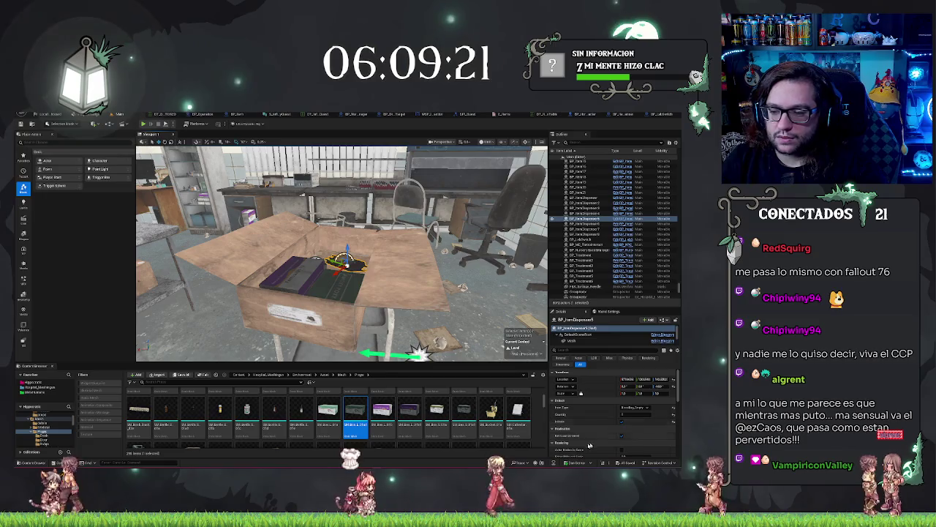
{"action": "left_click", "coordinate": [573, 341]}
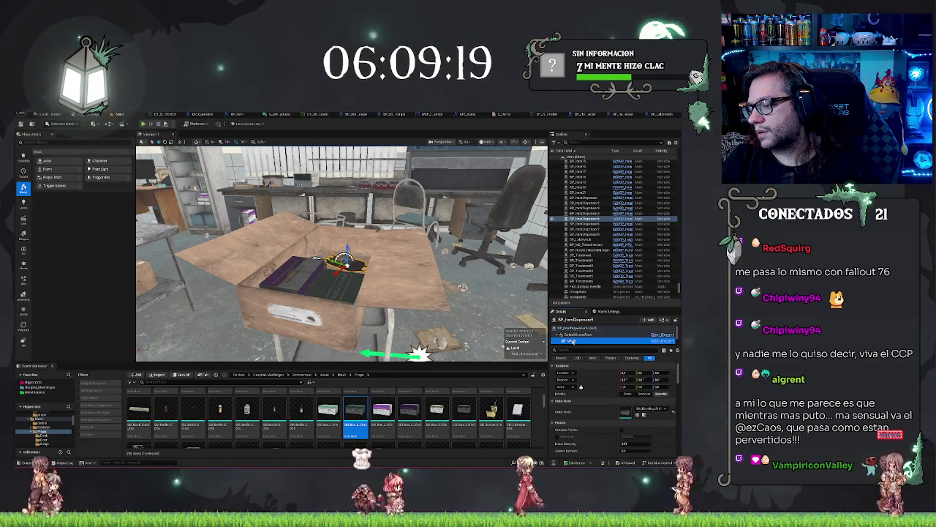
{"action": "left_click", "coordinate": [643, 414]}
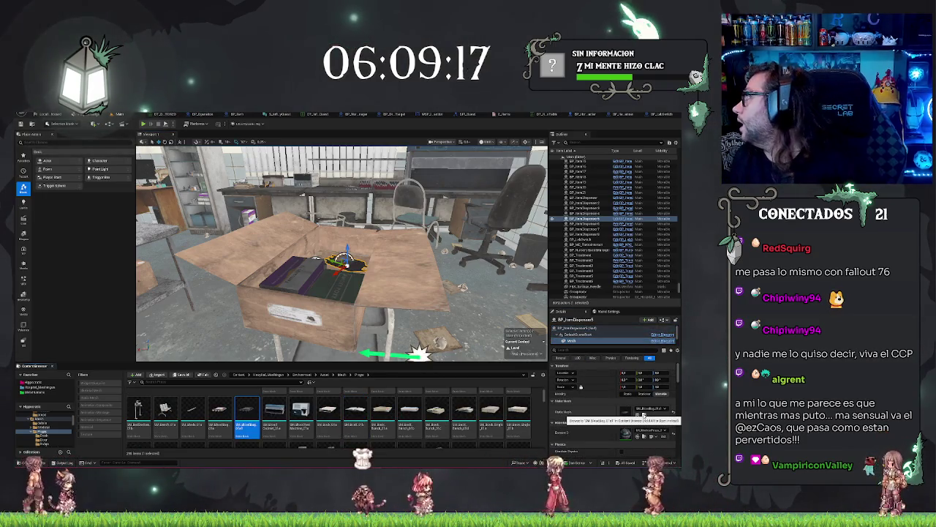